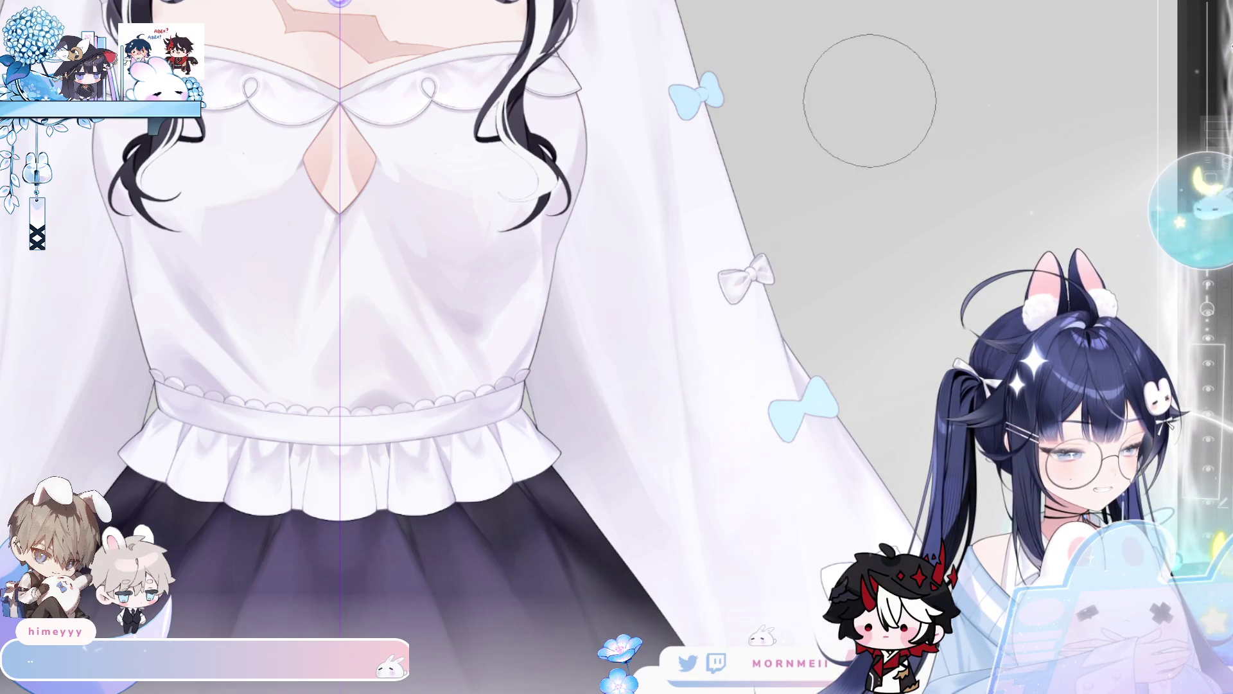
# - Move the cuff bows on both sleeves slightly lower
pyautogui.scroll(4, 703, 133)
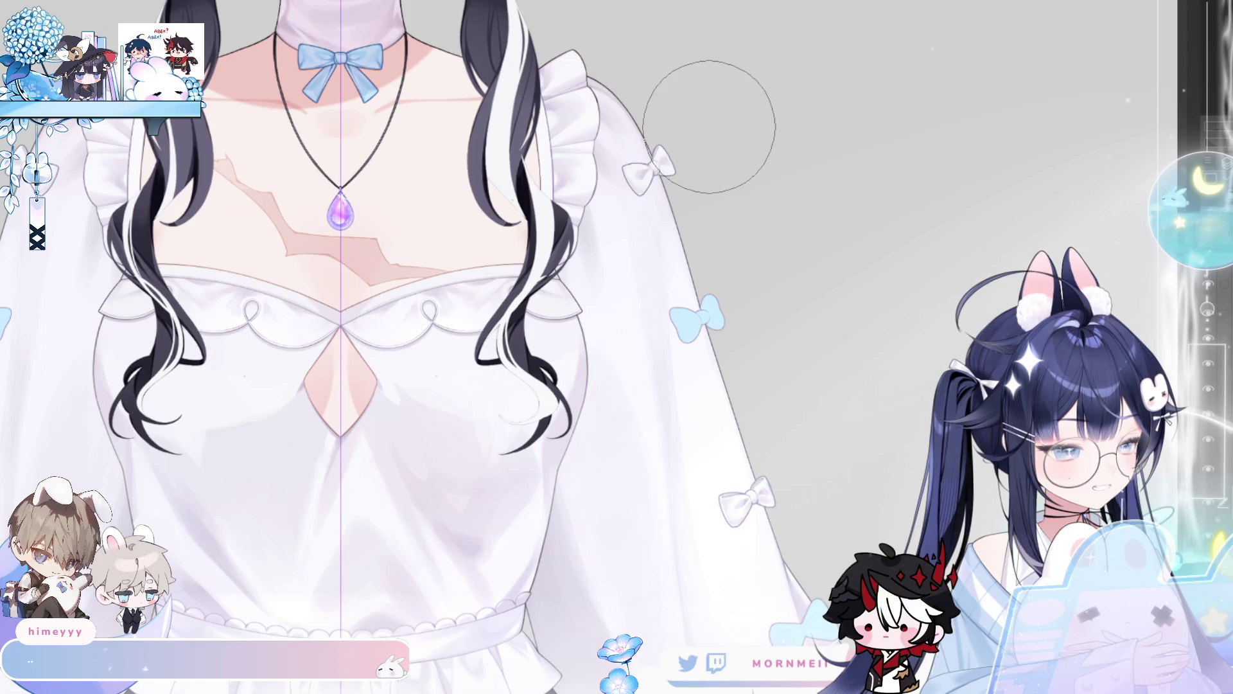
pyautogui.scroll(-2, 790, 295)
pyautogui.scroll(-1, 842, 409)
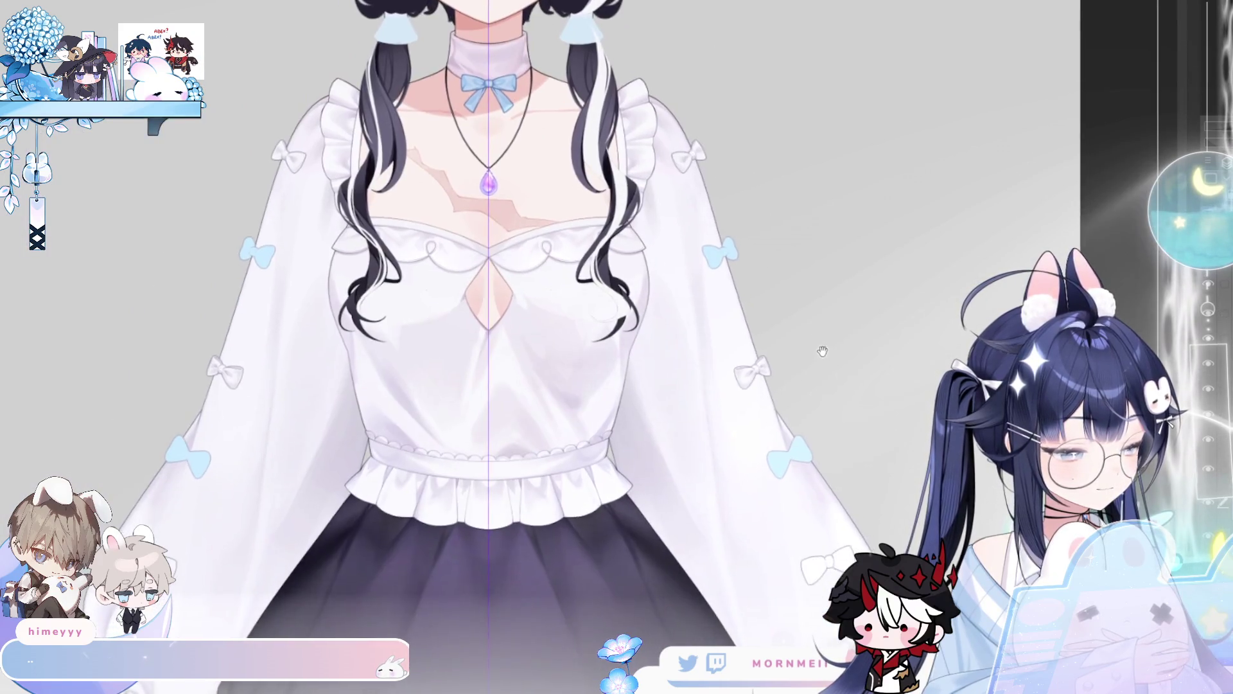
pyautogui.scroll(6, 780, 375)
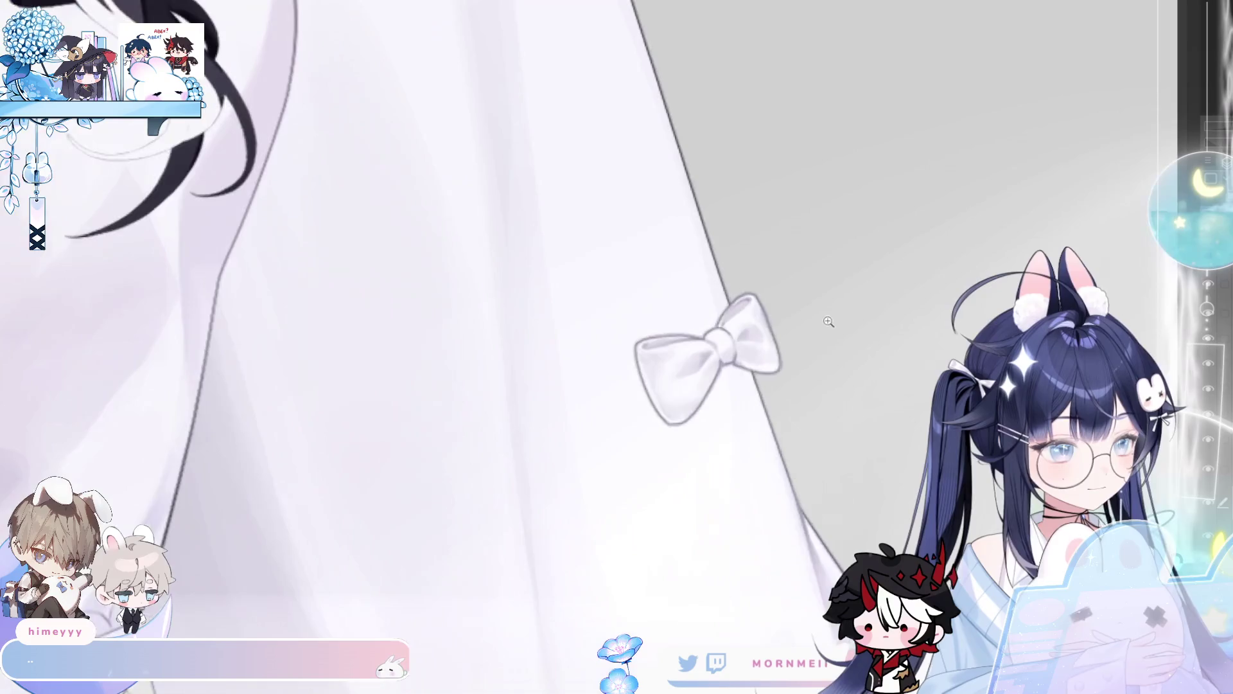
pyautogui.scroll(-5, 826, 321)
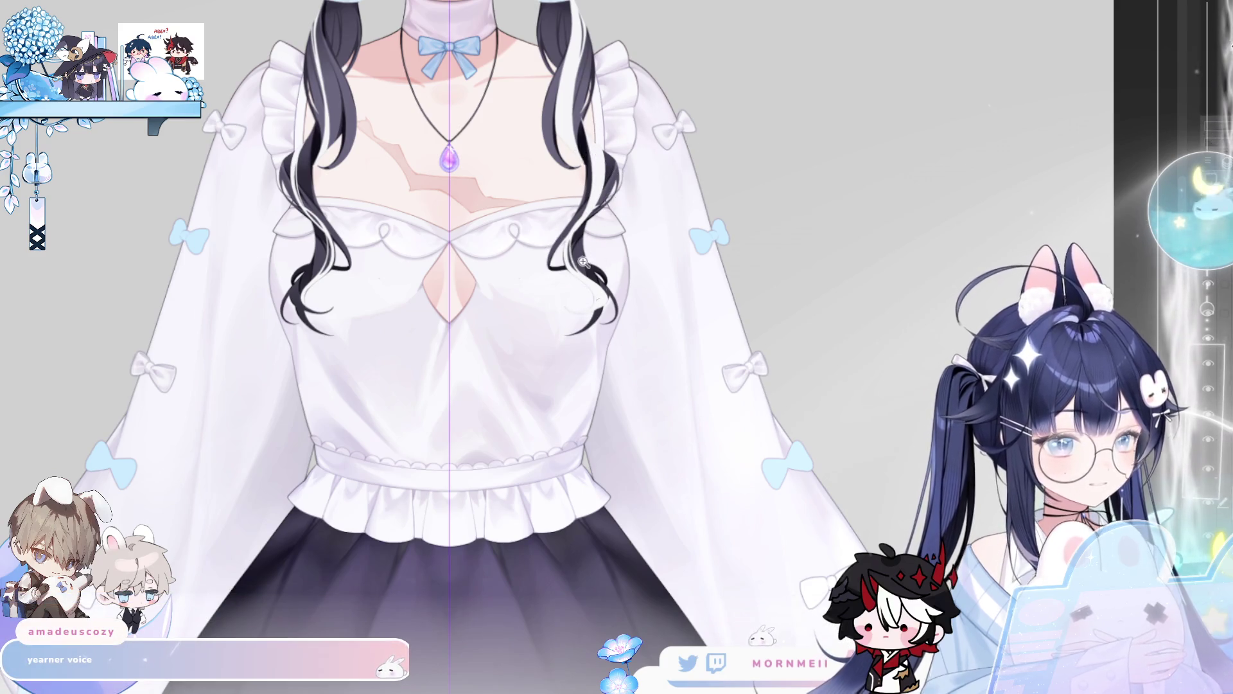
pyautogui.scroll(-1, 565, 257)
pyautogui.scroll(-2, 697, 626)
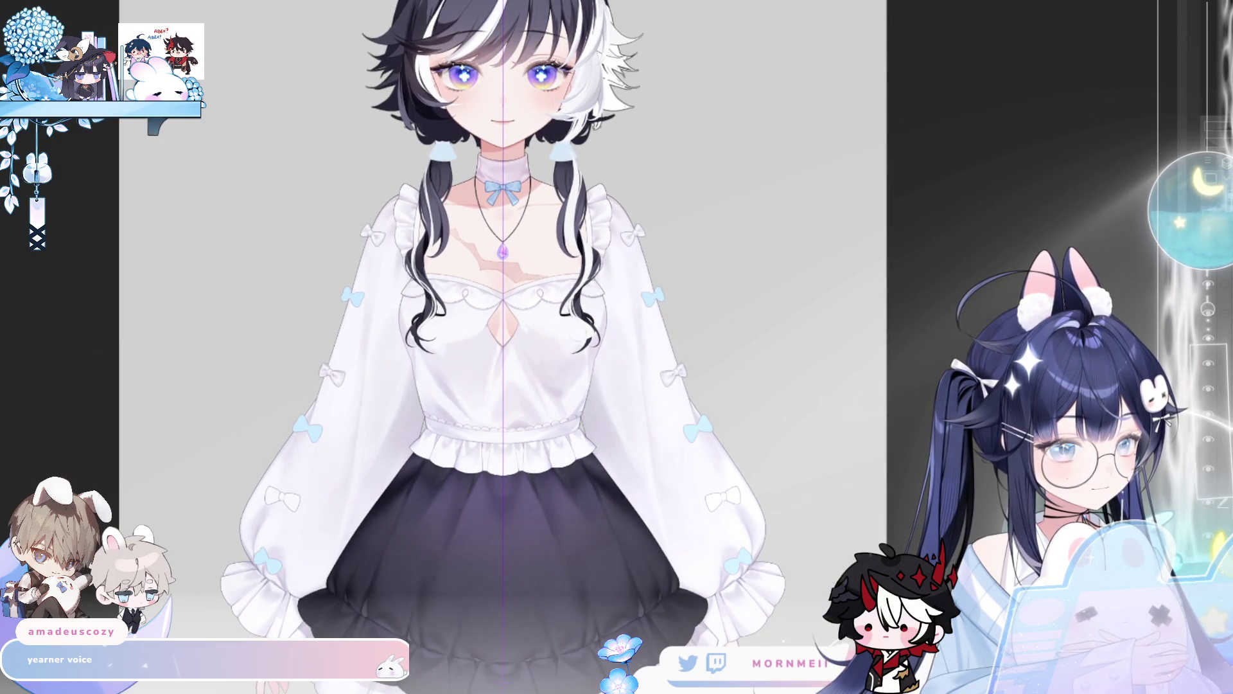
pyautogui.scroll(2, 690, 370)
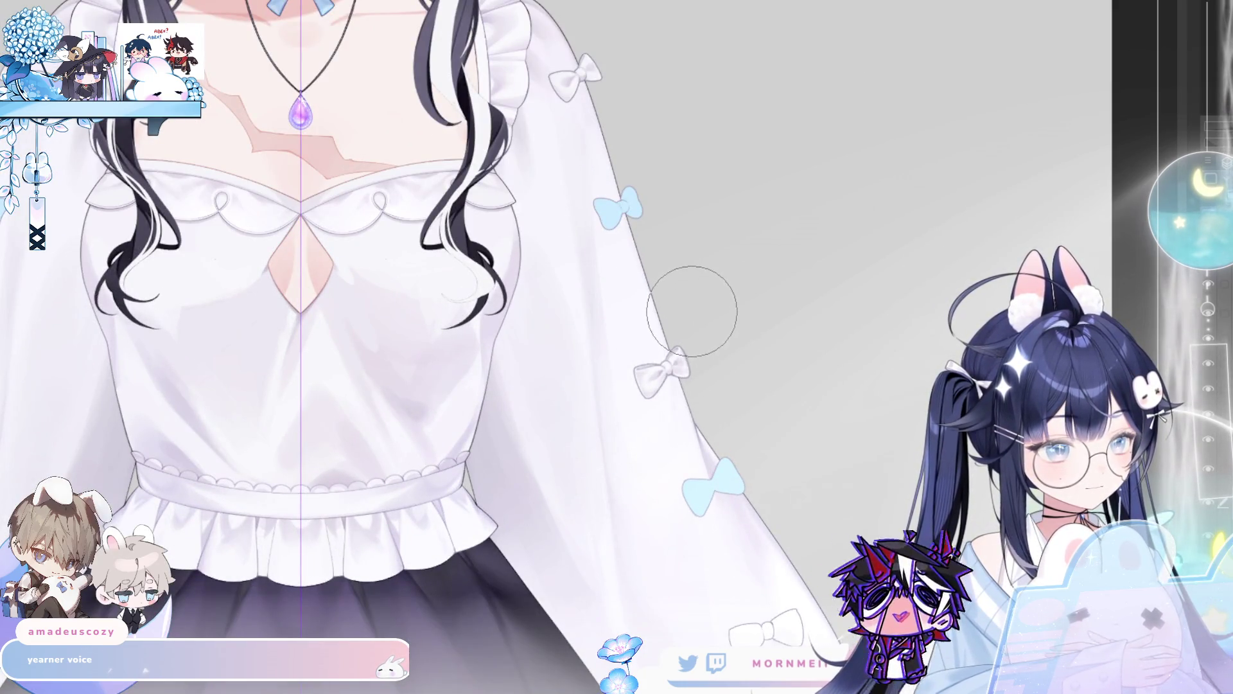
pyautogui.hscroll(-5, 616, 345)
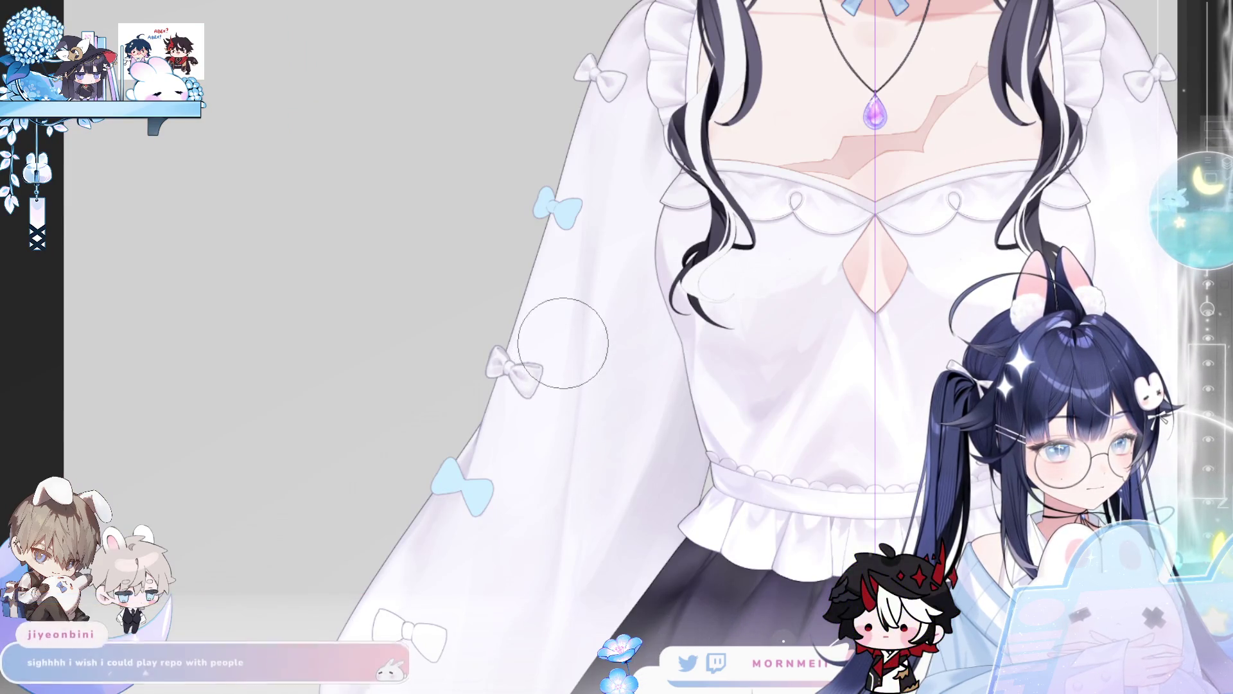
pyautogui.scroll(-3, 594, 477)
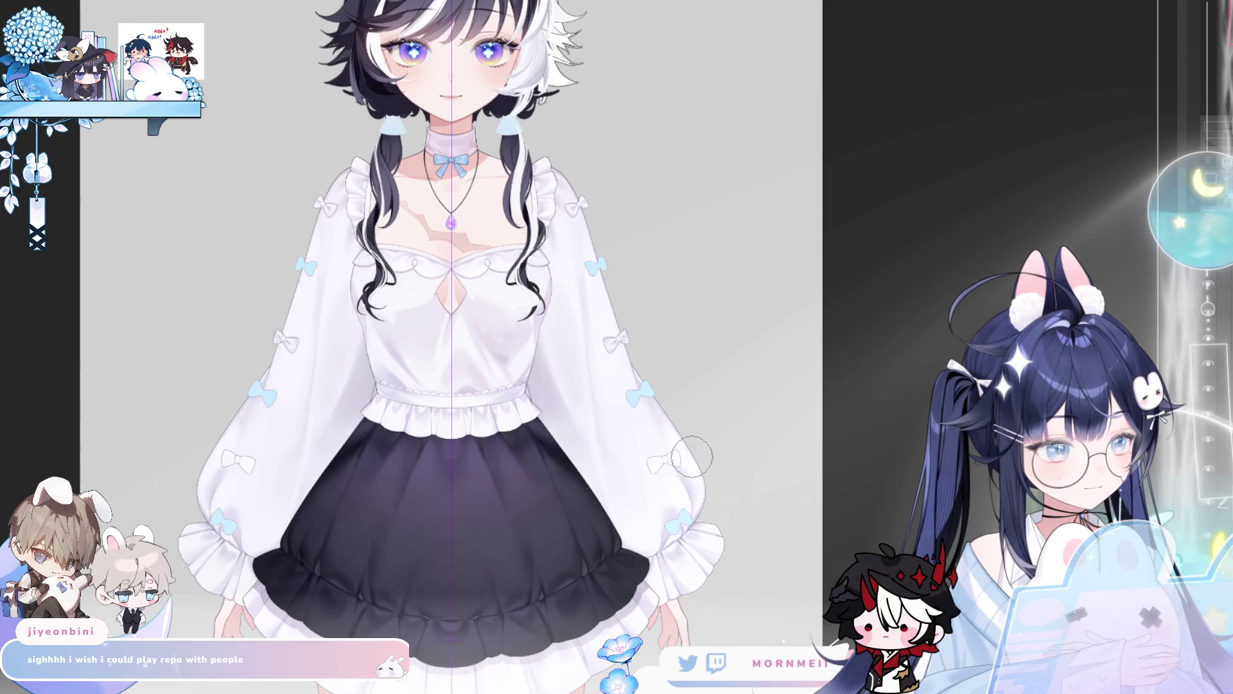
pyautogui.scroll(-2, 658, 490)
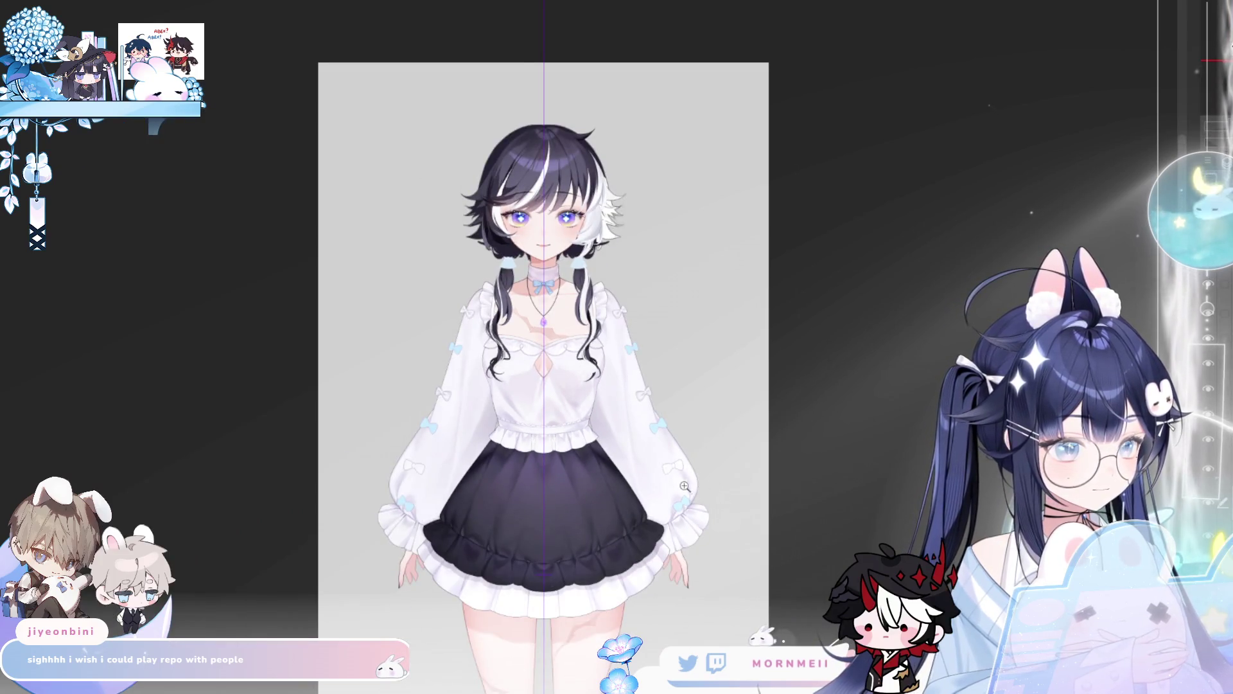
pyautogui.scroll(3, 686, 488)
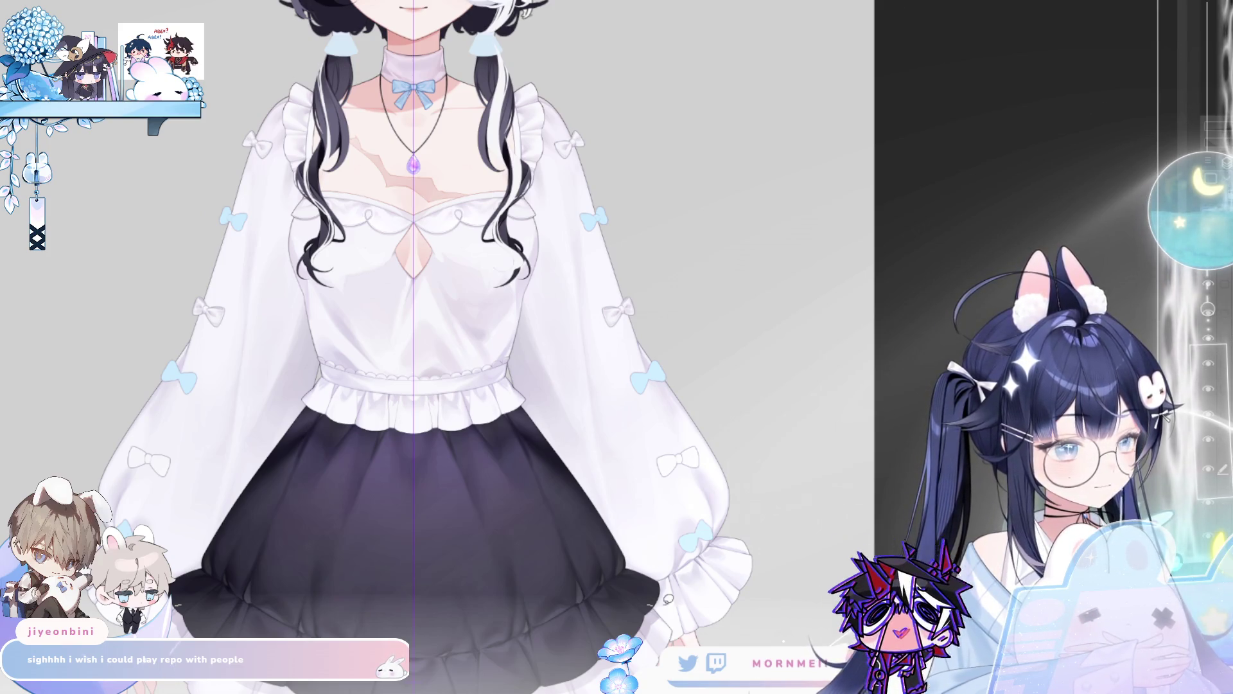
pyautogui.moveTo(640, 565); pyautogui.dragTo(659, 604)
pyautogui.click(545, 630)
pyautogui.moveTo(710, 540); pyautogui.dragTo(710, 561)
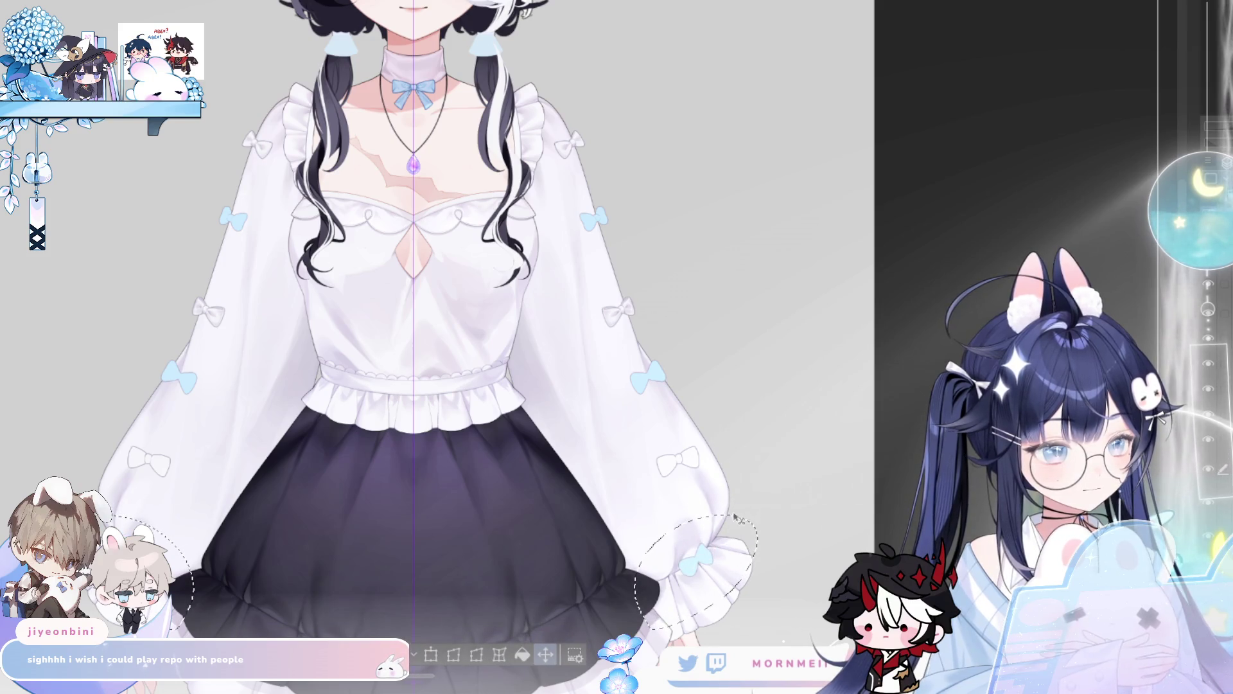
pyautogui.hotkey('ctrl', 'd')
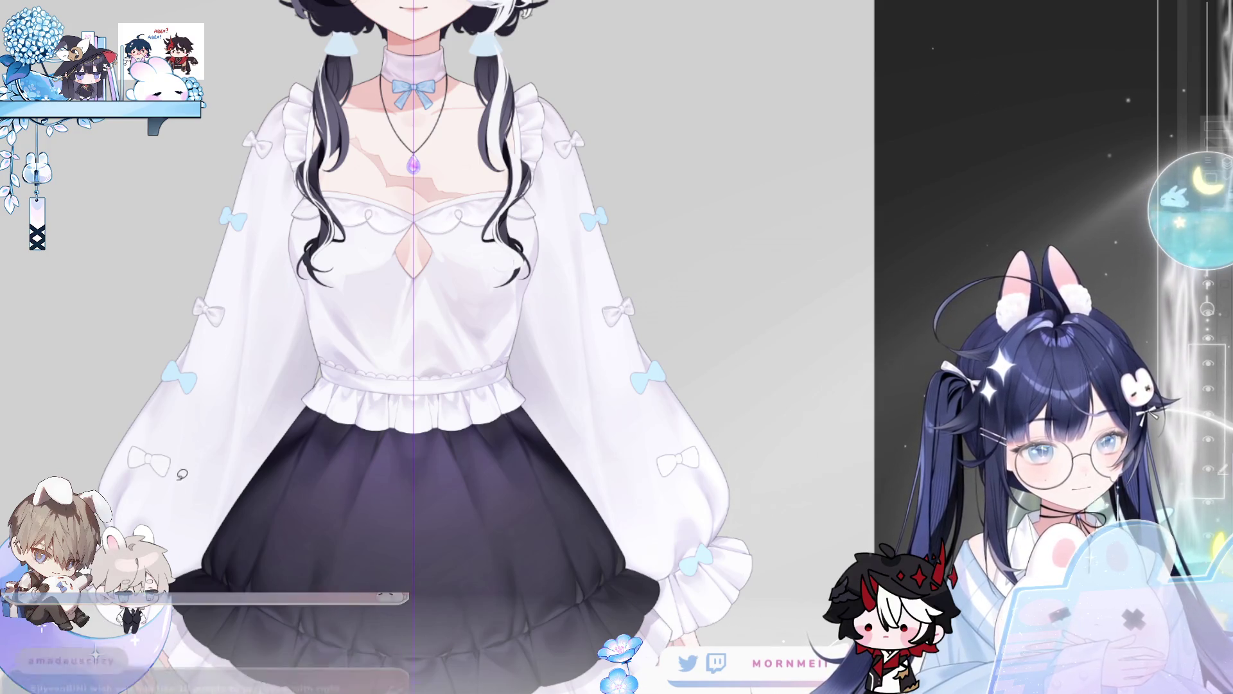
# - Shrink the upper sleeve bows on both sides slightly with Scale/Rotate
pyautogui.moveTo(230, 397); pyautogui.dragTo(169, 439)
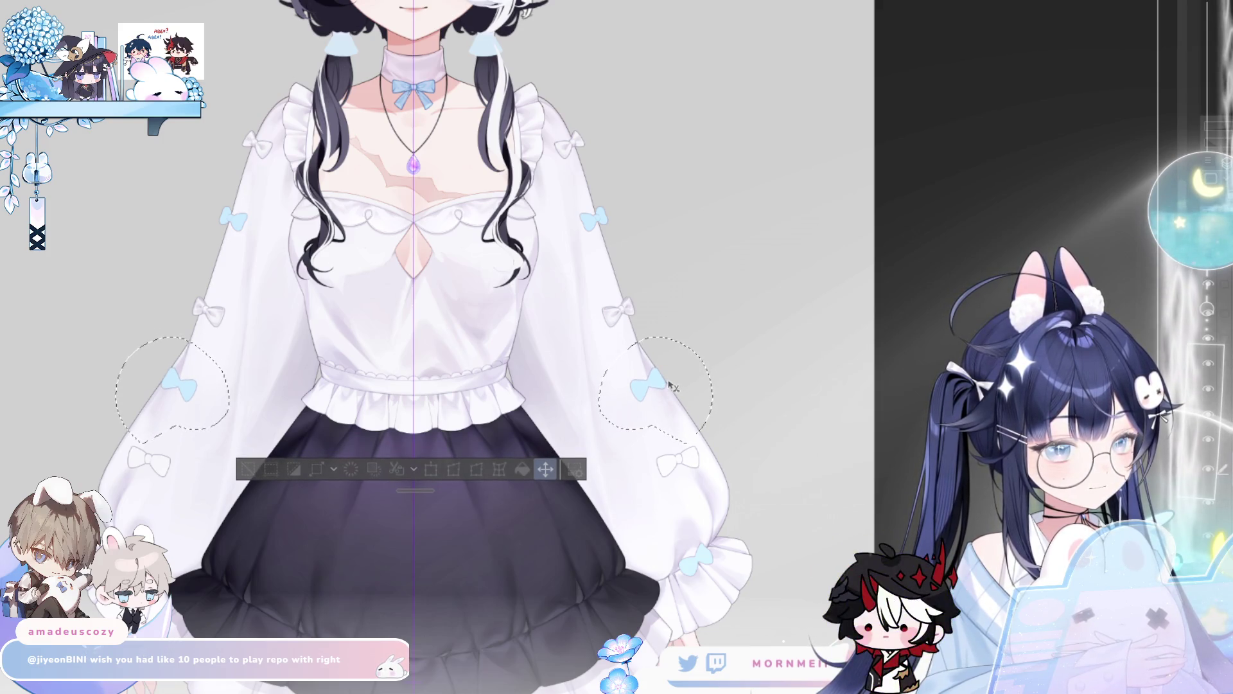
pyautogui.hotkey('ctrl', 'd')
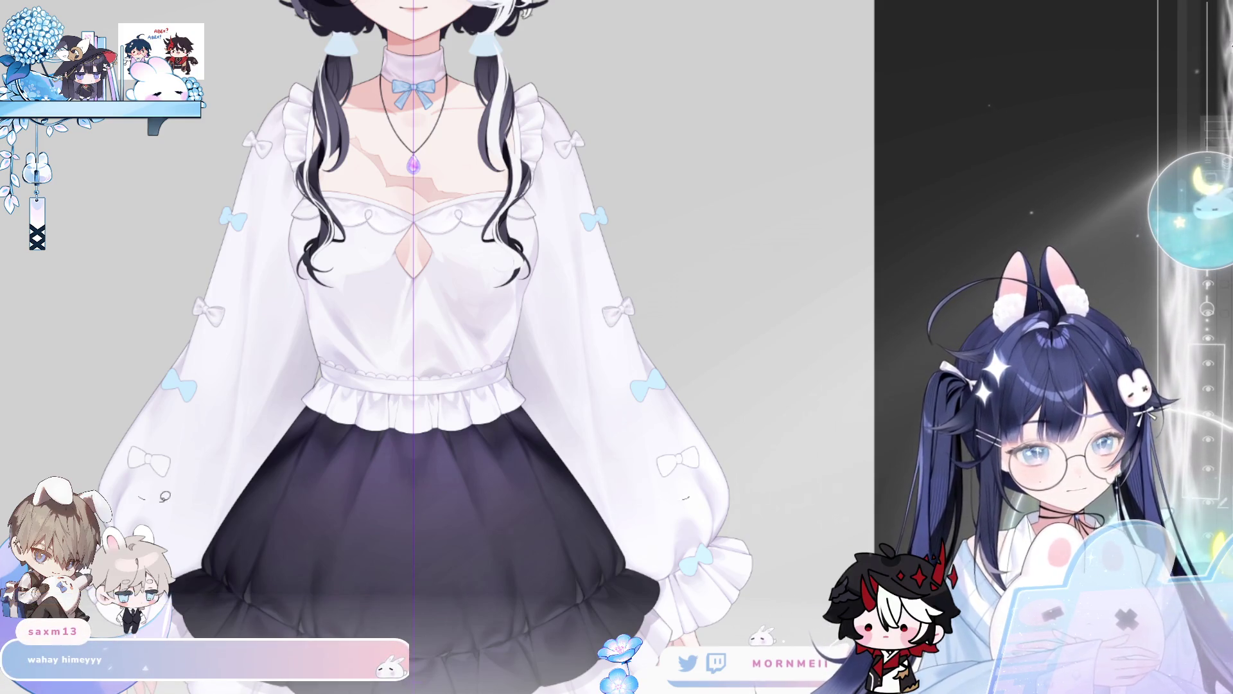
pyautogui.hotkey('ctrl', 'z')
pyautogui.moveTo(592, 360)
pyautogui.mouseDown()
pyautogui.moveTo(653, 290)
pyautogui.moveTo(594, 361)
pyautogui.moveTo(642, 323)
pyautogui.mouseUp()
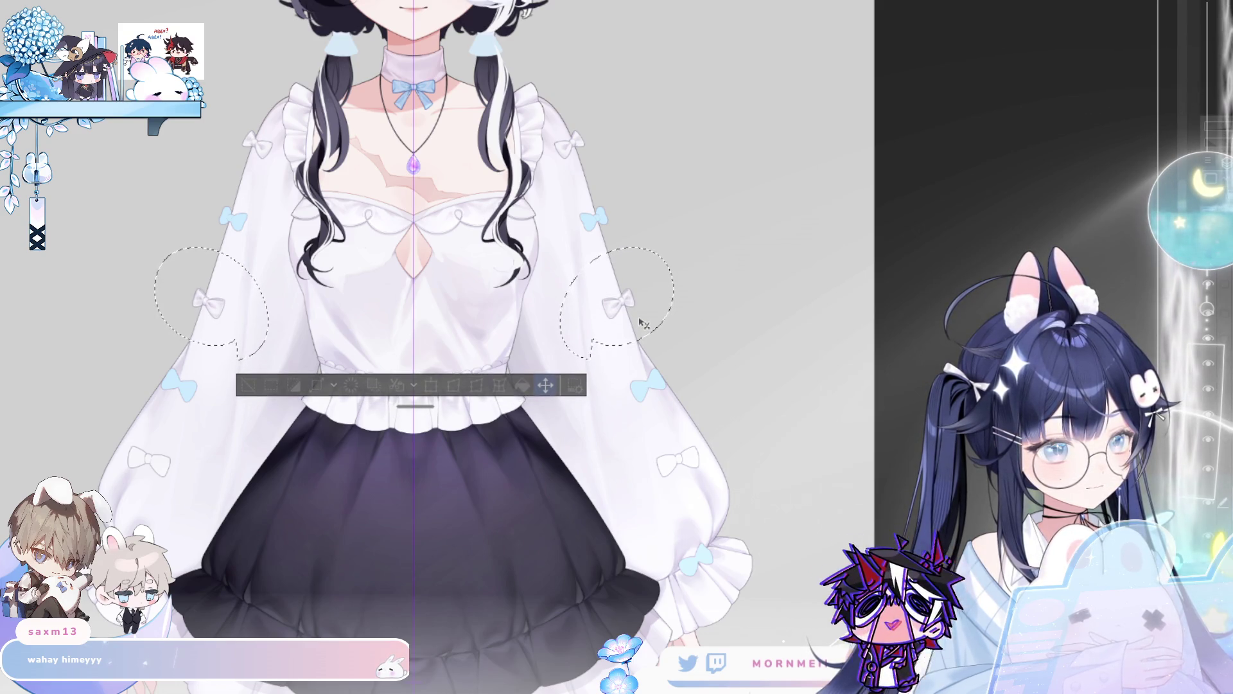
pyautogui.hotkey('ctrl', 't')
pyautogui.moveTo(674, 302); pyautogui.dragTo(670, 301)
pyautogui.press('Return')
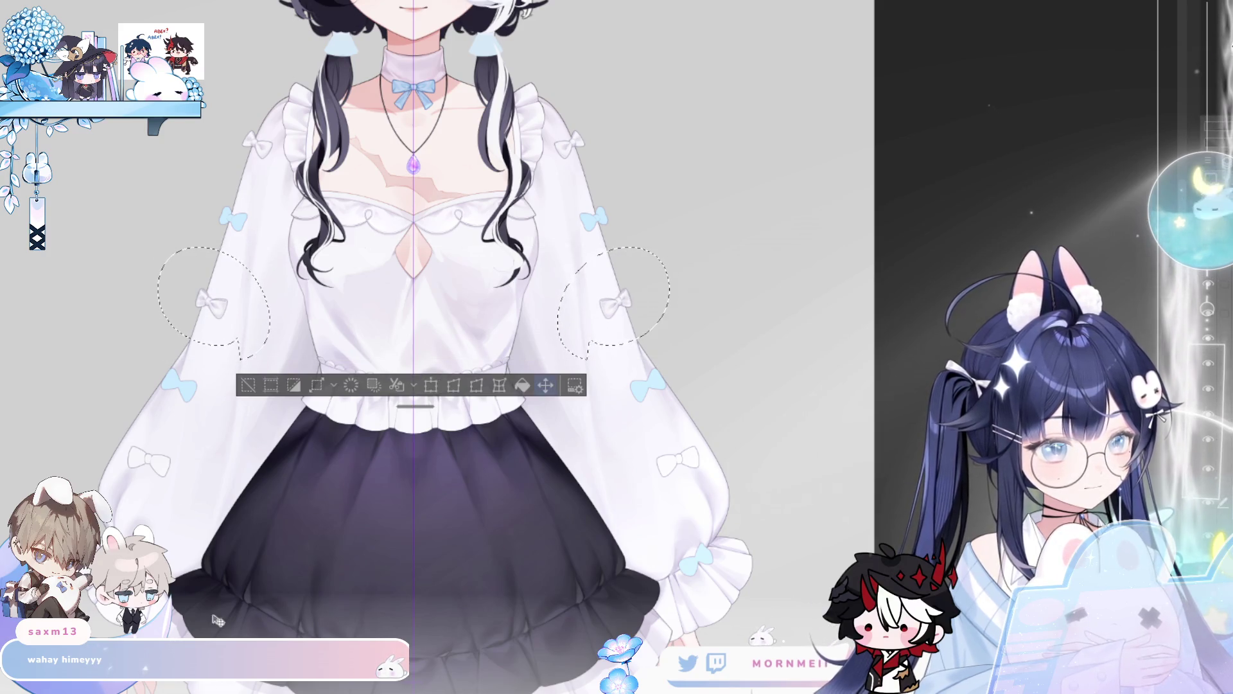
pyautogui.hotkey('ctrl', 'd')
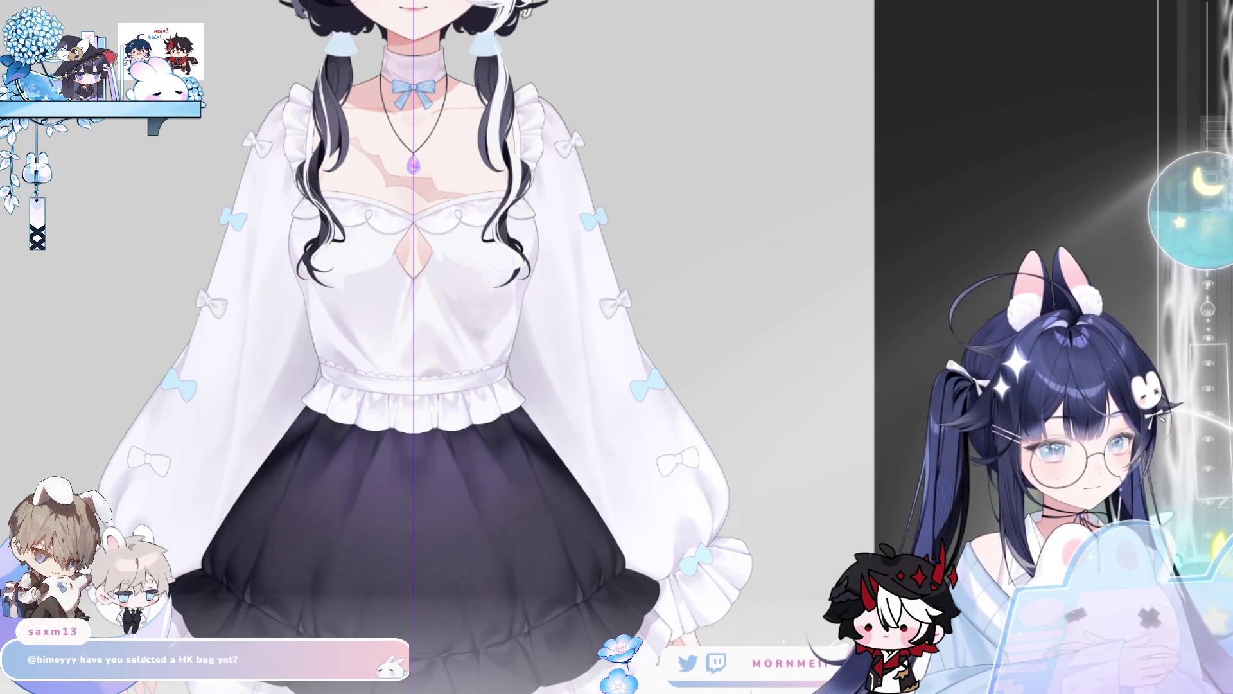
# - Enlarge the brush, clear the bow selections and reframe on the torso and sleeves
pyautogui.press(']')
pyautogui.press(']')
pyautogui.press(']')
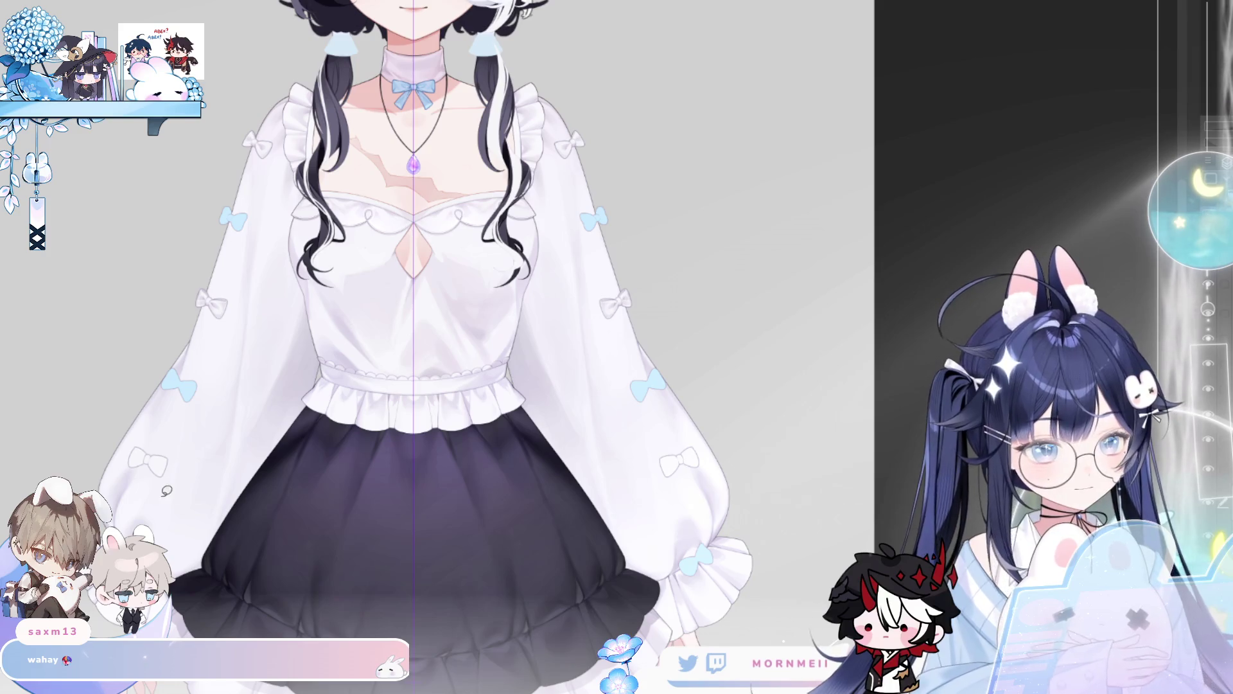
pyautogui.click(167, 491)
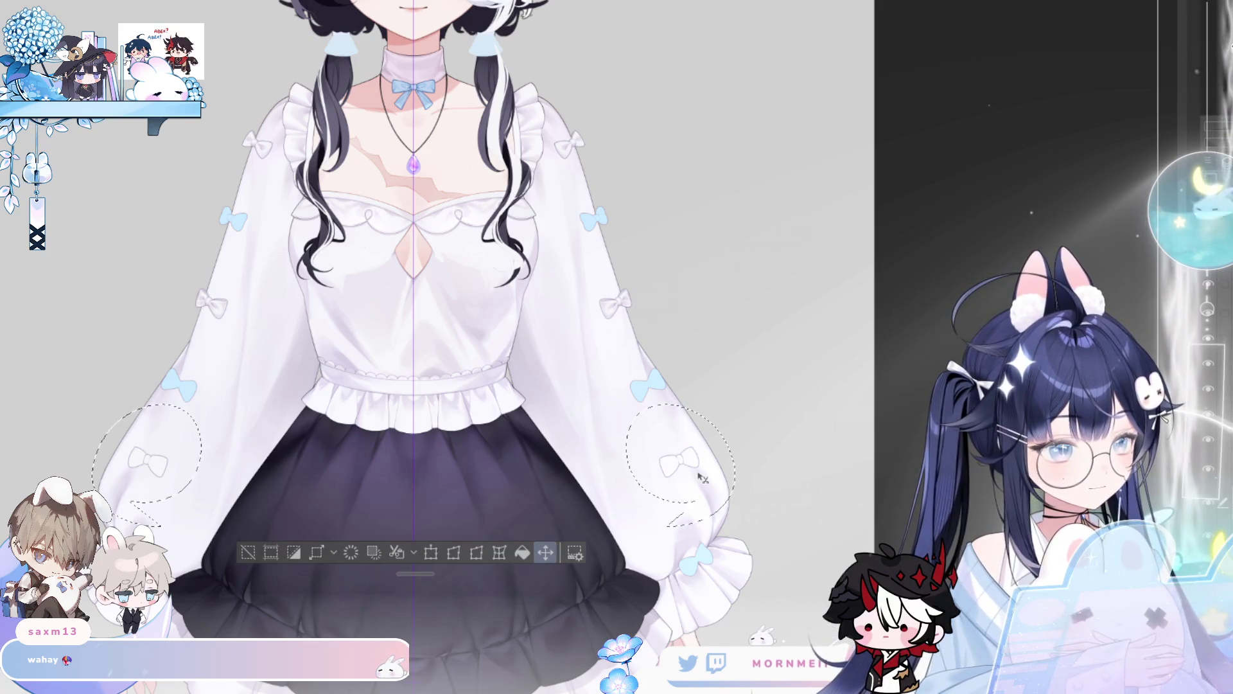
pyautogui.hotkey('ctrl', 'd')
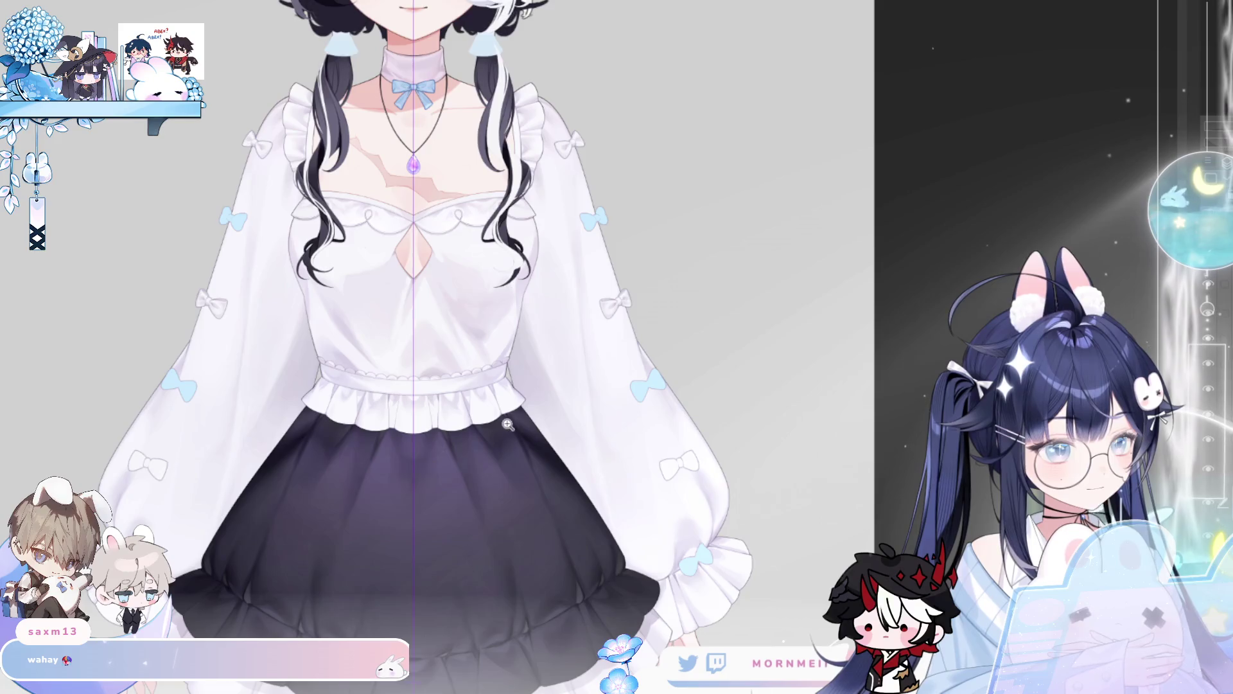
pyautogui.moveTo(507, 425); pyautogui.dragTo(305, 629)
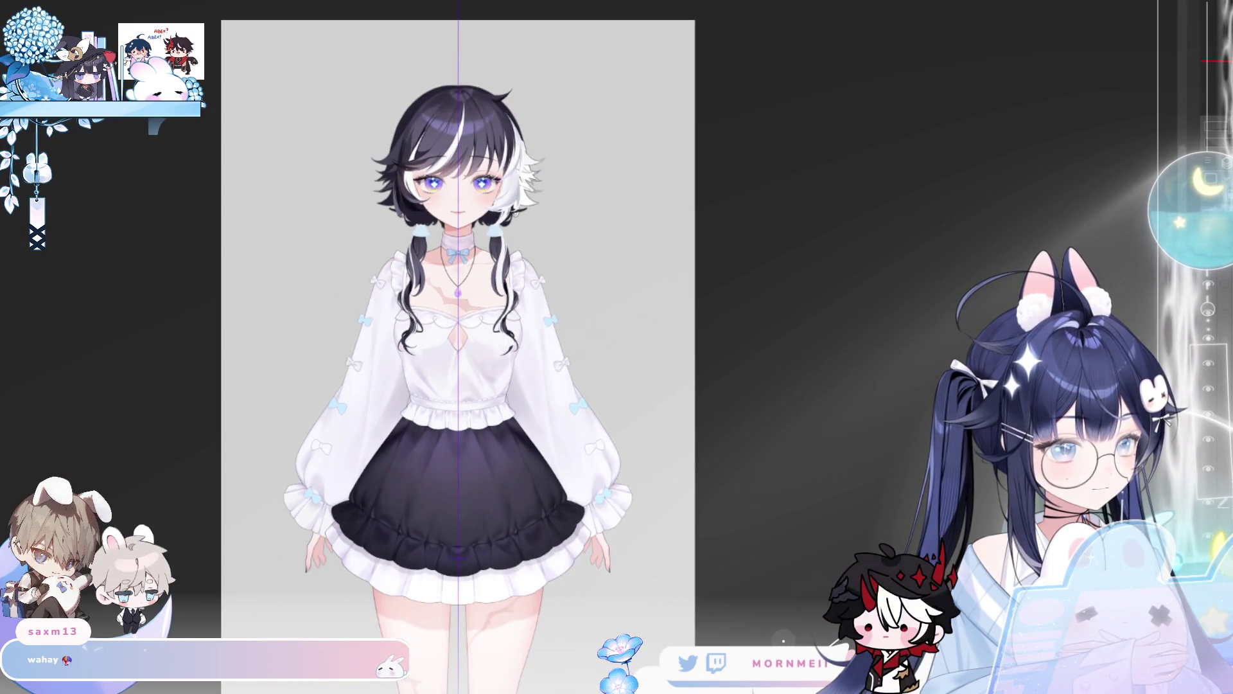
pyautogui.moveTo(596, 428); pyautogui.dragTo(697, 344)
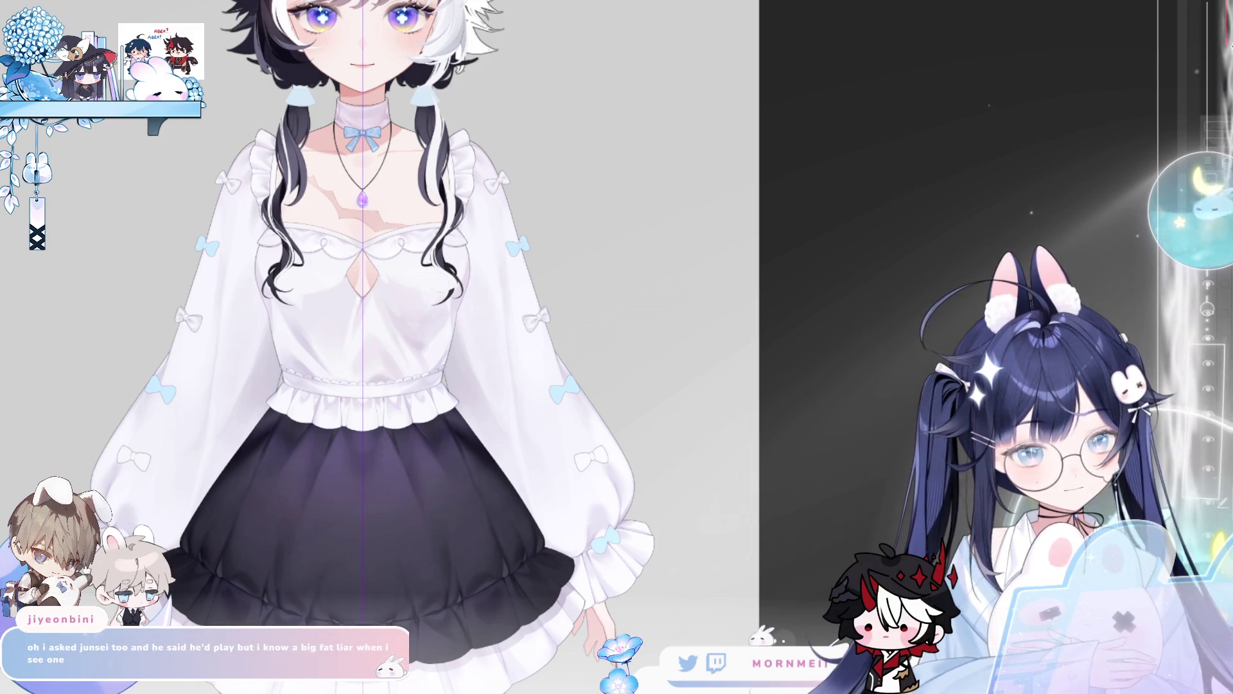
# - Enlarge the white lower sleeve bows slightly
pyautogui.moveTo(142, 462); pyautogui.dragTo(144, 481)
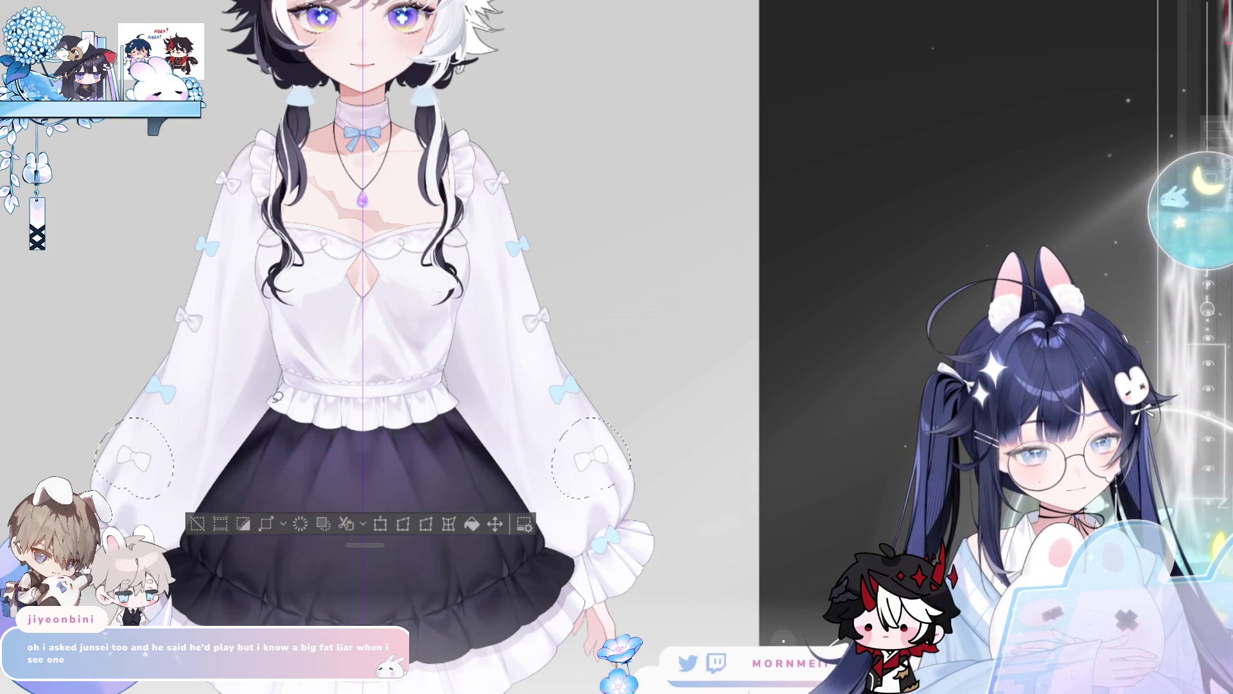
pyautogui.click(381, 528)
pyautogui.moveTo(634, 457); pyautogui.dragTo(645, 457)
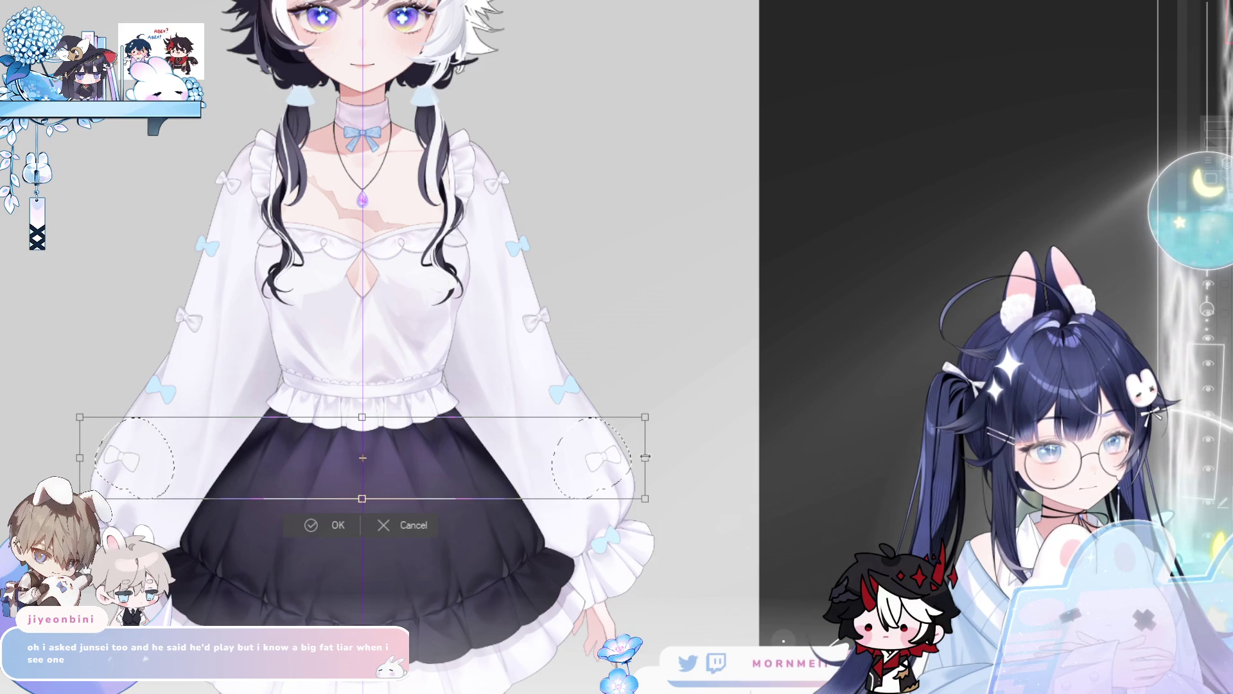
pyautogui.click(321, 526)
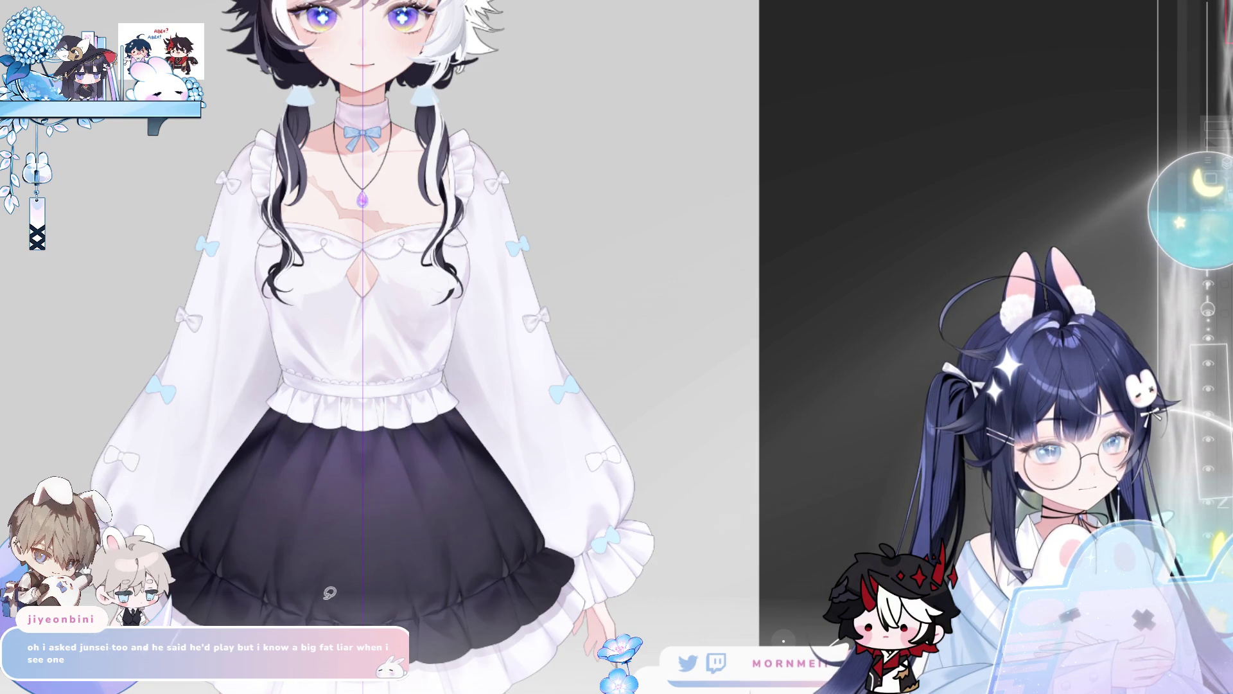
# - Stretch the cuff bow wider and clear the selection
pyautogui.moveTo(633, 523)
pyautogui.mouseDown()
pyautogui.moveTo(571, 572)
pyautogui.moveTo(571, 594)
pyautogui.mouseUp()
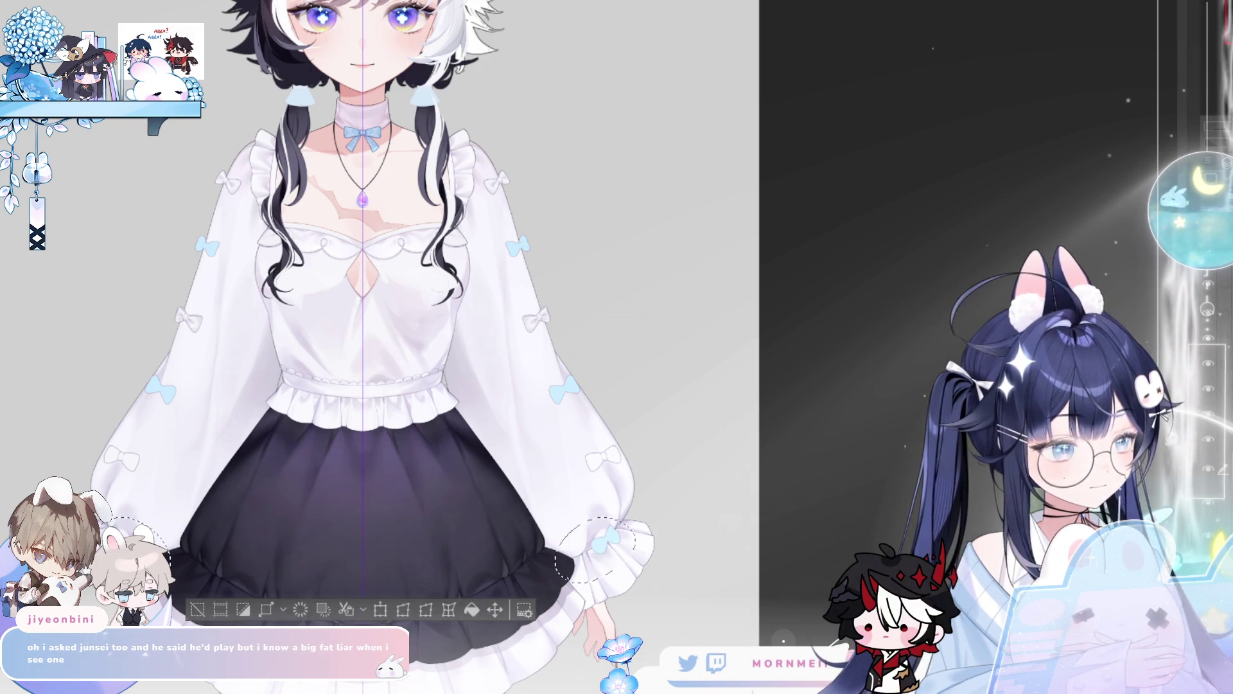
pyautogui.click(403, 609)
pyautogui.moveTo(637, 549)
pyautogui.mouseDown()
pyautogui.moveTo(660, 547)
pyautogui.moveTo(636, 556)
pyautogui.moveTo(651, 536)
pyautogui.mouseUp()
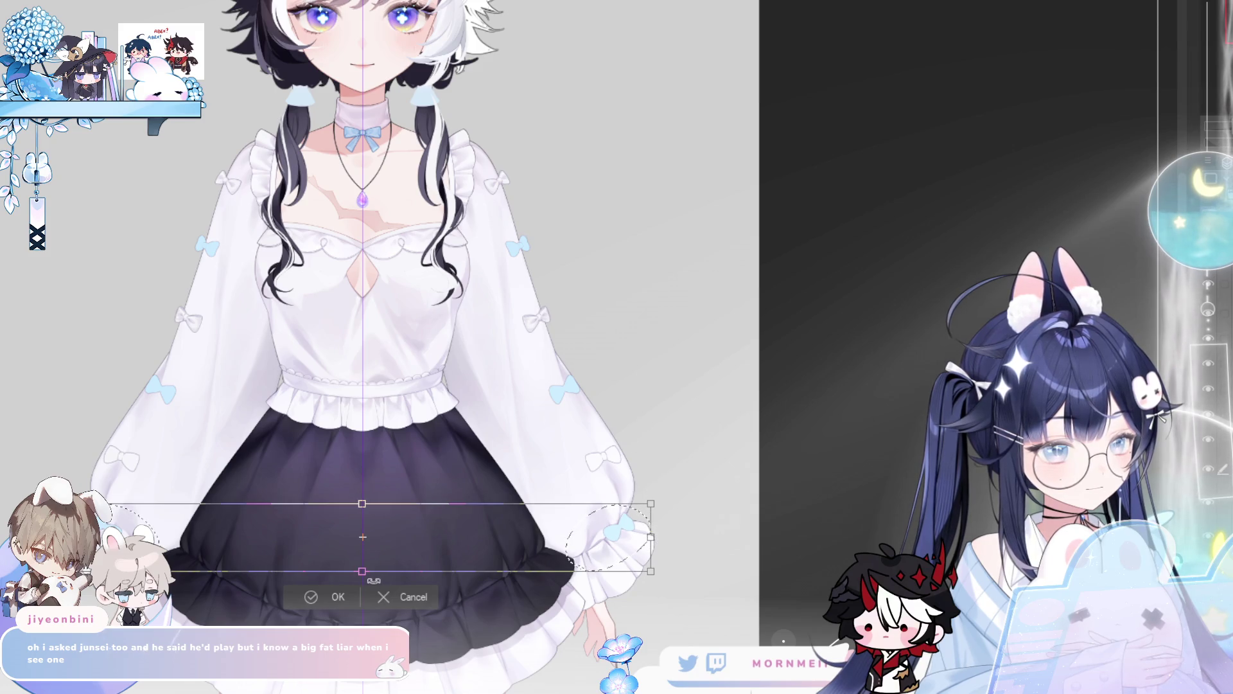
pyautogui.click(338, 598)
pyautogui.hotkey('ctrl', 'd')
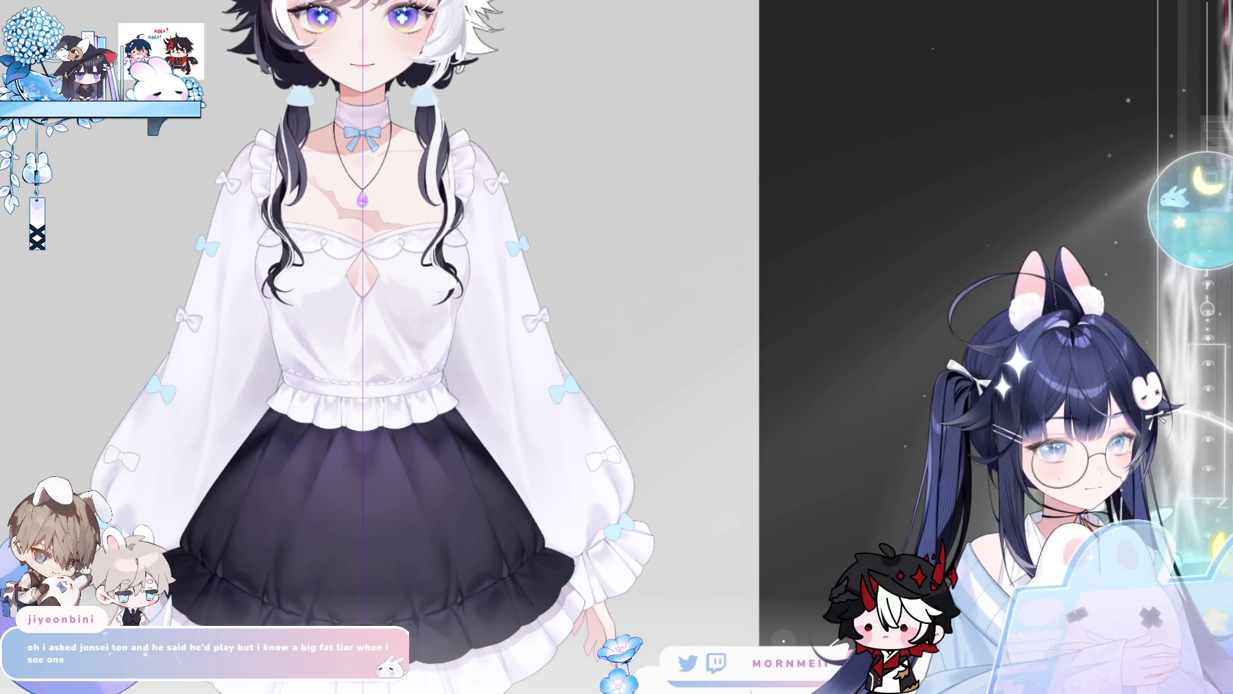
# - Narrow the lower sleeve bows slightly, then deselect
pyautogui.moveTo(147, 478); pyautogui.dragTo(145, 480)
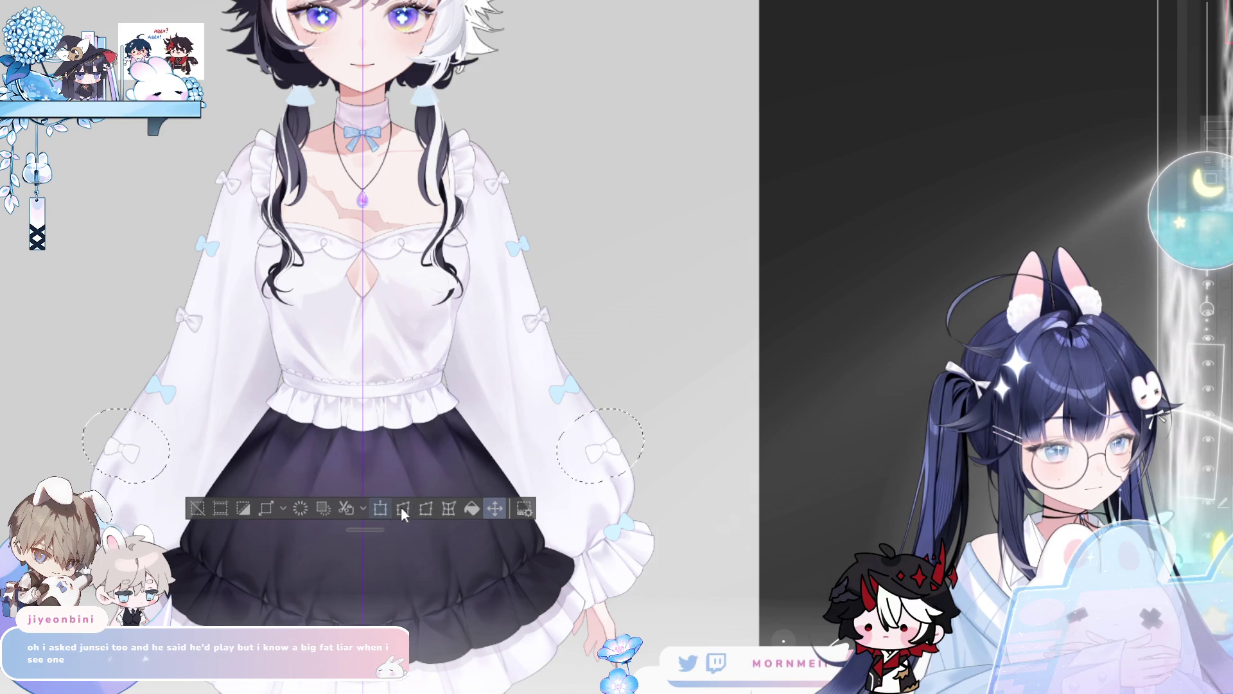
pyautogui.click(380, 516)
pyautogui.moveTo(638, 446); pyautogui.dragTo(637, 445)
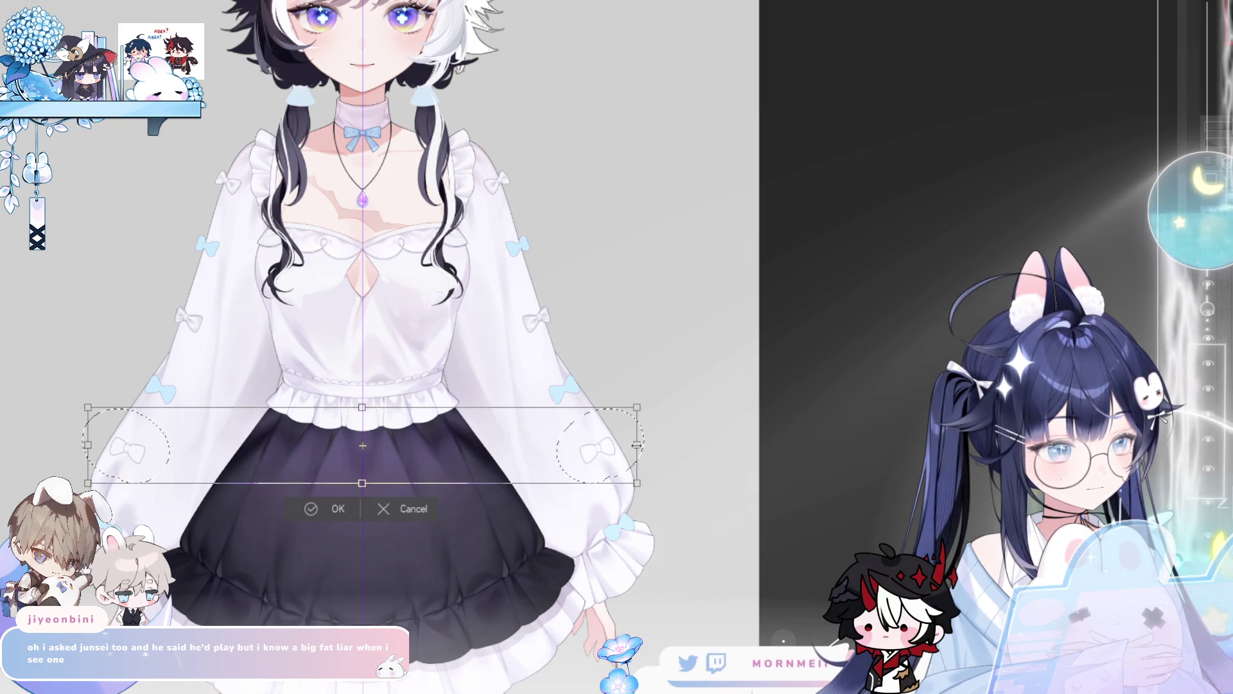
pyautogui.click(336, 508)
pyautogui.click(194, 508)
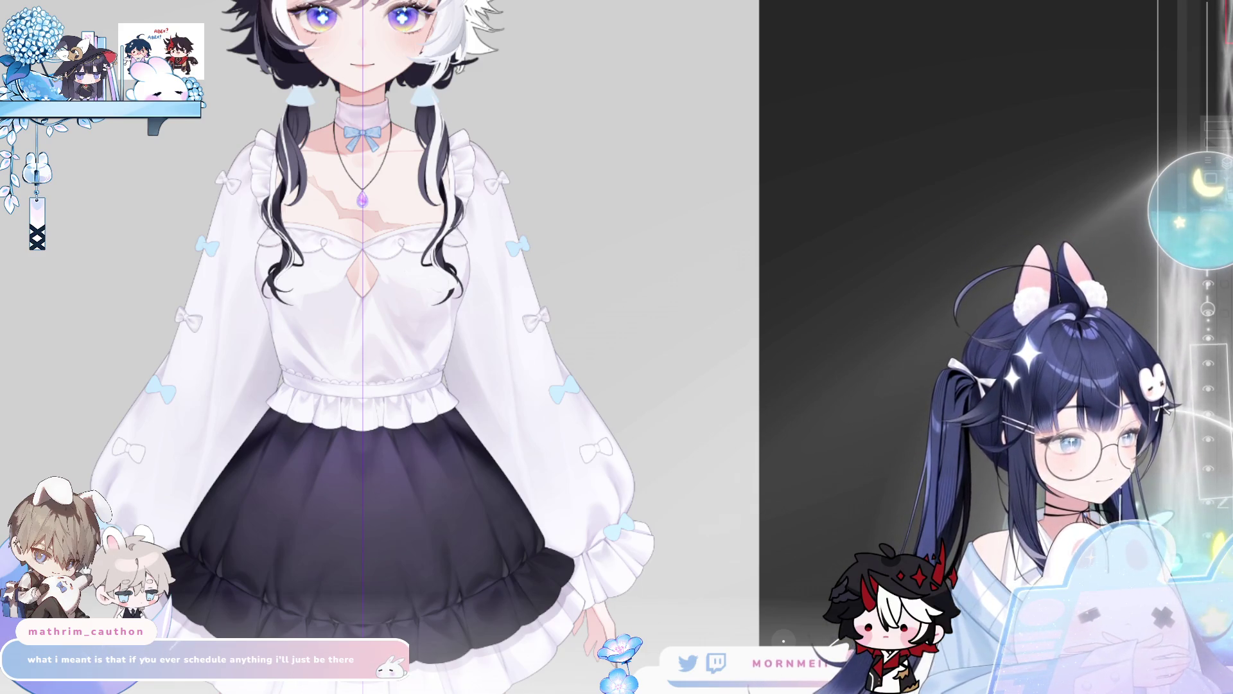
pyautogui.scroll(5, 299, 218)
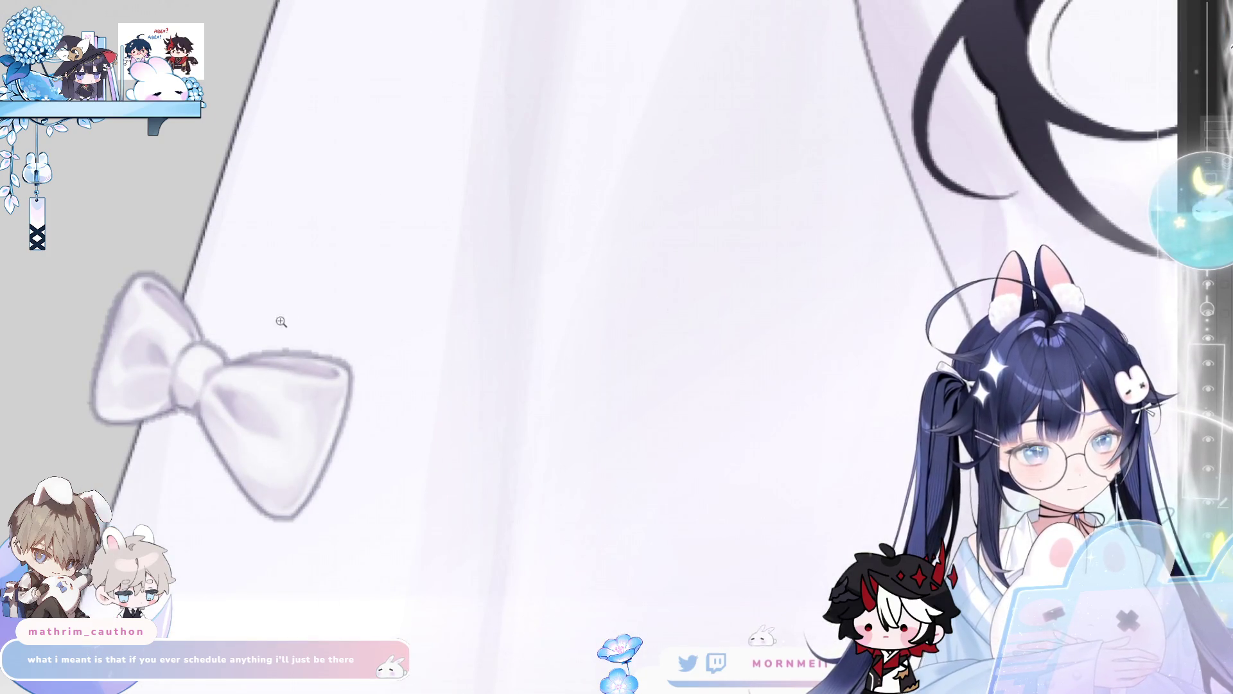
pyautogui.scroll(-5, 287, 319)
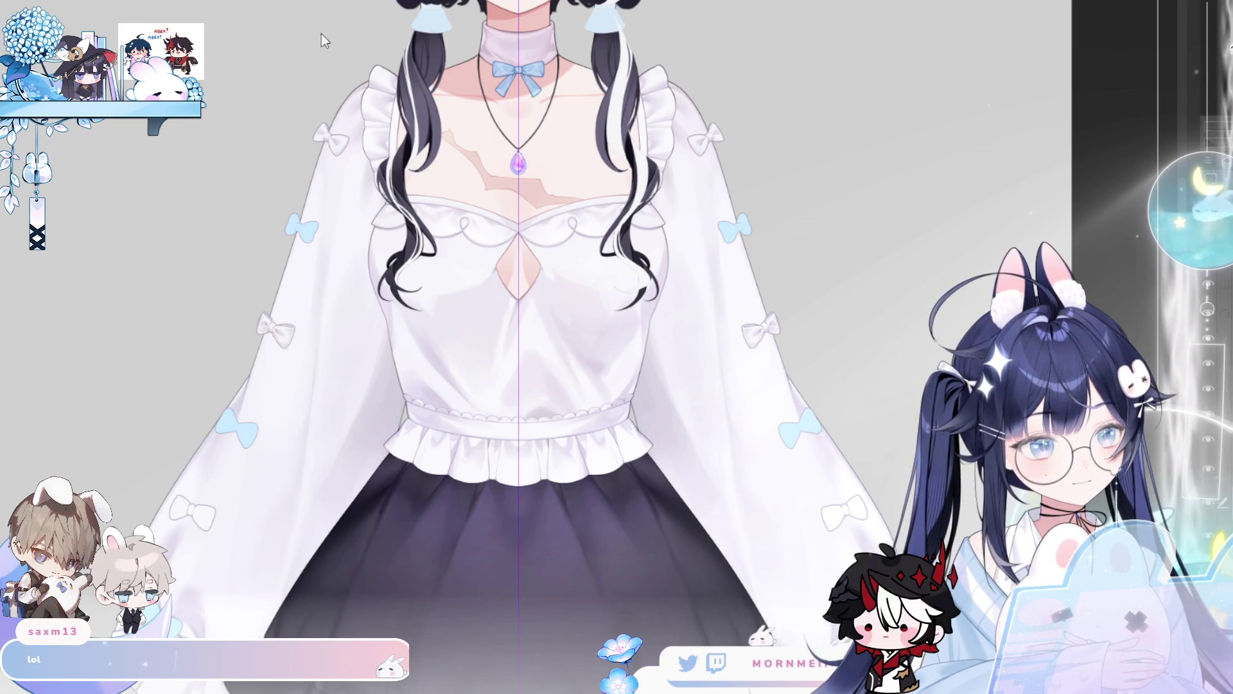
pyautogui.scroll(5, 281, 326)
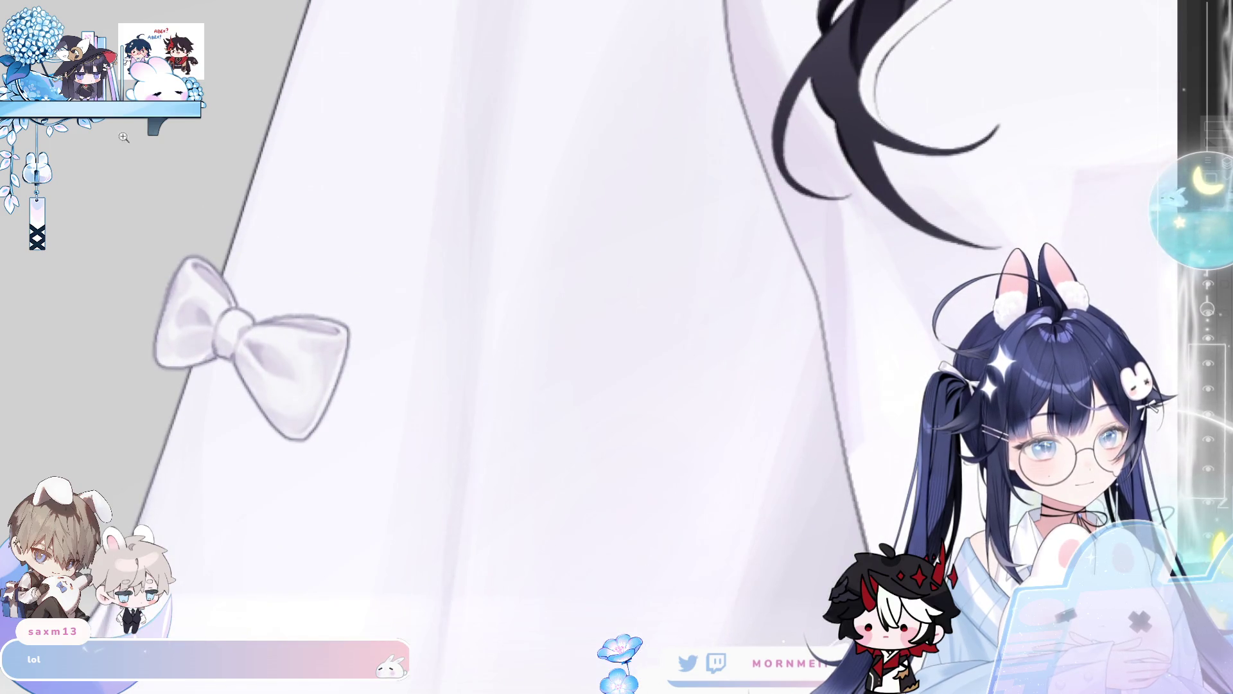
pyautogui.press('h')
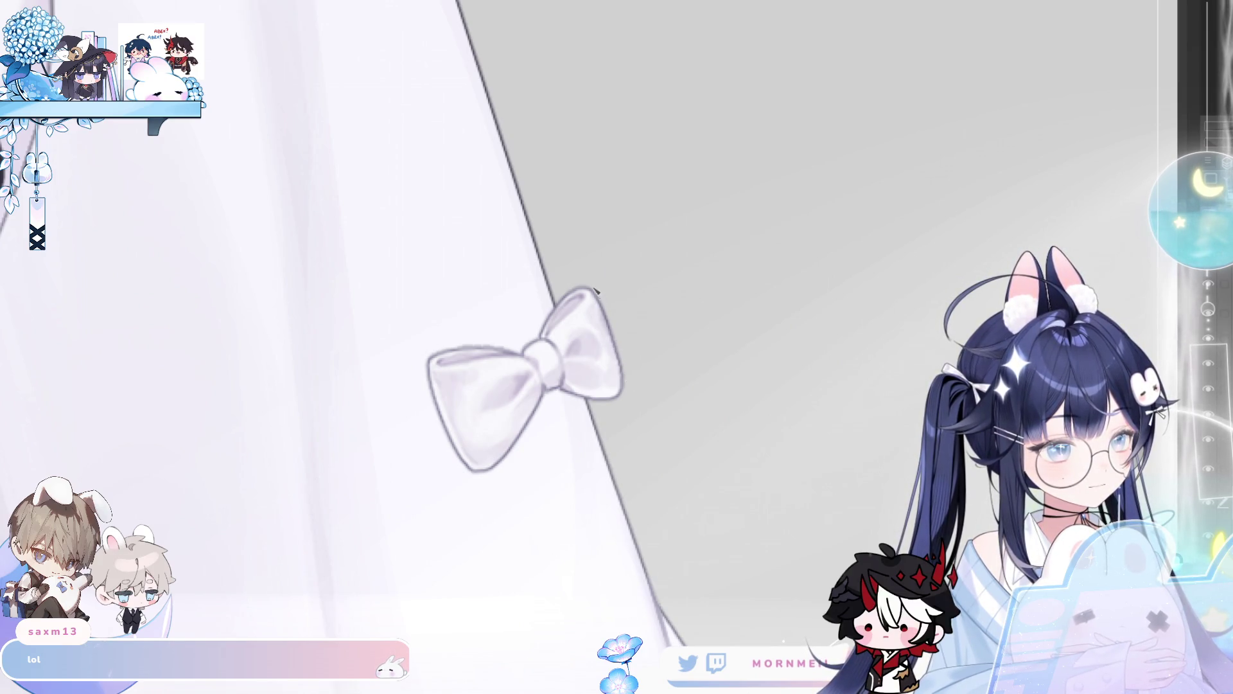
pyautogui.press('h')
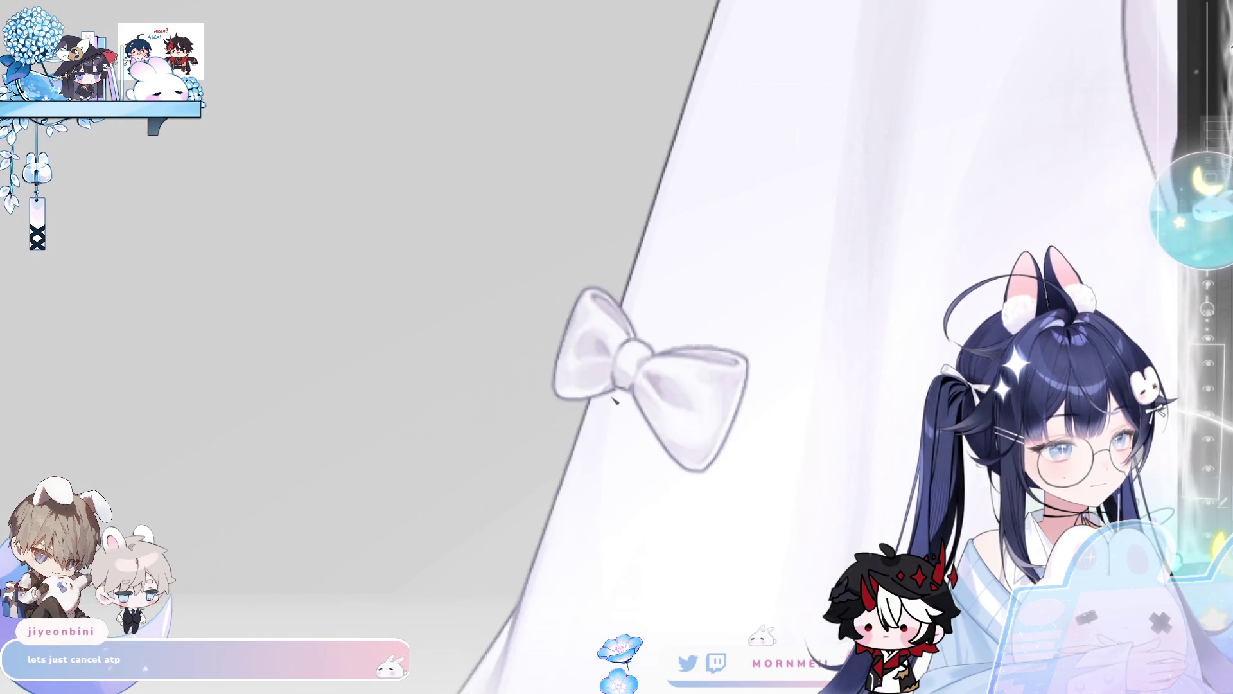
pyautogui.press('h')
pyautogui.press('h')
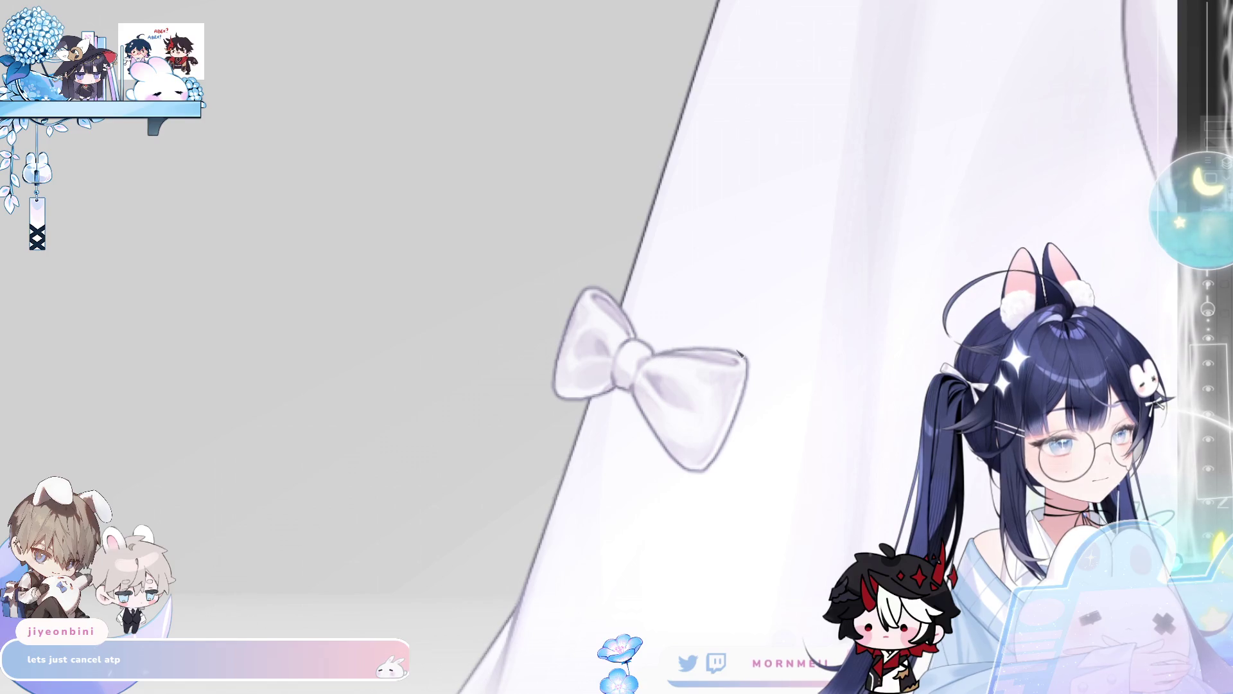
pyautogui.press('h')
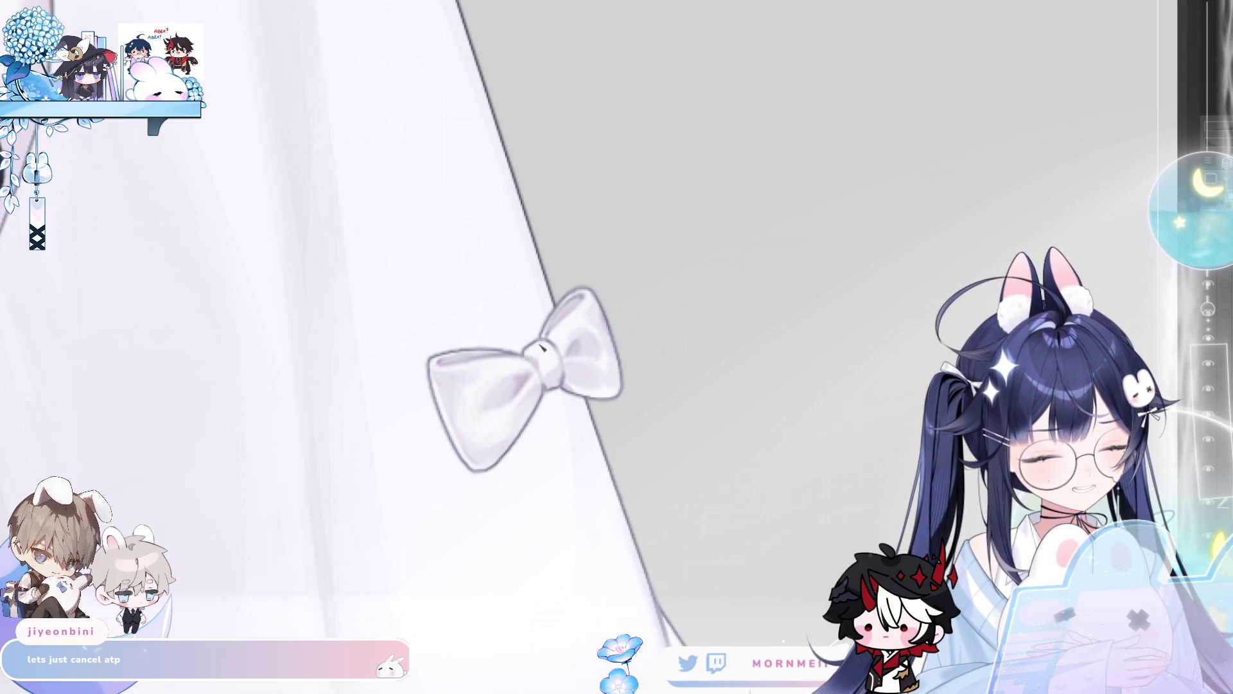
pyautogui.press('m')
pyautogui.press('m')
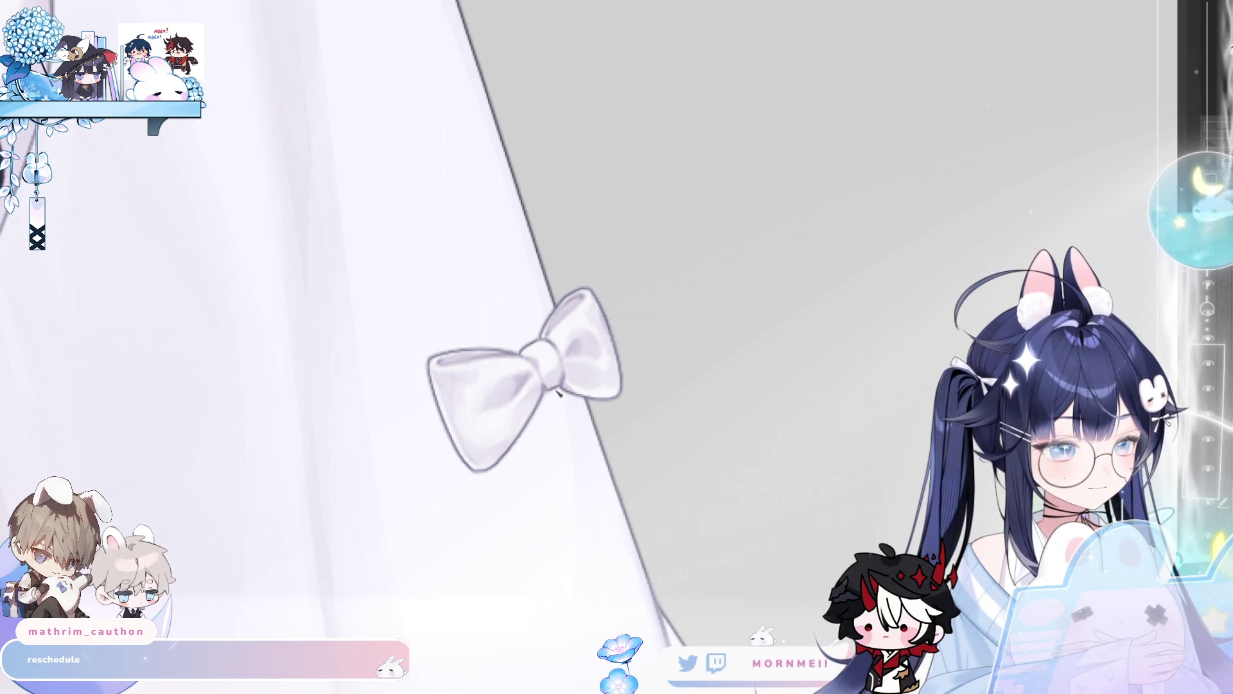
# - Pan across the sleeve bows and flip the view horizontally to review them
pyautogui.moveTo(572, 595); pyautogui.dragTo(520, 173)
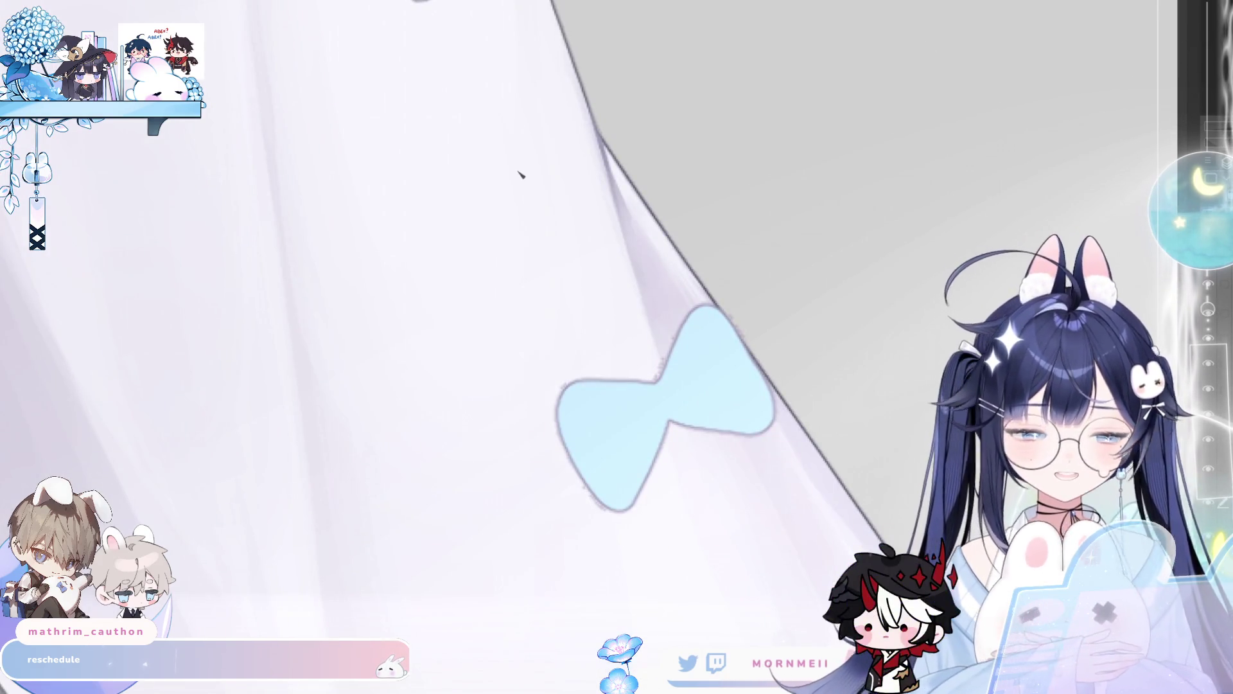
pyautogui.scroll(-3, 584, 273)
pyautogui.scroll(3, 544, 101)
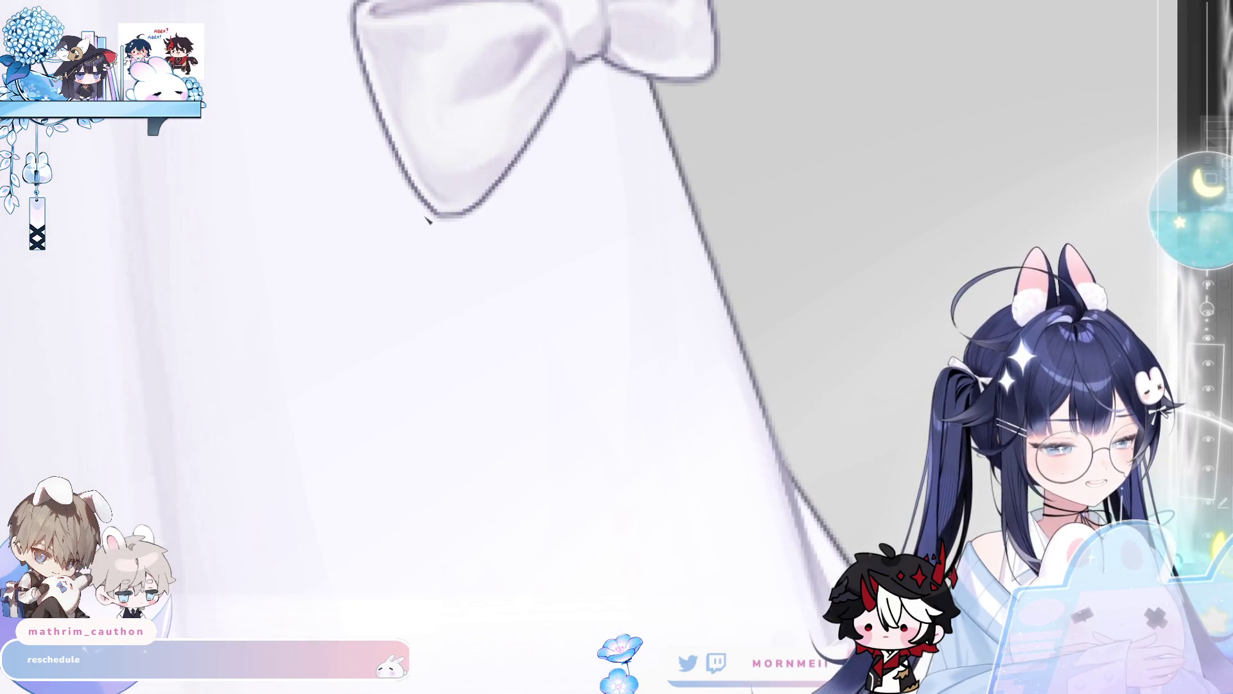
pyautogui.scroll(-3, 490, 225)
pyautogui.moveTo(388, 540)
pyautogui.mouseDown()
pyautogui.moveTo(402, 600)
pyautogui.moveTo(636, 445)
pyautogui.mouseUp()
pyautogui.scroll(5, 653, 147)
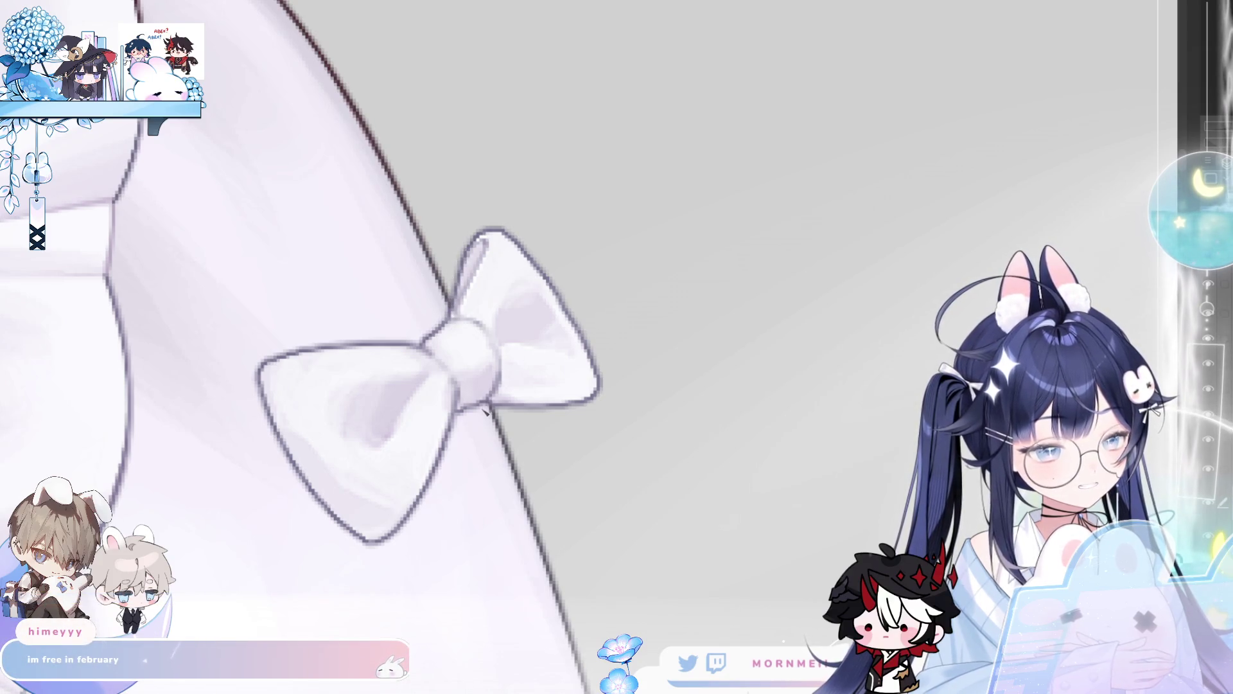
pyautogui.press('h')
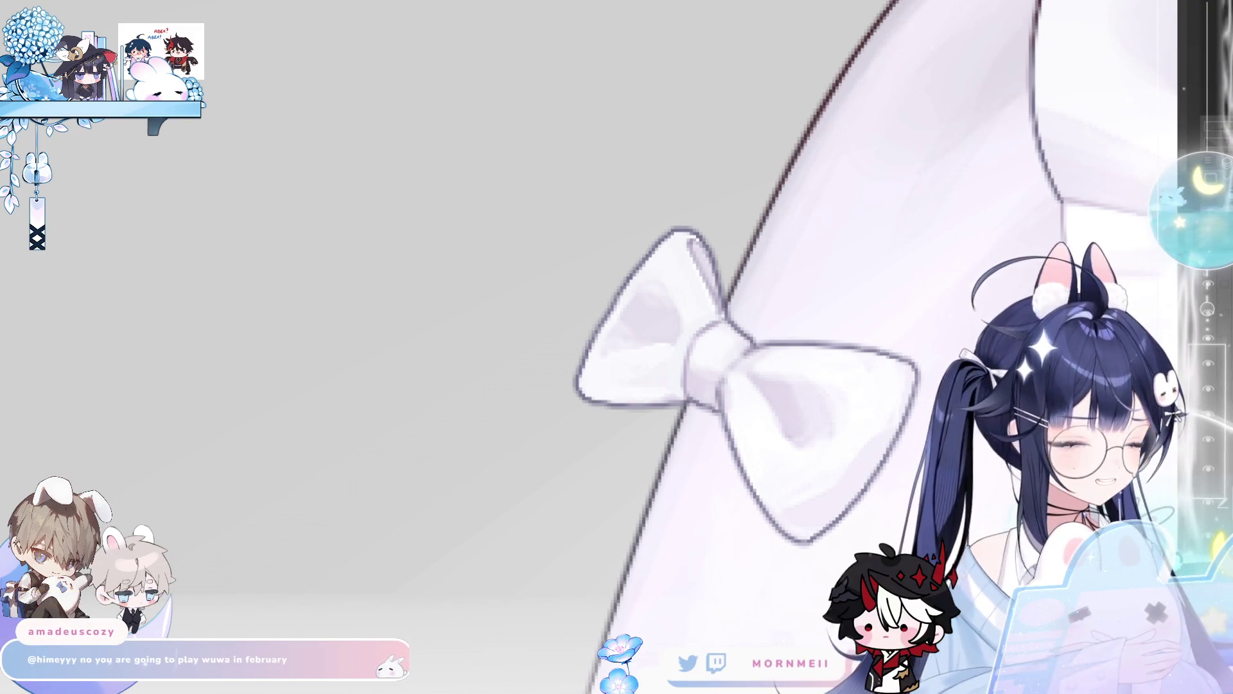
pyautogui.hscroll(5, 578, 347)
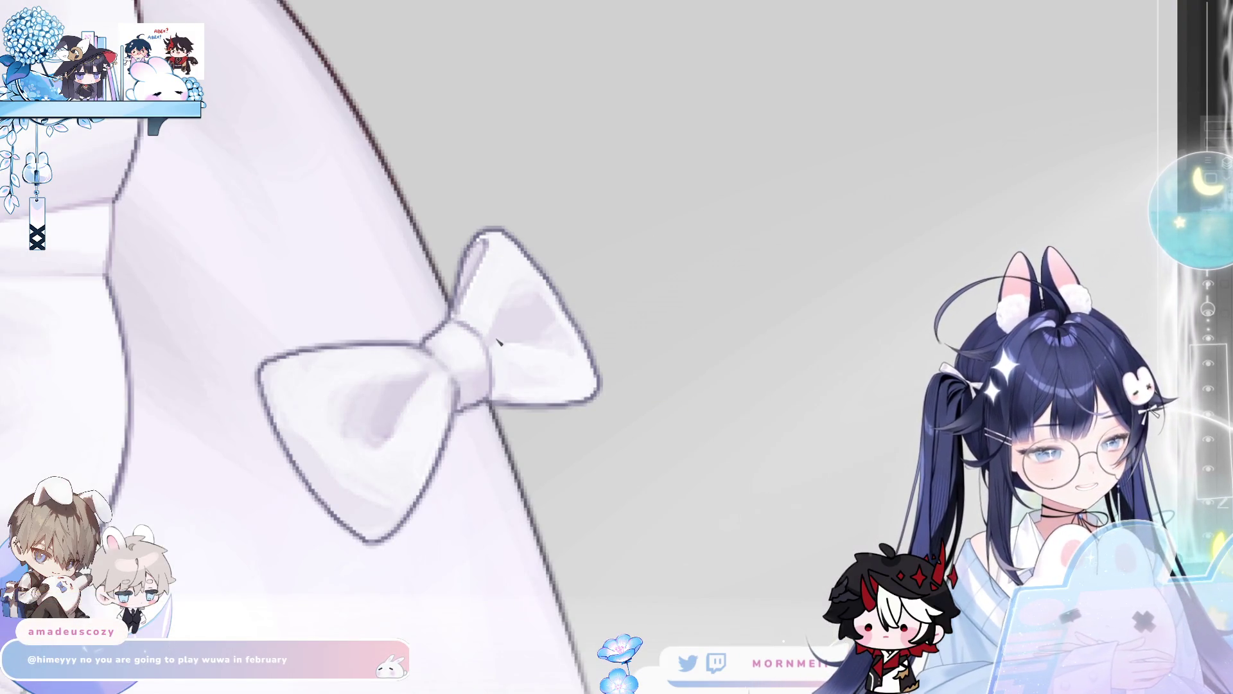
pyautogui.scroll(-5, 554, 336)
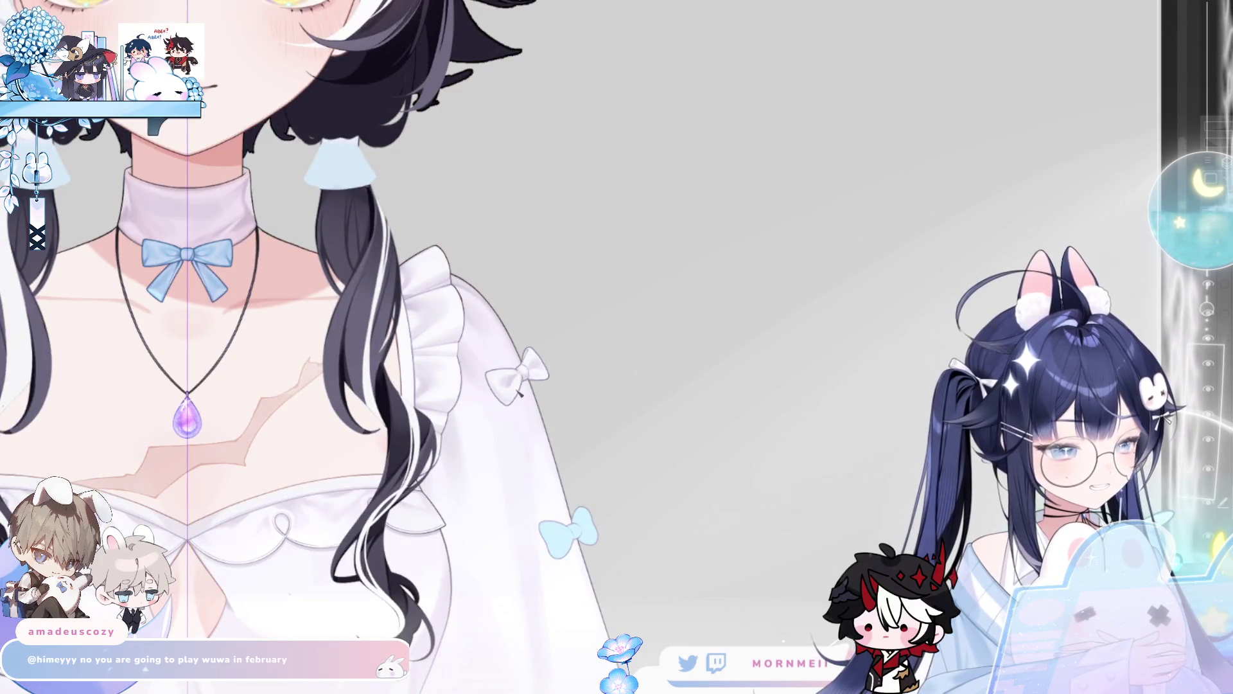
pyautogui.scroll(-3, 522, 392)
pyautogui.scroll(-5, 781, 198)
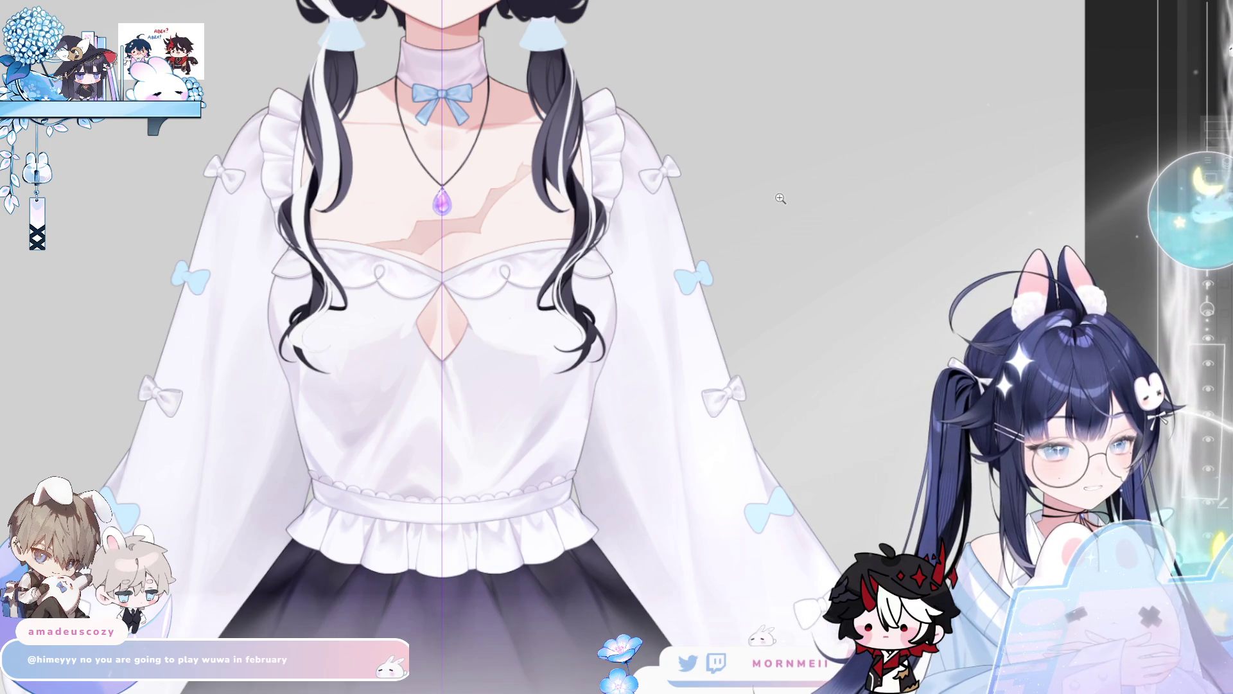
pyautogui.scroll(-3, 843, 470)
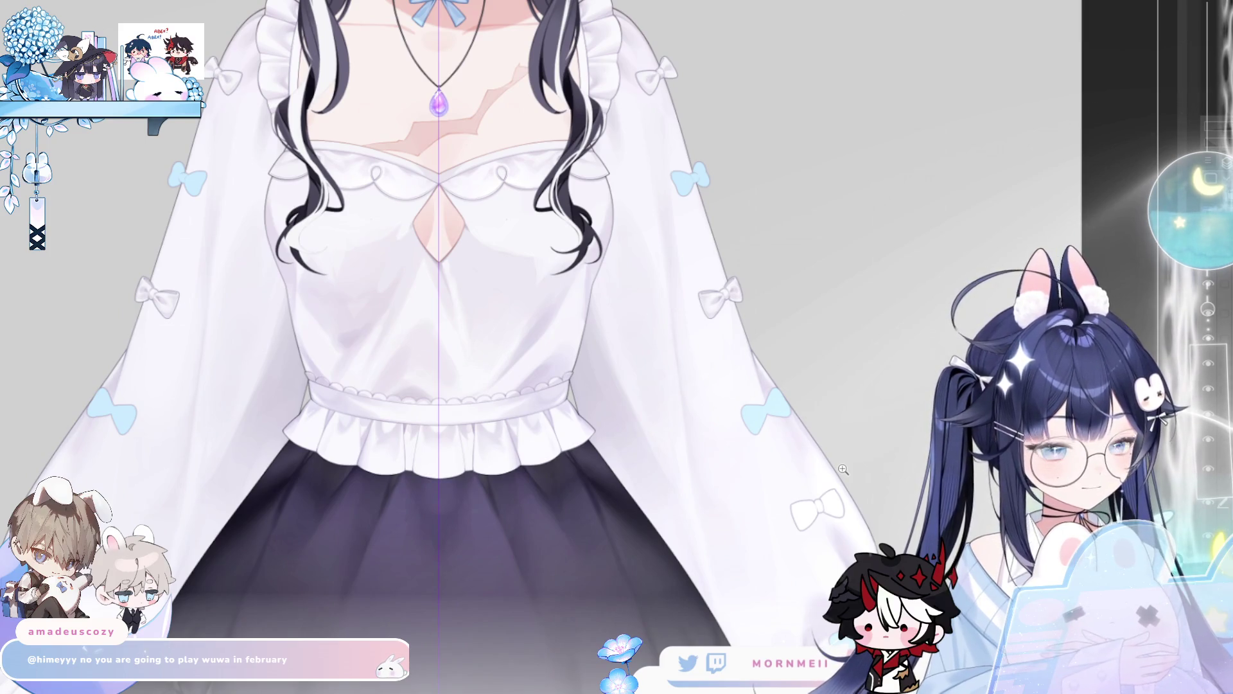
pyautogui.scroll(-2, 781, 424)
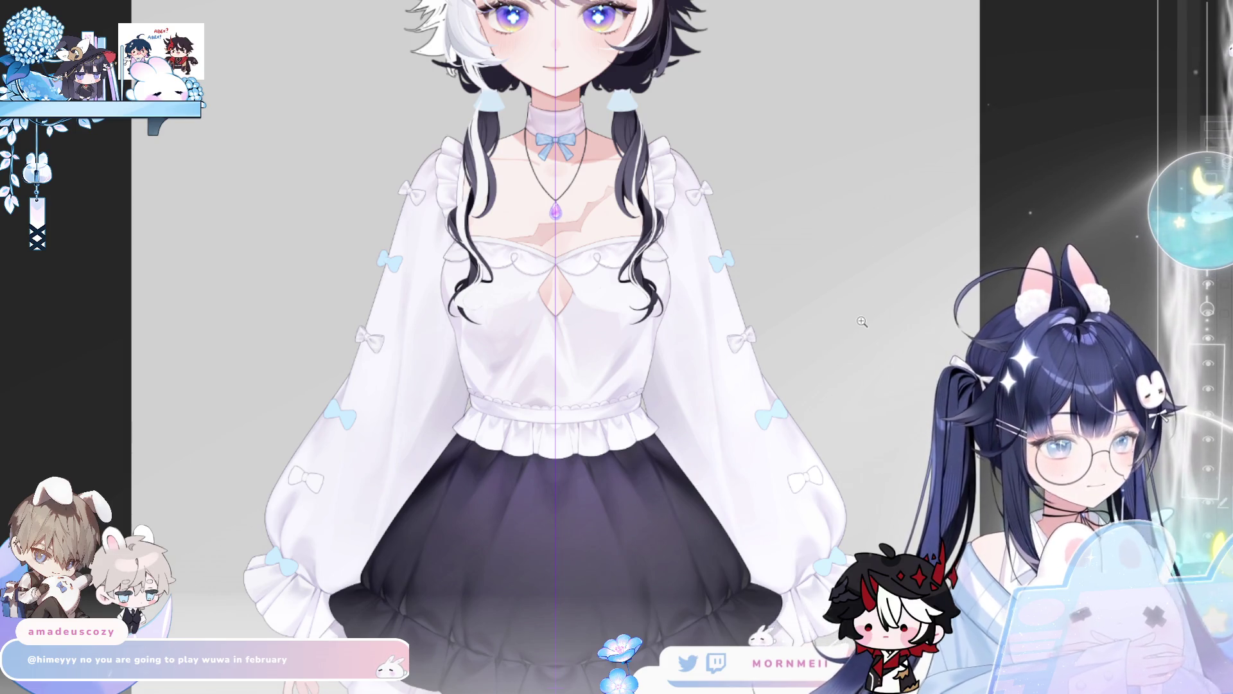
# - Zoom in on the chest and pendant, mirror-check the blouse, then frame torso and face
pyautogui.click(822, 200)
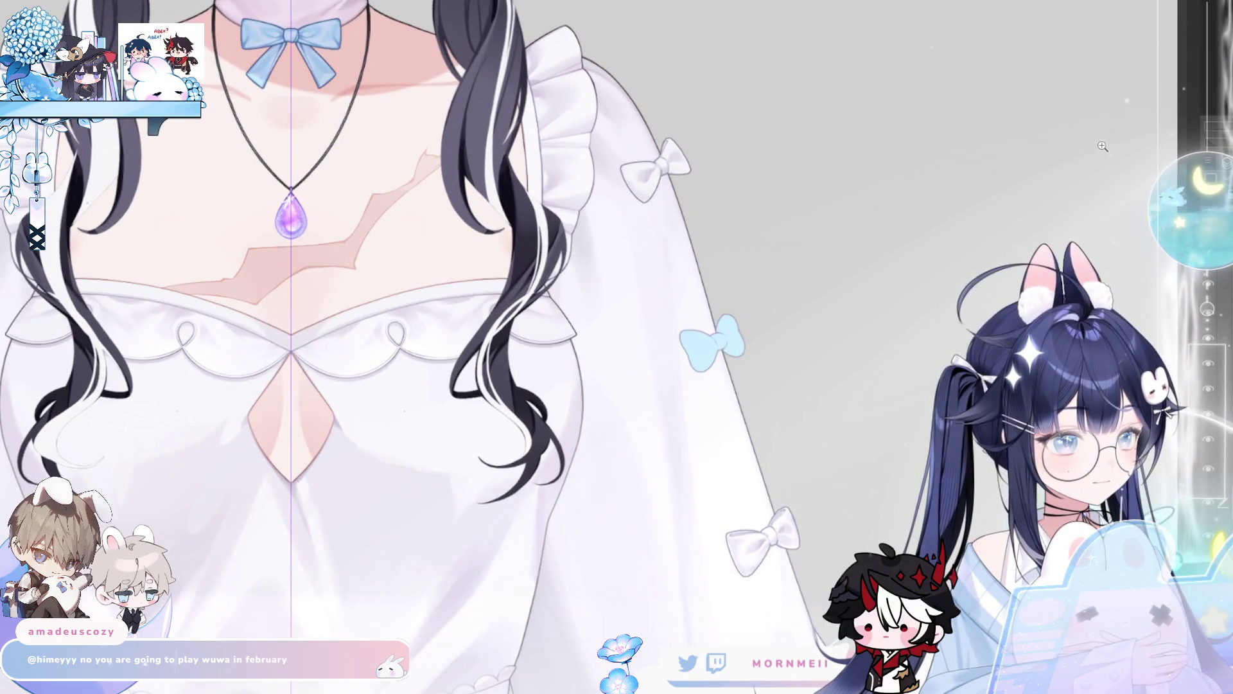
pyautogui.press('h')
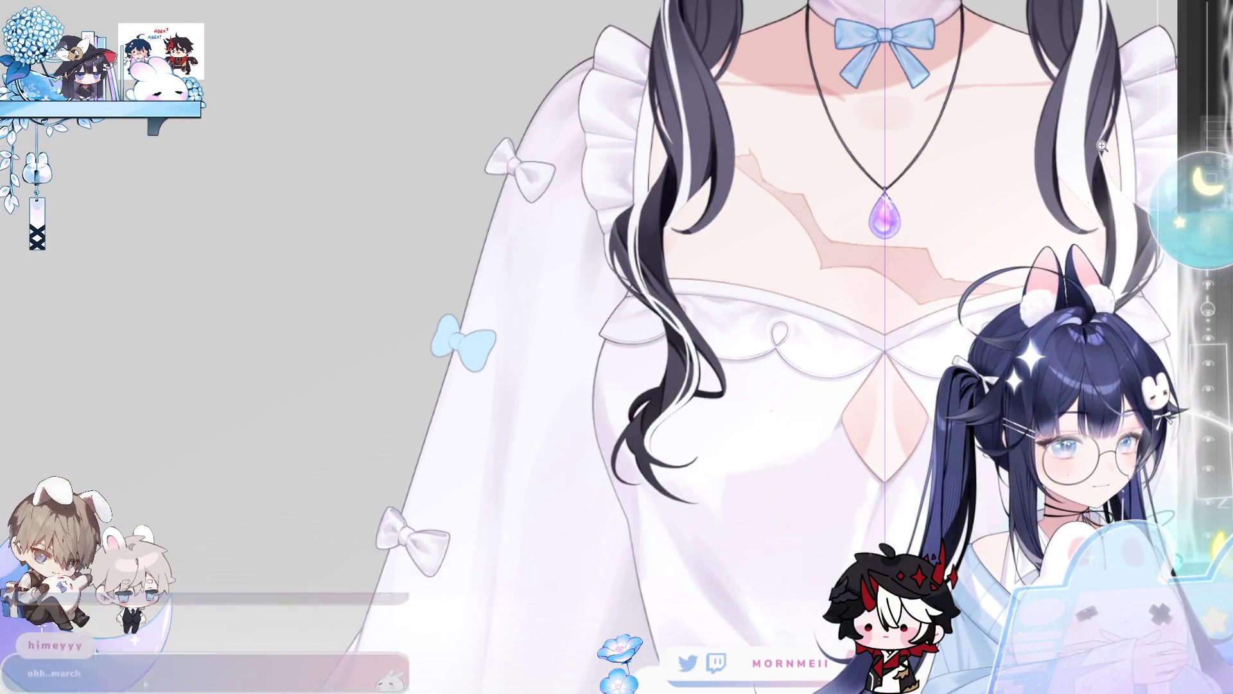
pyautogui.press('h')
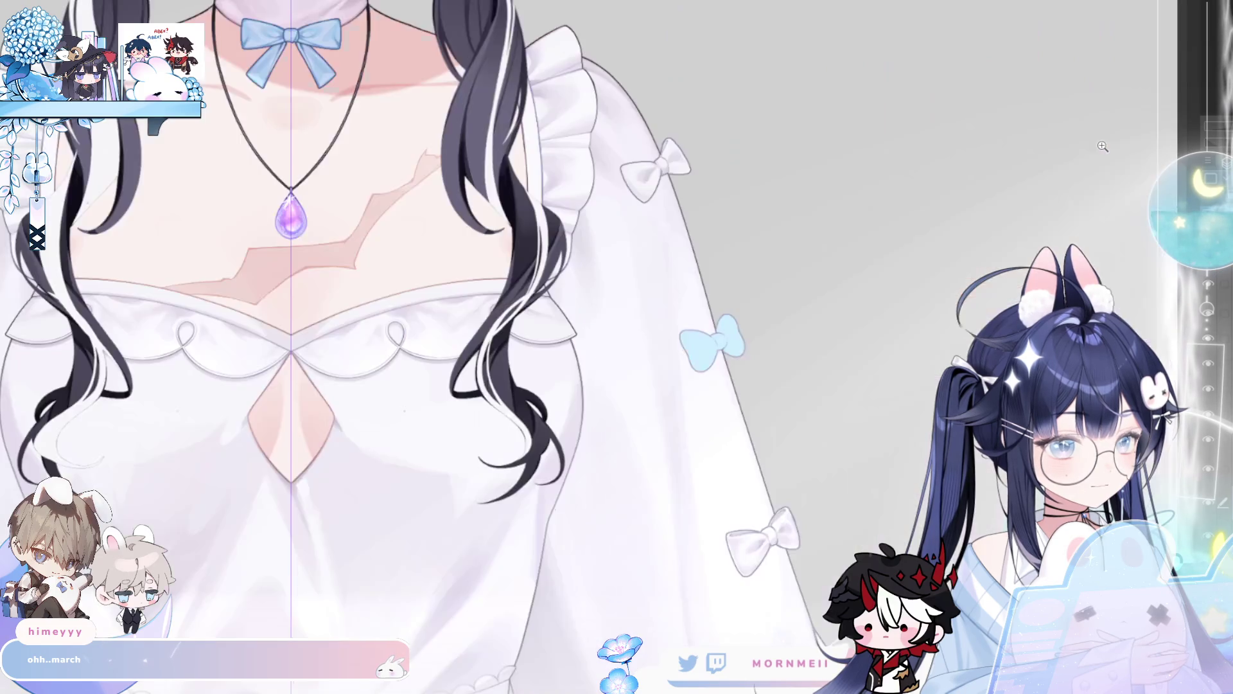
pyautogui.scroll(-3, 915, 348)
pyautogui.moveTo(788, 579); pyautogui.dragTo(663, 480)
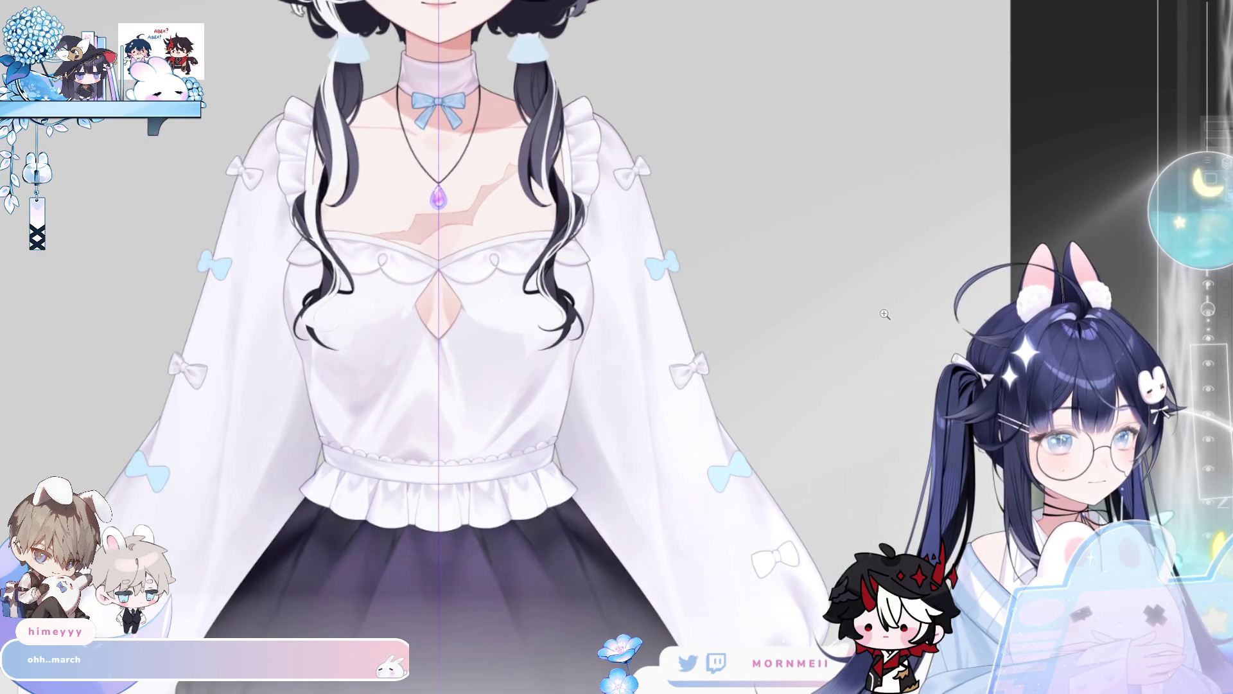
pyautogui.moveTo(863, 303)
pyautogui.mouseDown()
pyautogui.moveTo(964, 468)
pyautogui.moveTo(966, 573)
pyautogui.mouseUp()
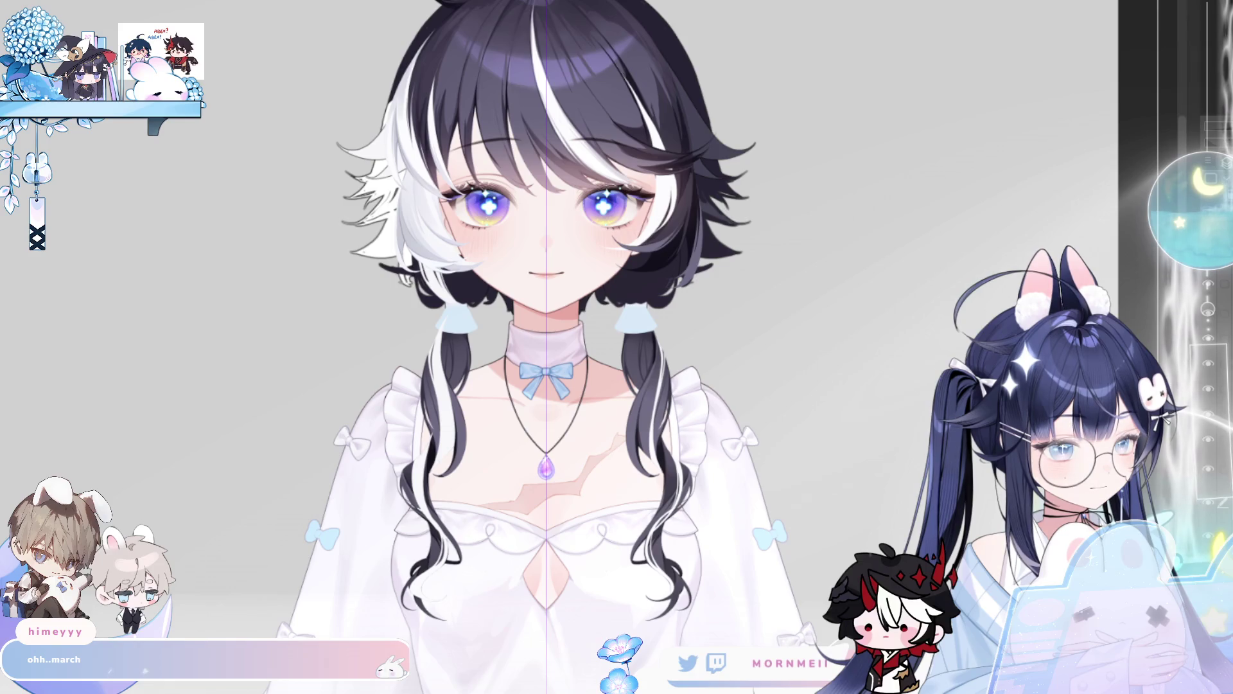
# - Sketch a new bow on the shoulder ruffle
pyautogui.scroll(-3, 800, 479)
pyautogui.scroll(1, 908, 326)
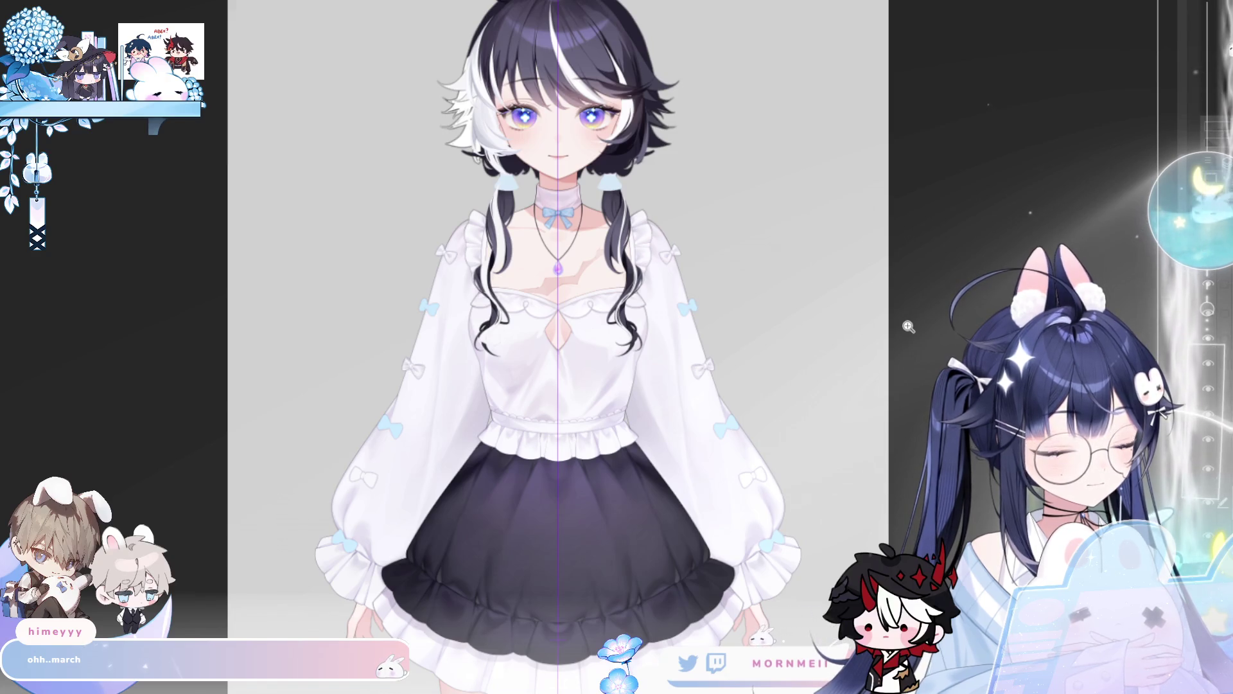
pyautogui.scroll(2, 460, 453)
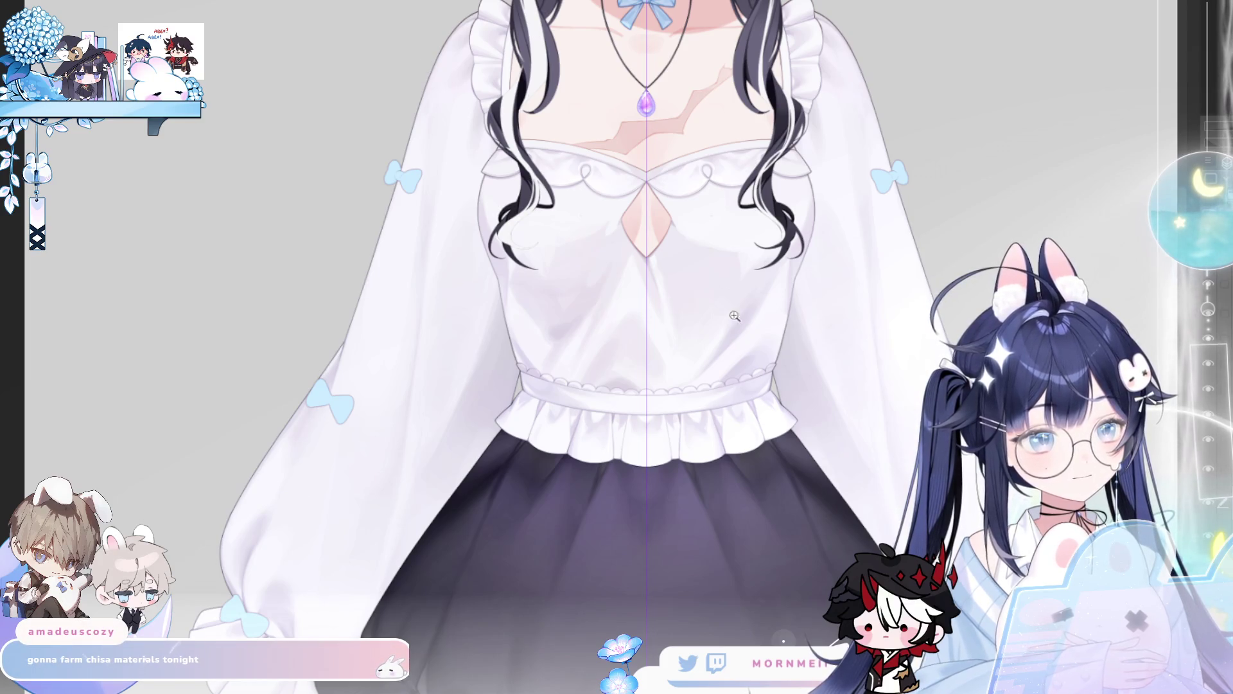
pyautogui.scroll(5, 595, 378)
pyautogui.scroll(5, 596, 379)
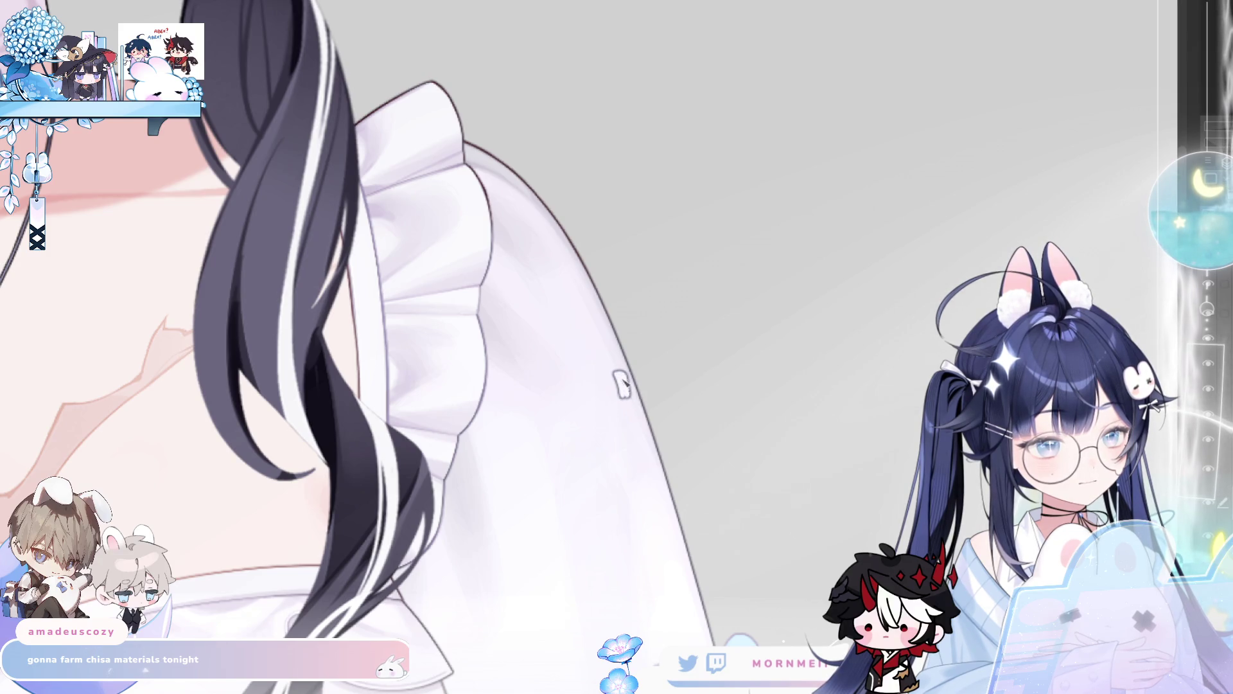
pyautogui.moveTo(605, 381)
pyautogui.mouseDown()
pyautogui.moveTo(533, 404)
pyautogui.moveTo(559, 453)
pyautogui.moveTo(622, 404)
pyautogui.moveTo(607, 383)
pyautogui.moveTo(668, 357)
pyautogui.moveTo(671, 400)
pyautogui.moveTo(629, 380)
pyautogui.moveTo(664, 371)
pyautogui.moveTo(675, 401)
pyautogui.moveTo(664, 379)
pyautogui.moveTo(630, 399)
pyautogui.mouseUp()
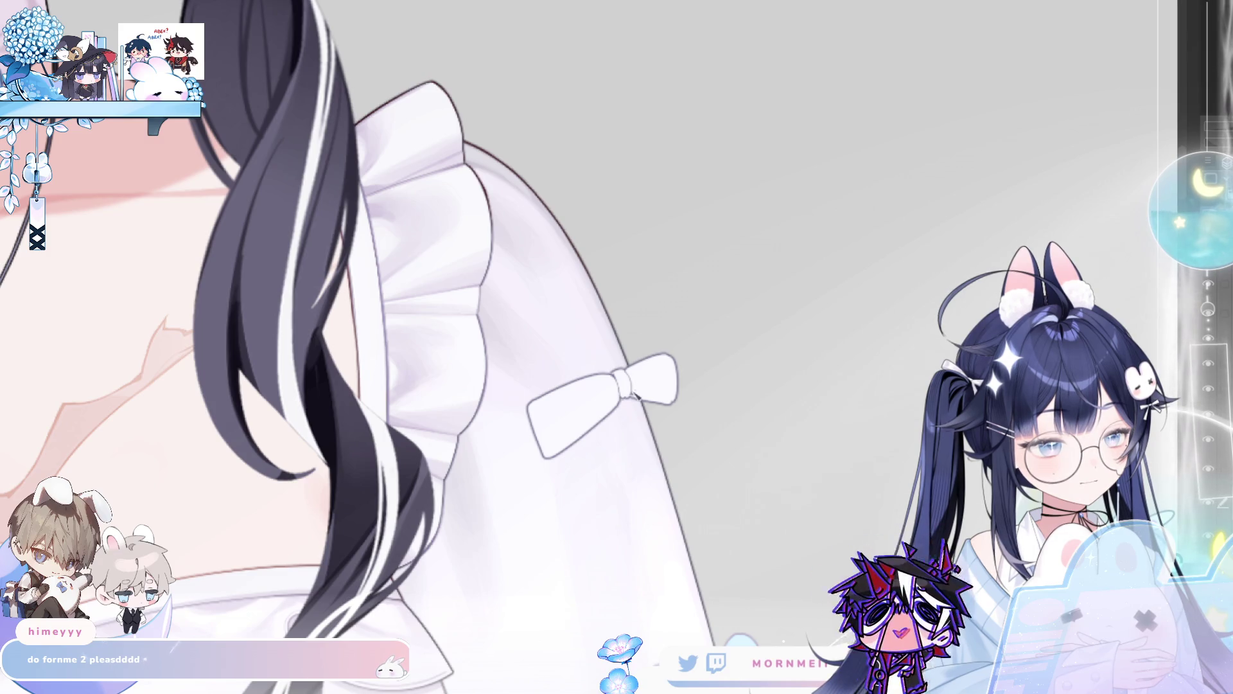
# - Redraw the sleeve bow's left edge, undoing bad strokes and mirror-checking the canvas
pyautogui.press('h')
pyautogui.press('h')
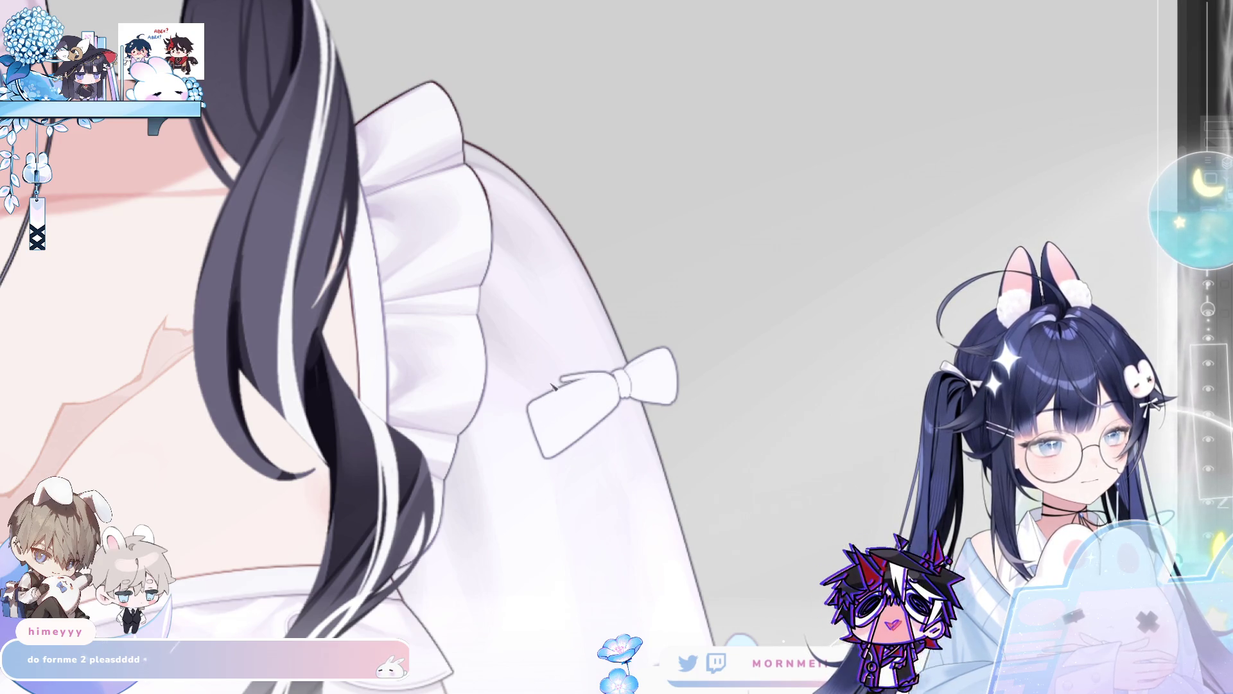
pyautogui.moveTo(556, 384); pyautogui.dragTo(534, 412)
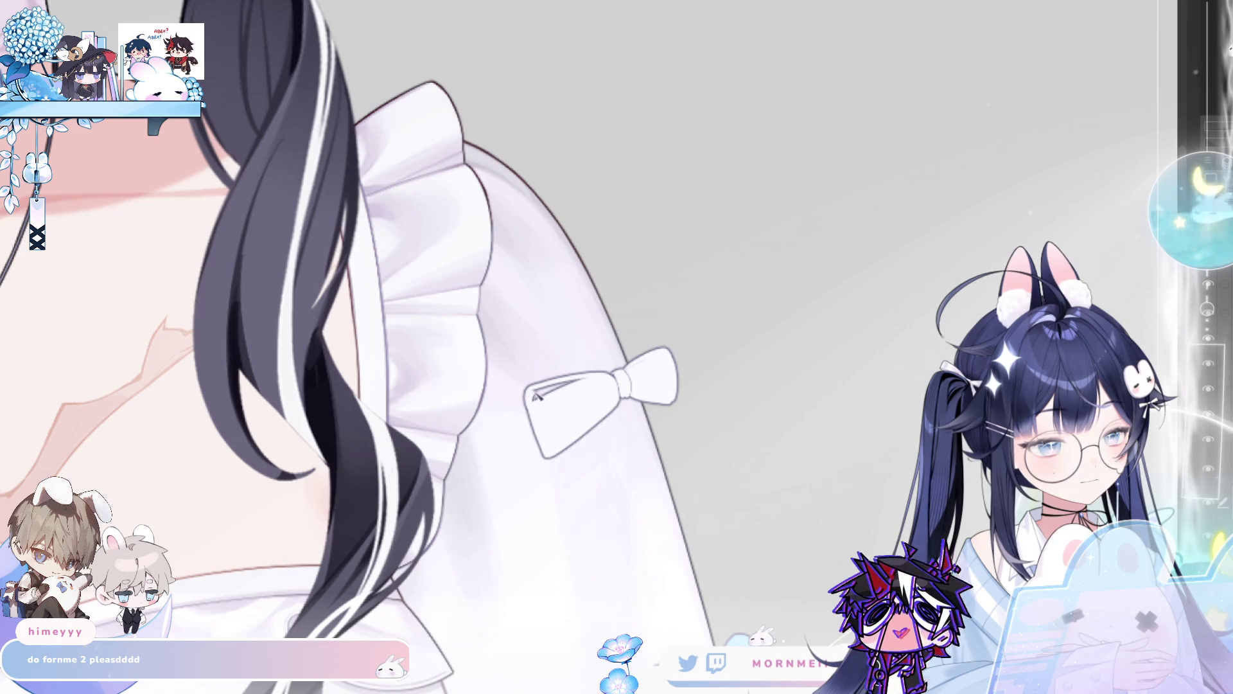
pyautogui.hotkey('ctrl', 'z')
pyautogui.press('m')
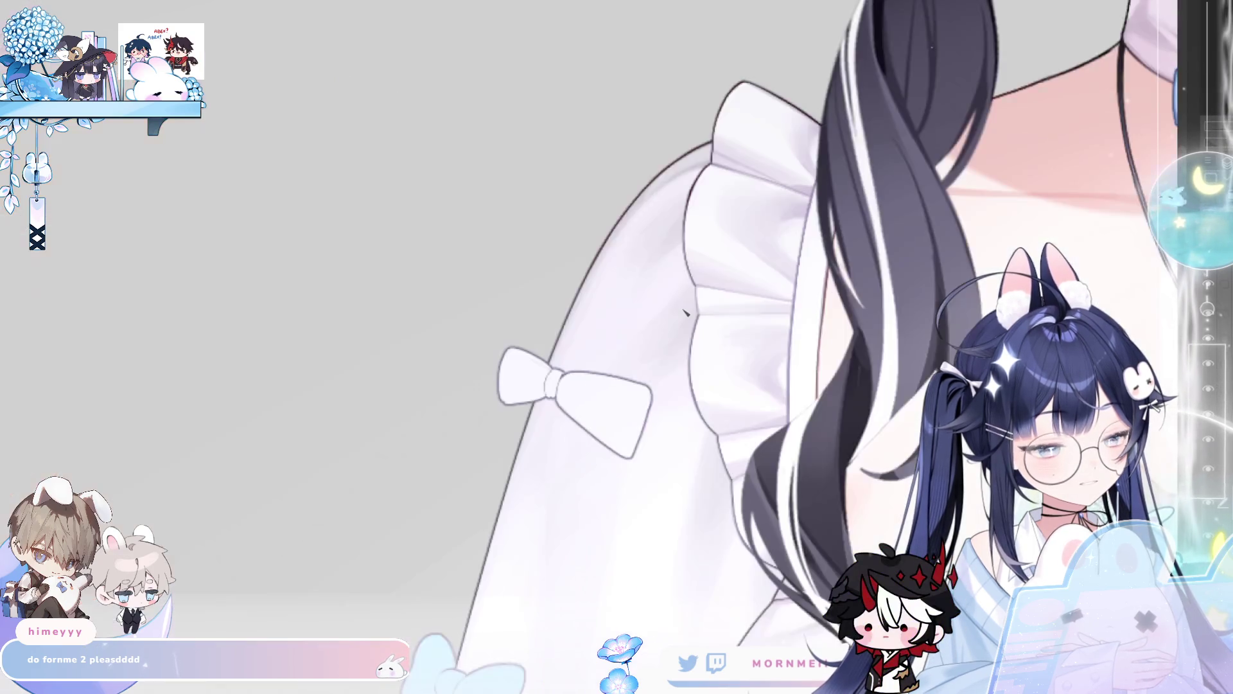
pyautogui.press('m')
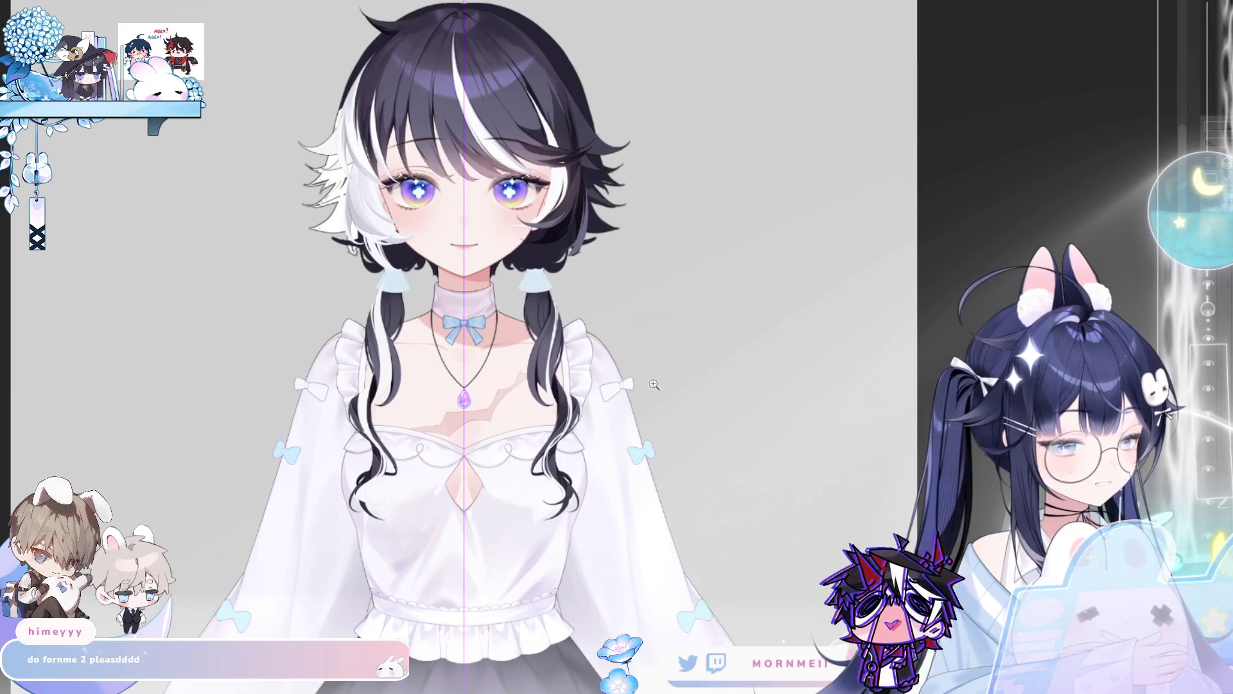
pyautogui.click(654, 386)
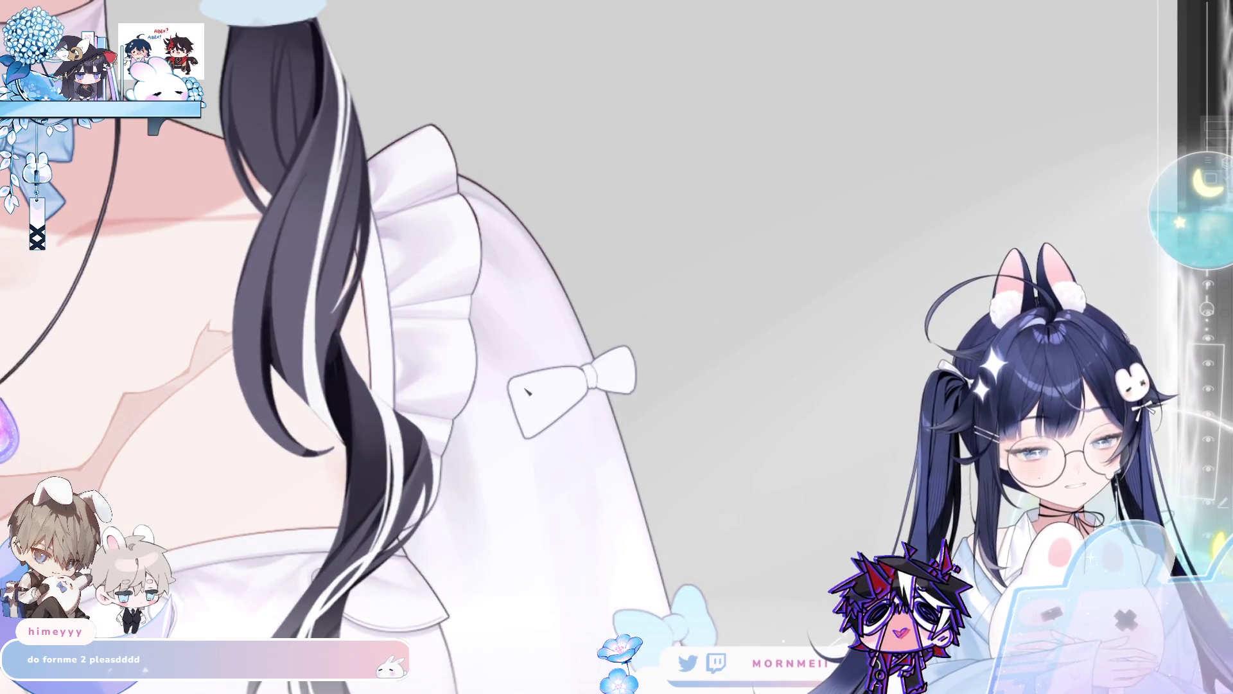
pyautogui.moveTo(525, 372); pyautogui.dragTo(545, 434)
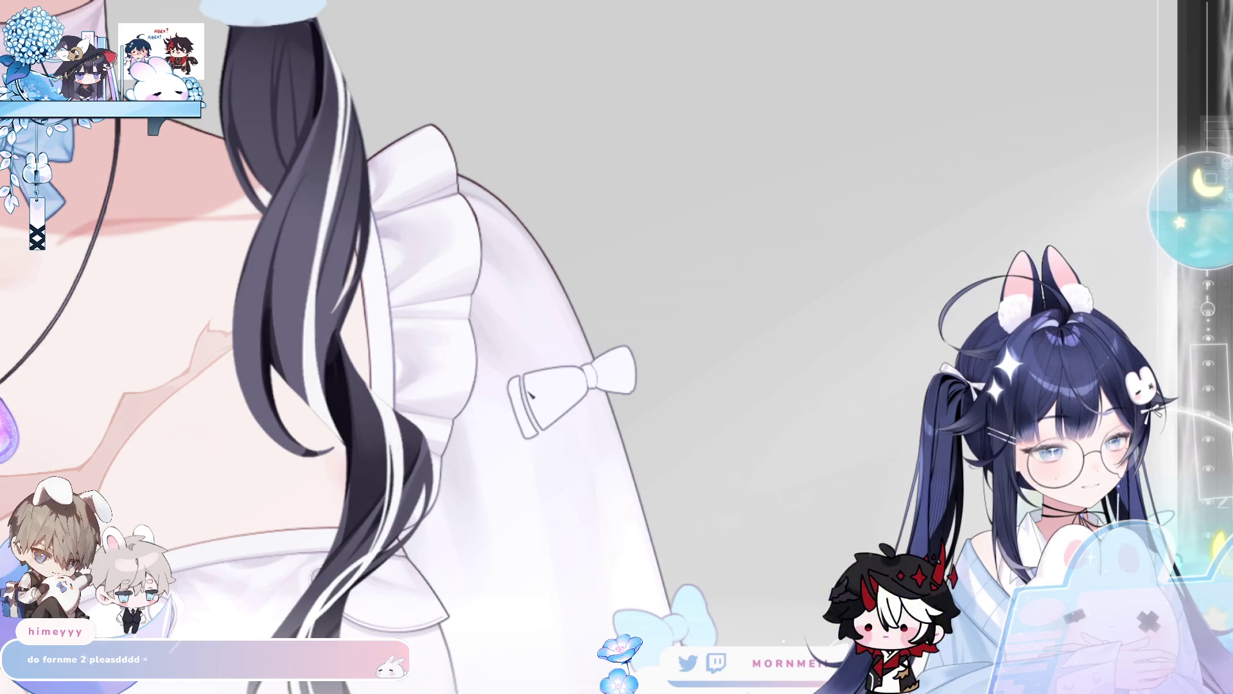
pyautogui.hotkey('ctrl', 'z')
pyautogui.hotkey('ctrl', 'z')
pyautogui.hotkey('ctrl', 'z')
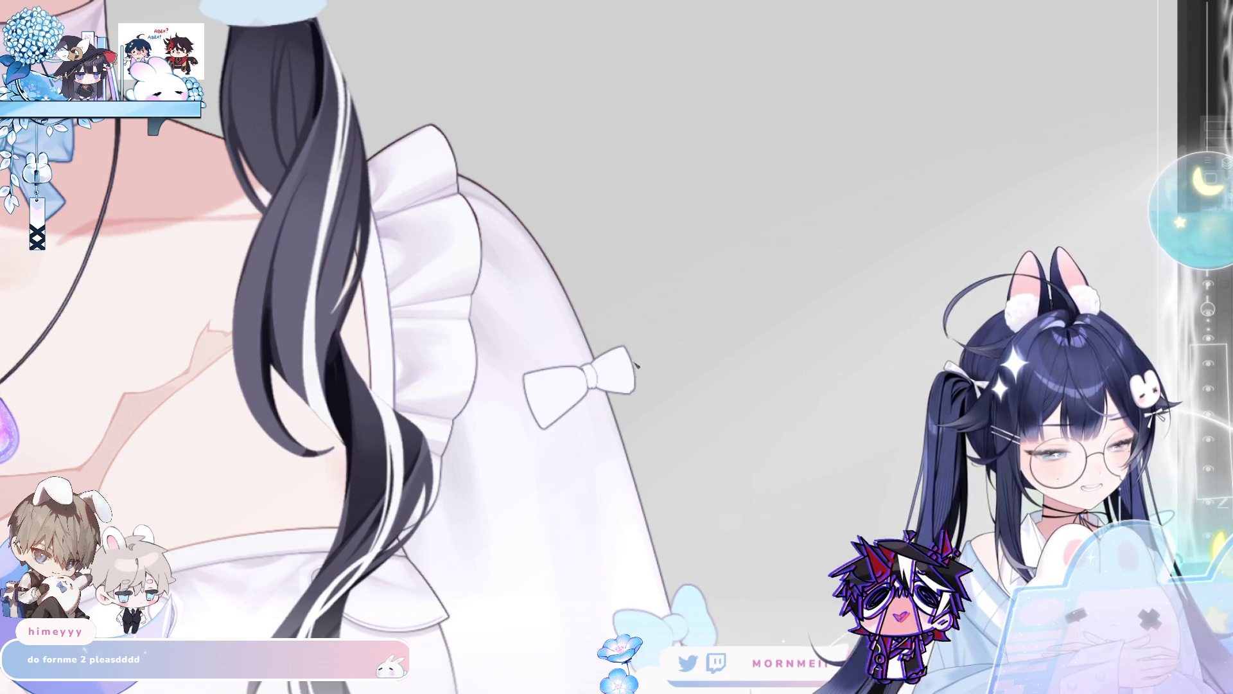
pyautogui.press('m')
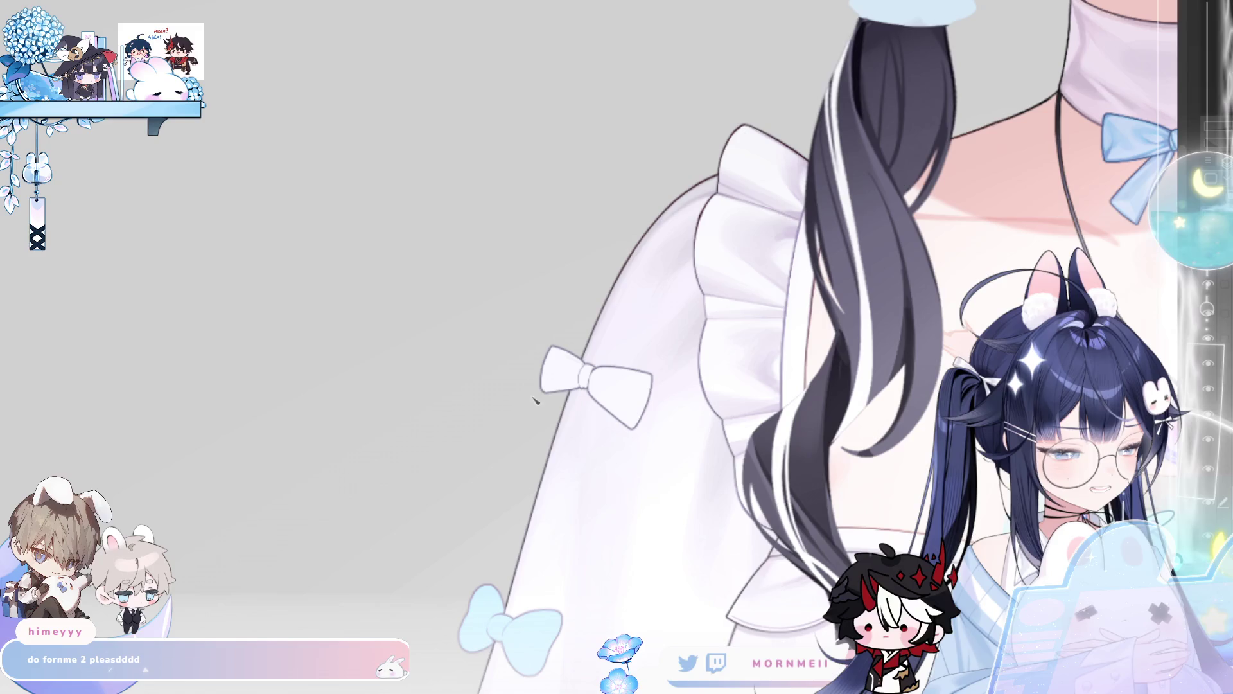
pyautogui.press('m')
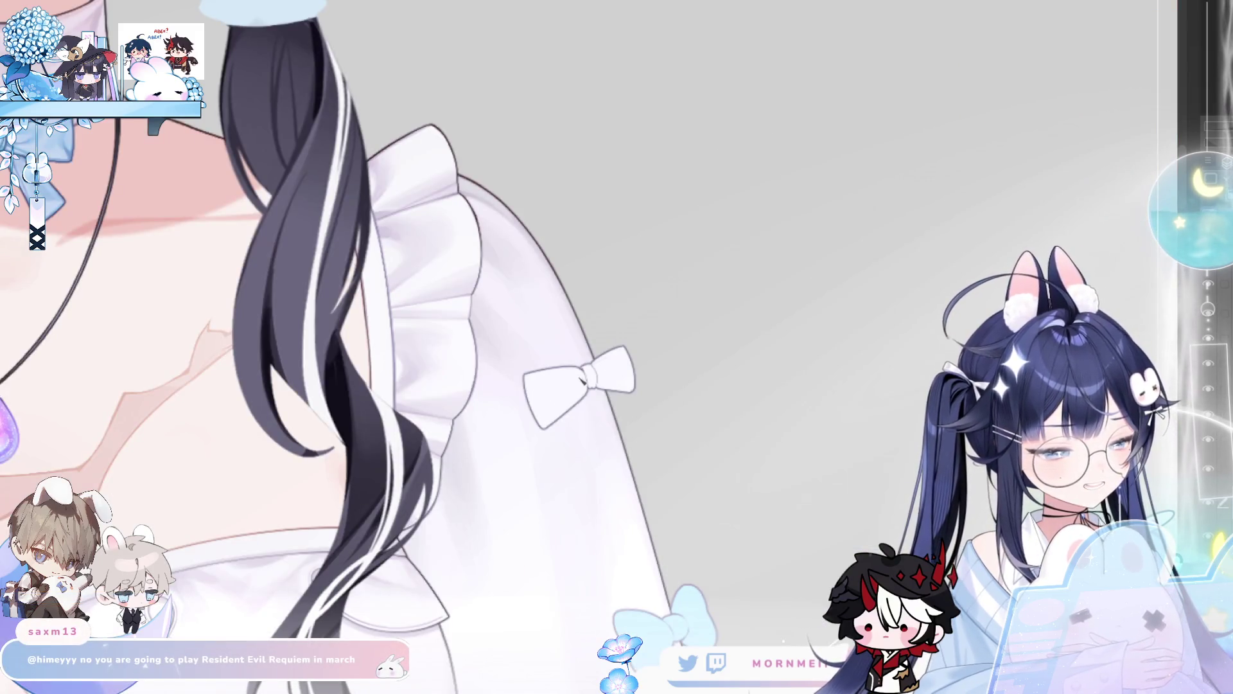
# - Smooth the bow's top-right edge and right lobe's top edge
pyautogui.scroll(3, 544, 374)
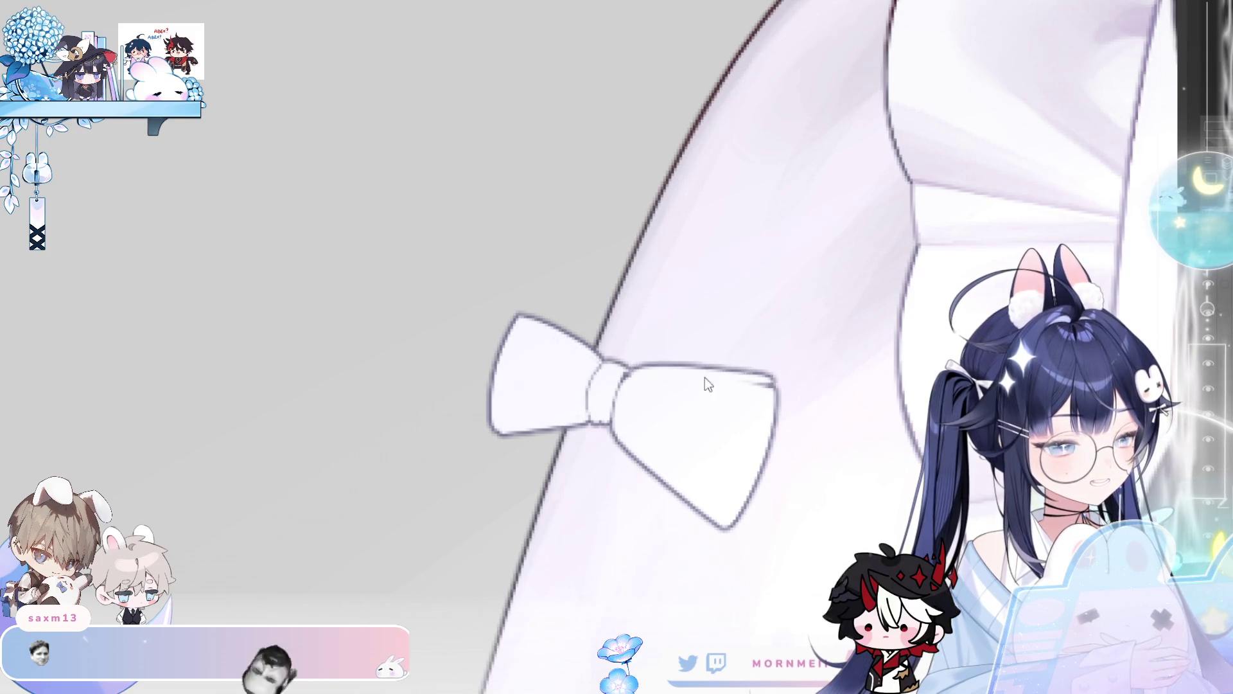
pyautogui.moveTo(696, 376); pyautogui.dragTo(774, 384)
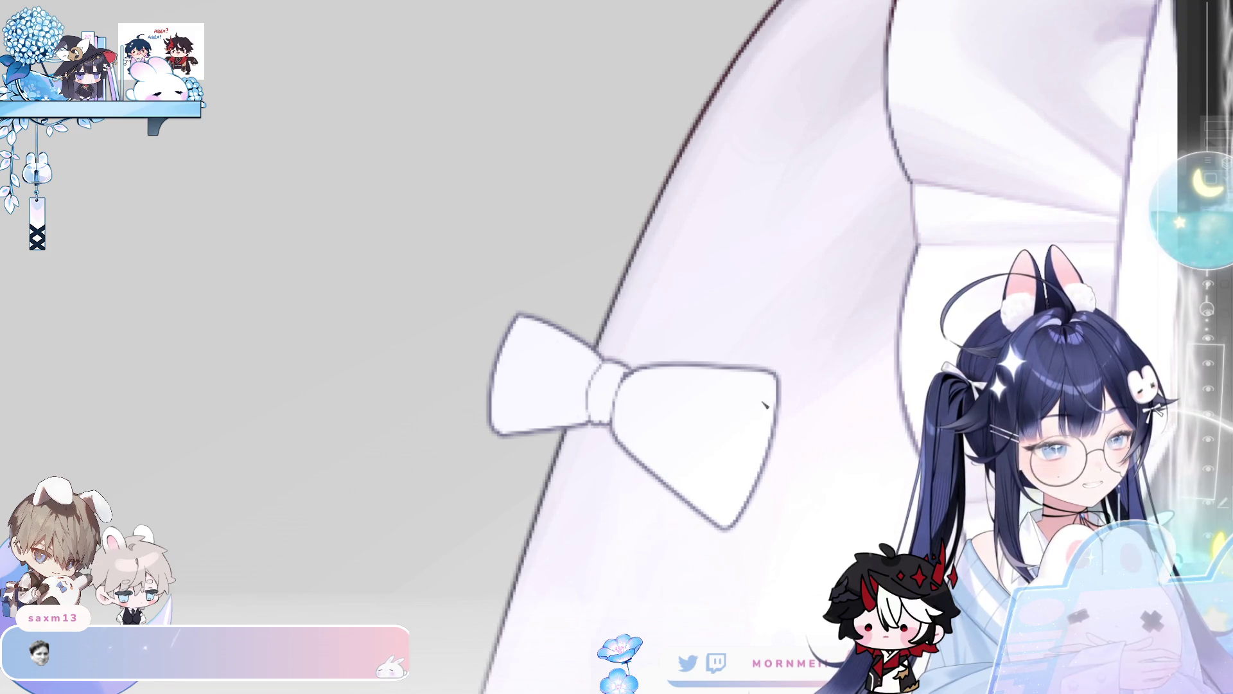
pyautogui.press('m')
pyautogui.moveTo(652, 310); pyautogui.dragTo(577, 365)
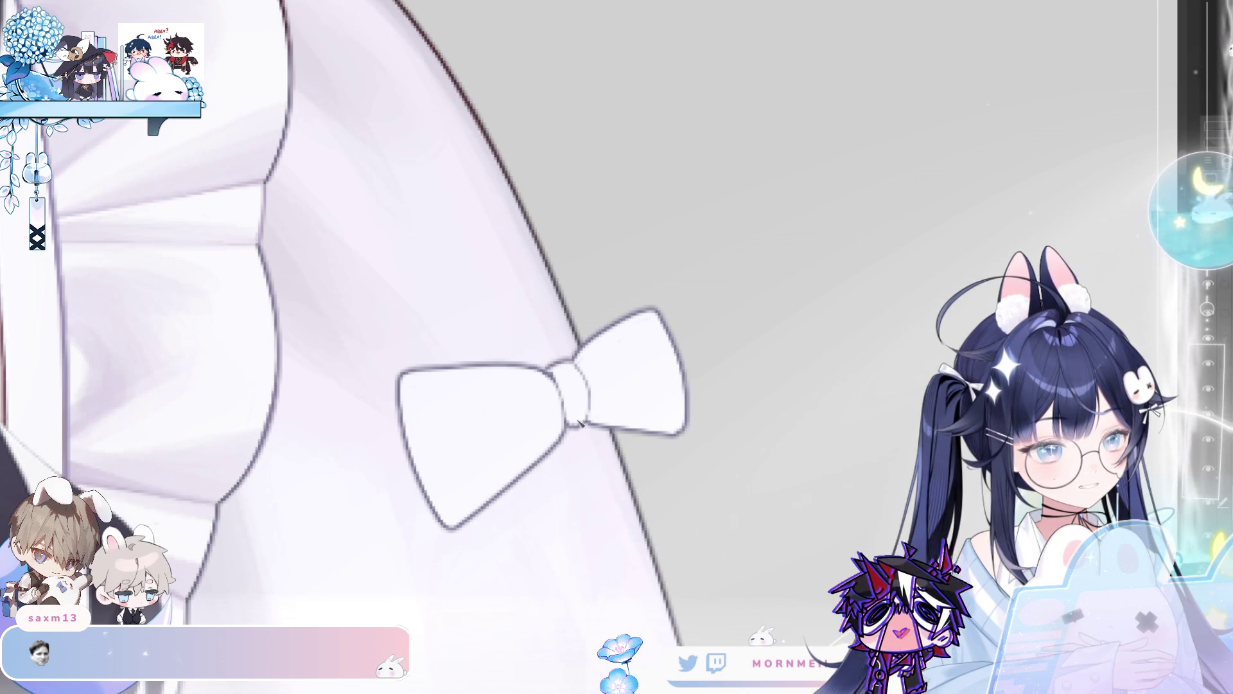
pyautogui.scroll(-5, 584, 419)
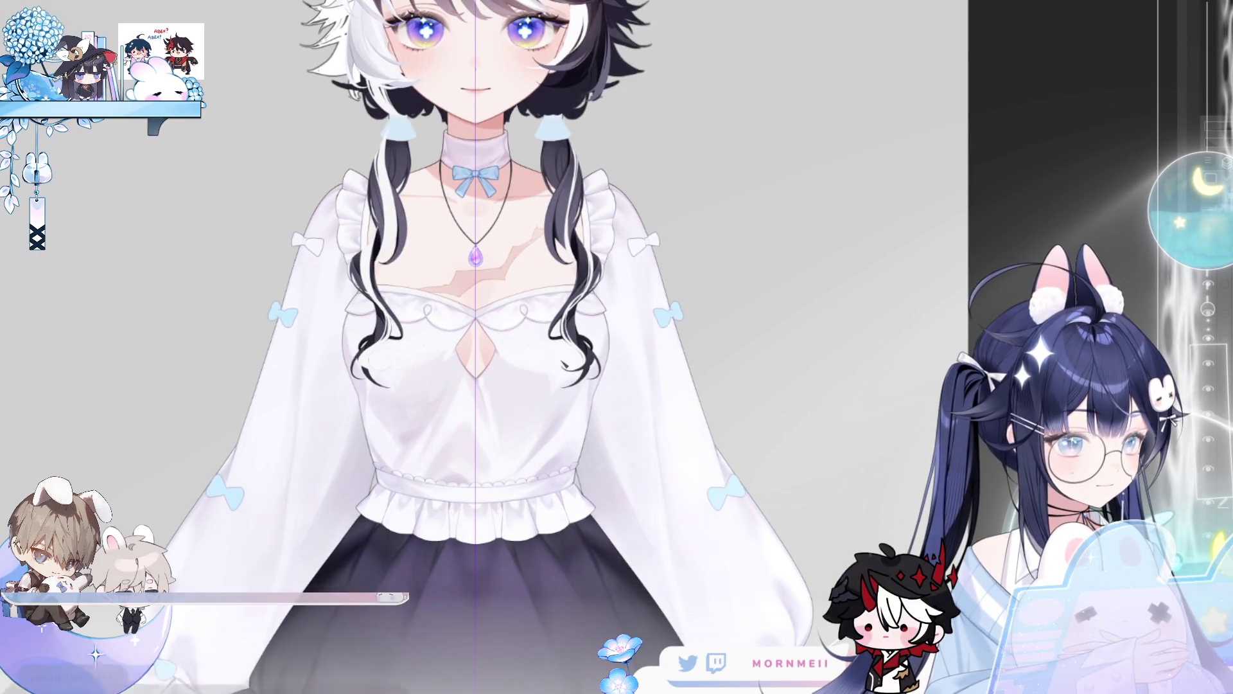
# - Outline the left lobe and centre knot of a new white sleeve bow
pyautogui.scroll(3, 743, 398)
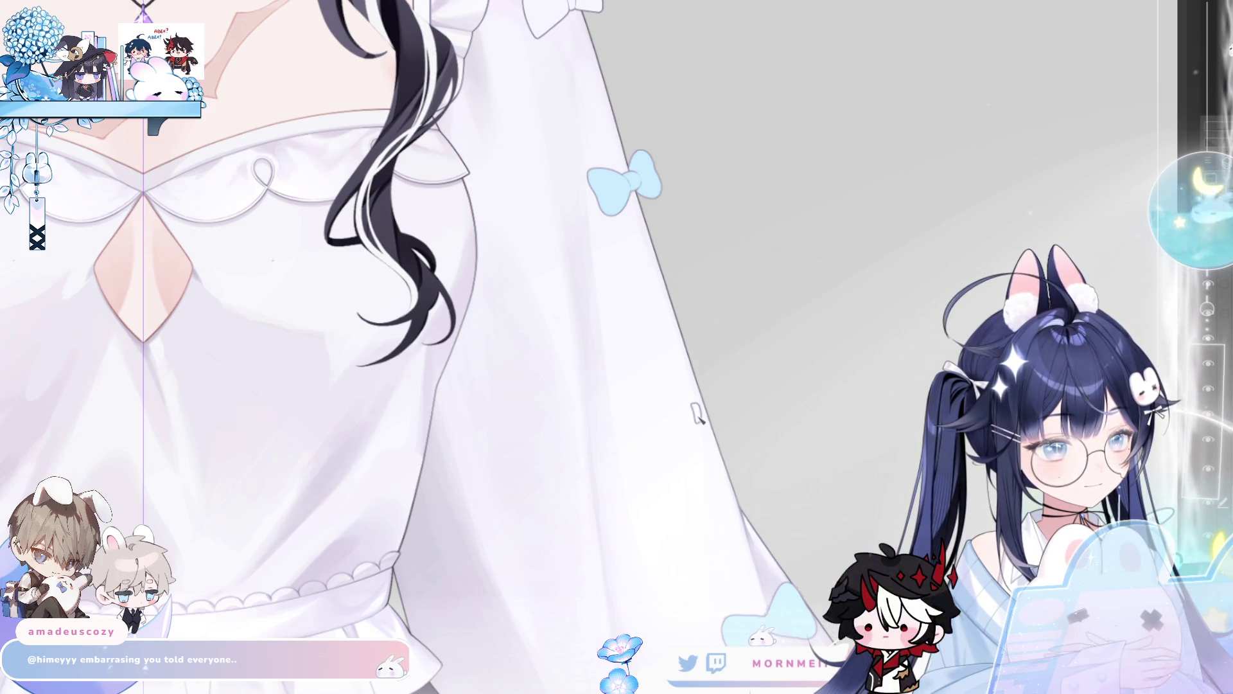
pyautogui.scroll(3, 723, 432)
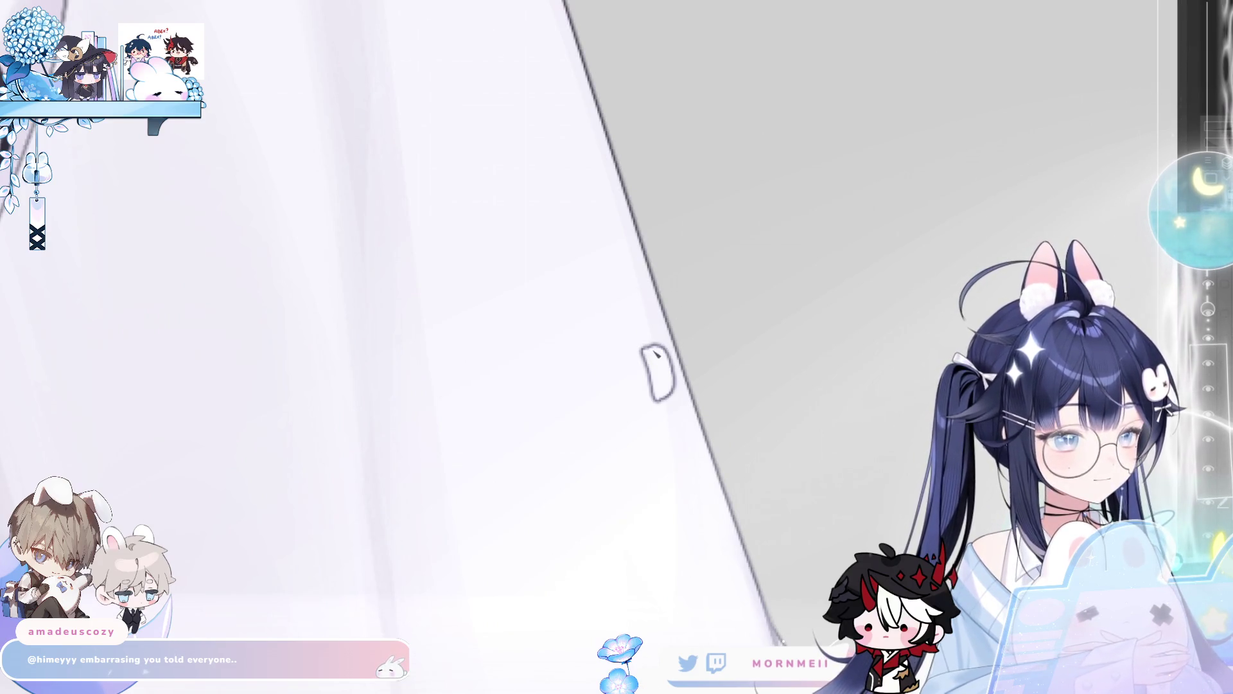
pyautogui.moveTo(642, 352)
pyautogui.mouseDown()
pyautogui.moveTo(463, 398)
pyautogui.moveTo(468, 380)
pyautogui.moveTo(498, 478)
pyautogui.mouseUp()
pyautogui.hotkey('ctrl', 'z')
pyautogui.moveTo(650, 408)
pyautogui.mouseDown()
pyautogui.moveTo(536, 496)
pyautogui.moveTo(638, 429)
pyautogui.mouseUp()
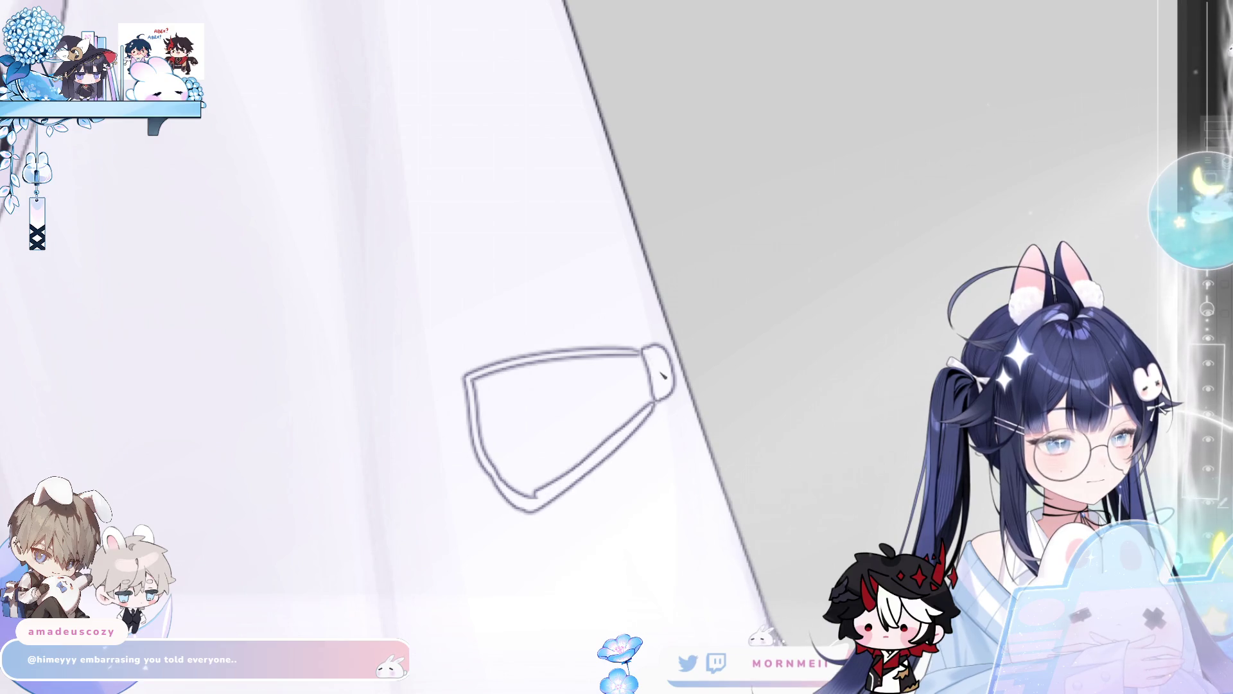
pyautogui.moveTo(638, 366); pyautogui.dragTo(649, 403)
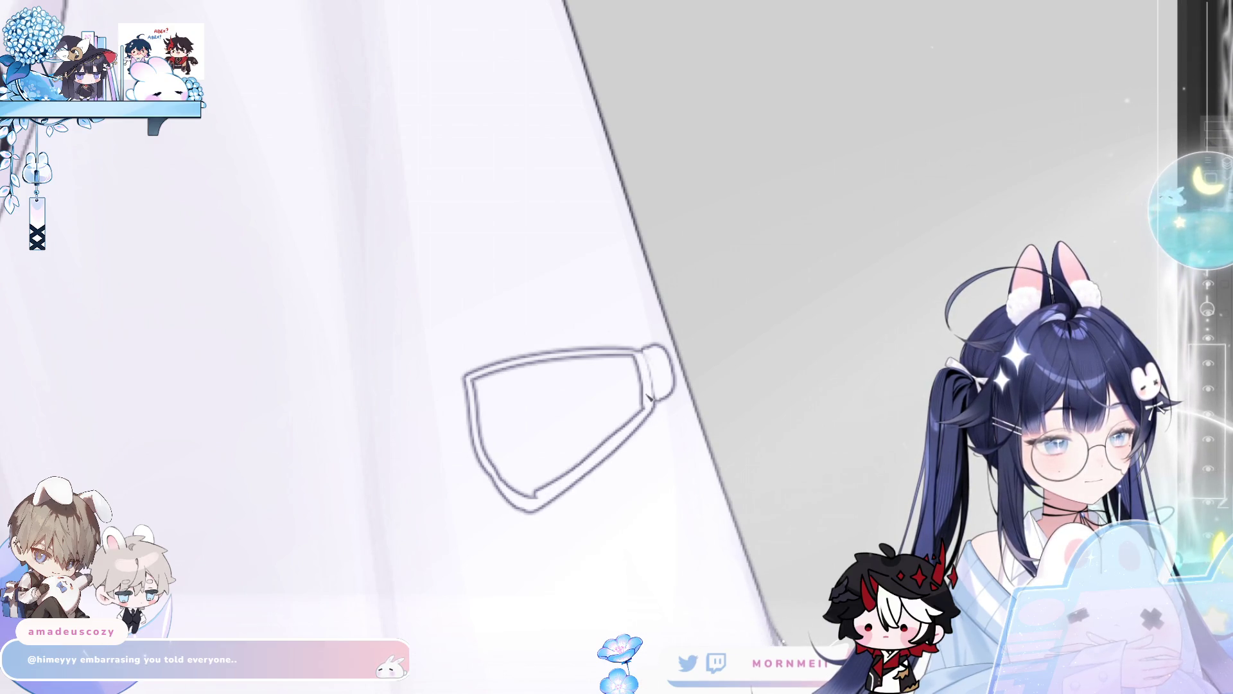
pyautogui.scroll(-5, 642, 408)
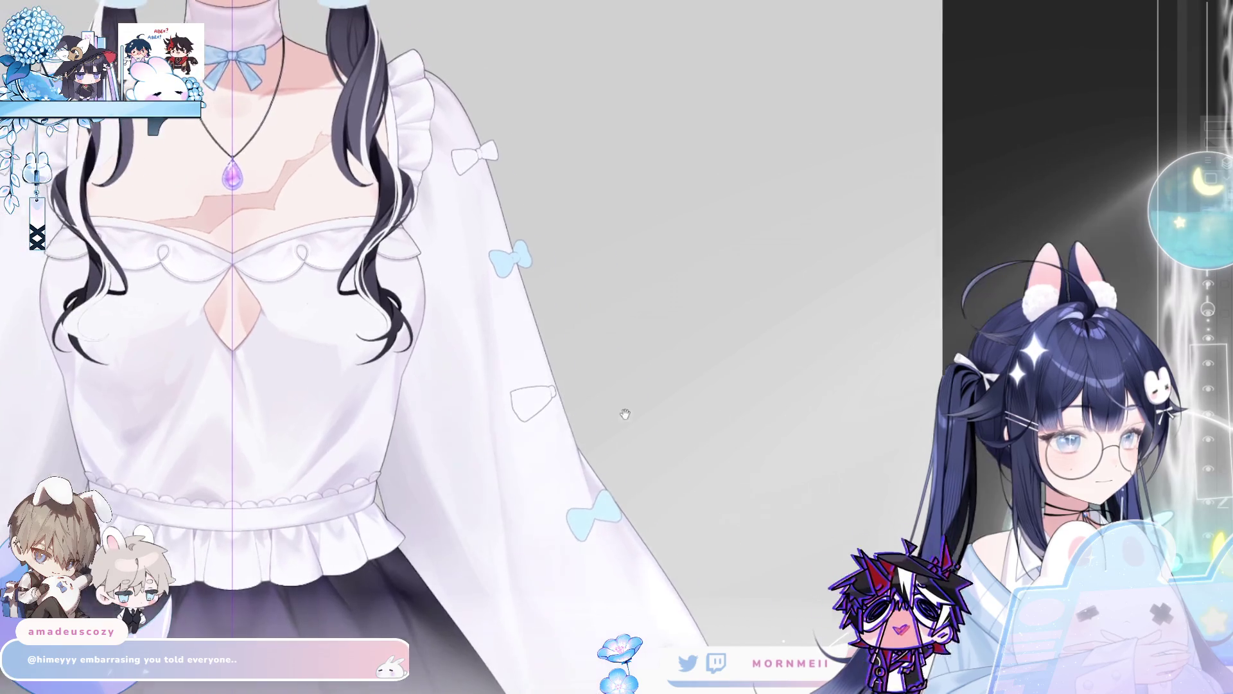
pyautogui.scroll(5, 646, 411)
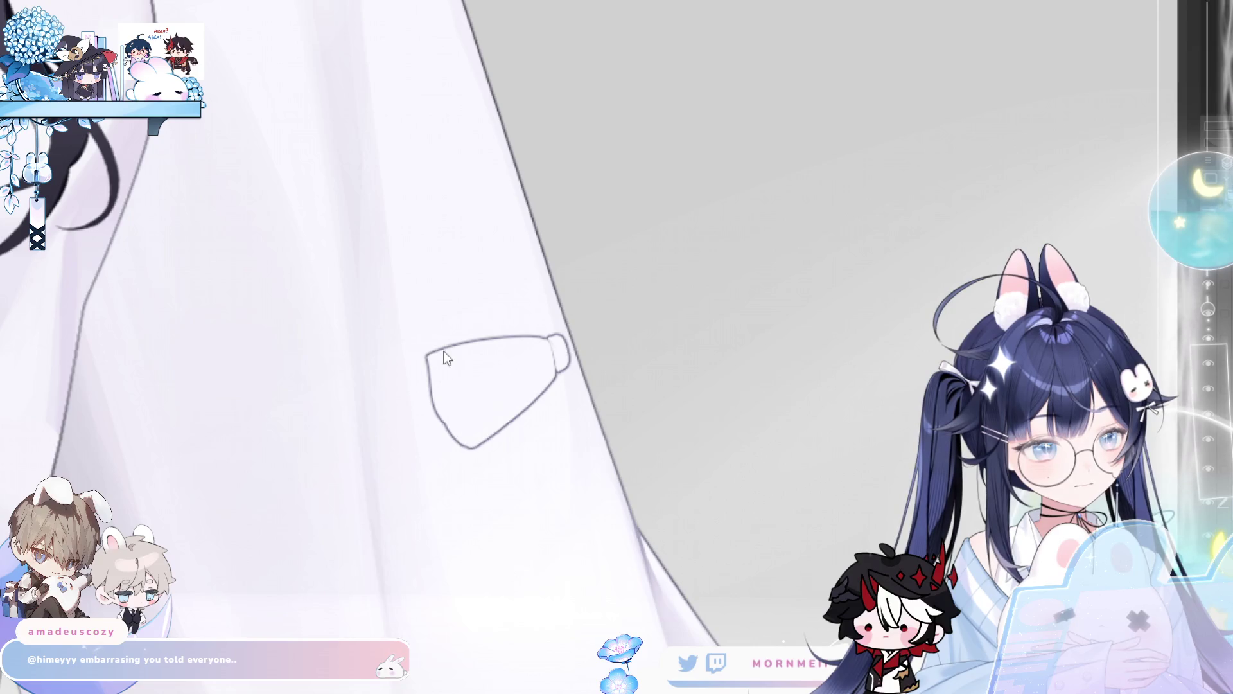
pyautogui.hotkey('ctrl', 'z')
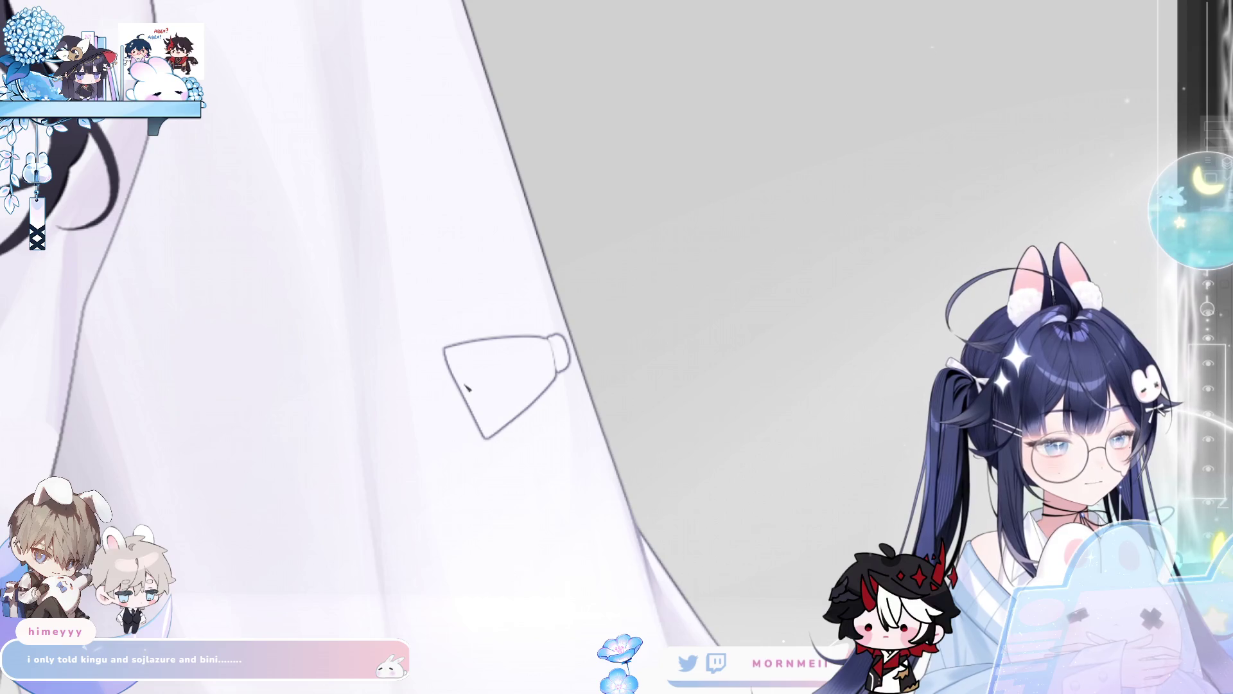
# - Draw and close the bow's right loop, then fill it with white
pyautogui.scroll(-3, 382, 390)
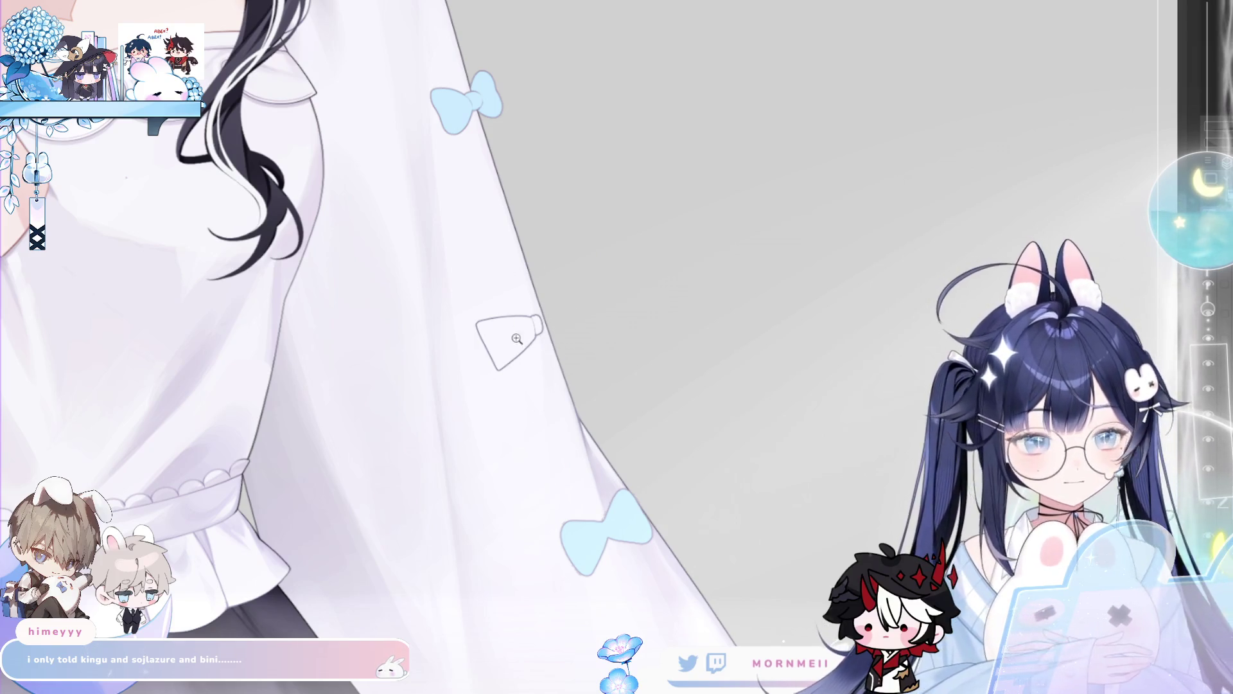
pyautogui.scroll(3, 564, 311)
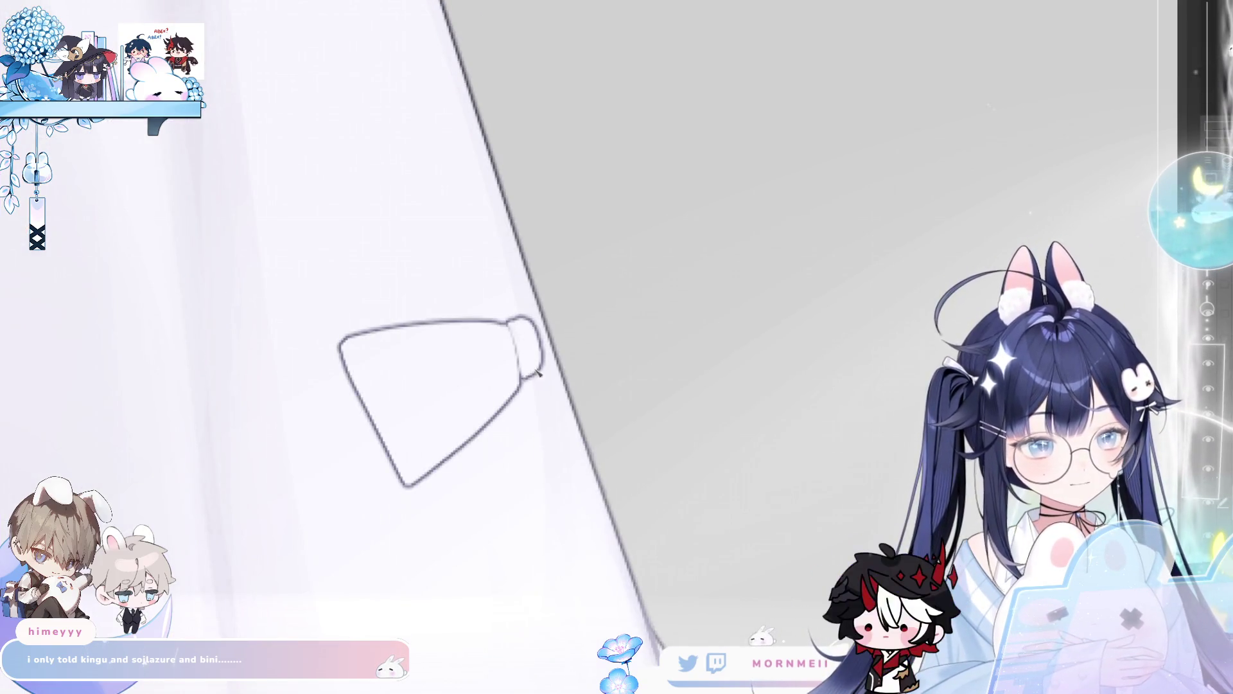
pyautogui.moveTo(523, 318); pyautogui.dragTo(556, 267)
pyautogui.hotkey('ctrl', 'z')
pyautogui.moveTo(524, 317)
pyautogui.mouseDown()
pyautogui.moveTo(594, 252)
pyautogui.moveTo(538, 309)
pyautogui.mouseUp()
pyautogui.hotkey('ctrl', 'z')
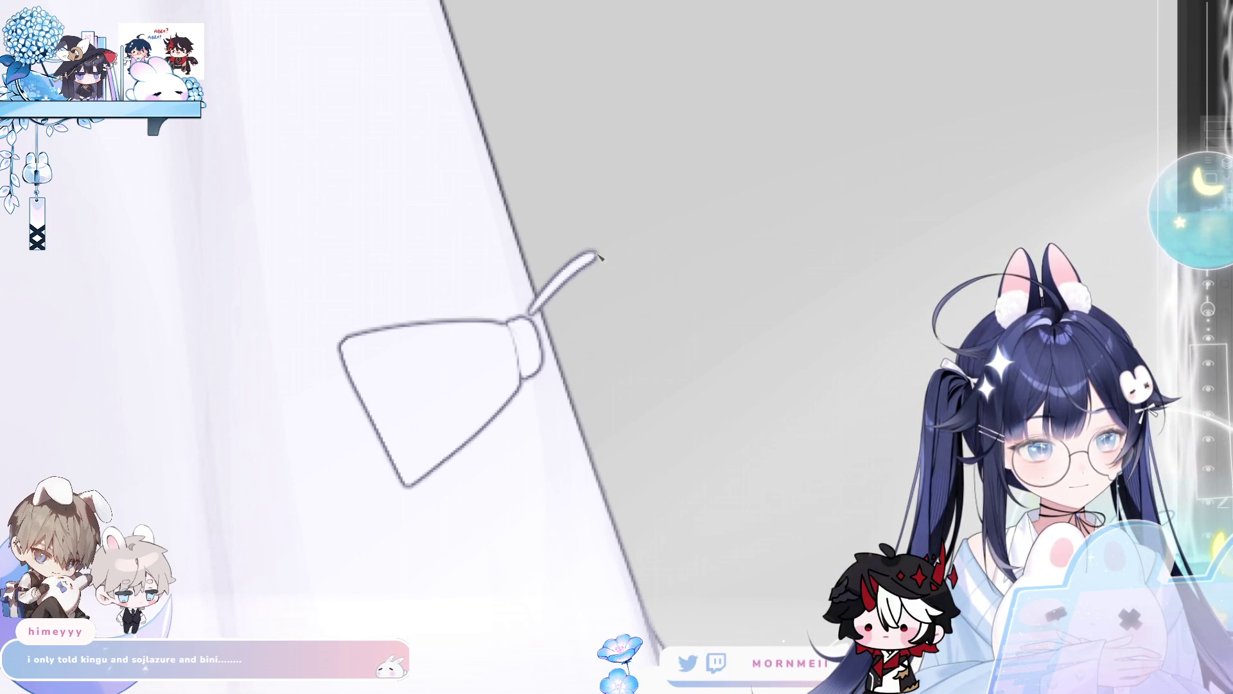
pyautogui.moveTo(601, 260); pyautogui.dragTo(626, 377)
pyautogui.moveTo(526, 312); pyautogui.dragTo(553, 369)
pyautogui.hotkey('ctrl', 'z')
pyautogui.moveTo(537, 321)
pyautogui.mouseDown()
pyautogui.moveTo(551, 372)
pyautogui.moveTo(621, 379)
pyautogui.mouseUp()
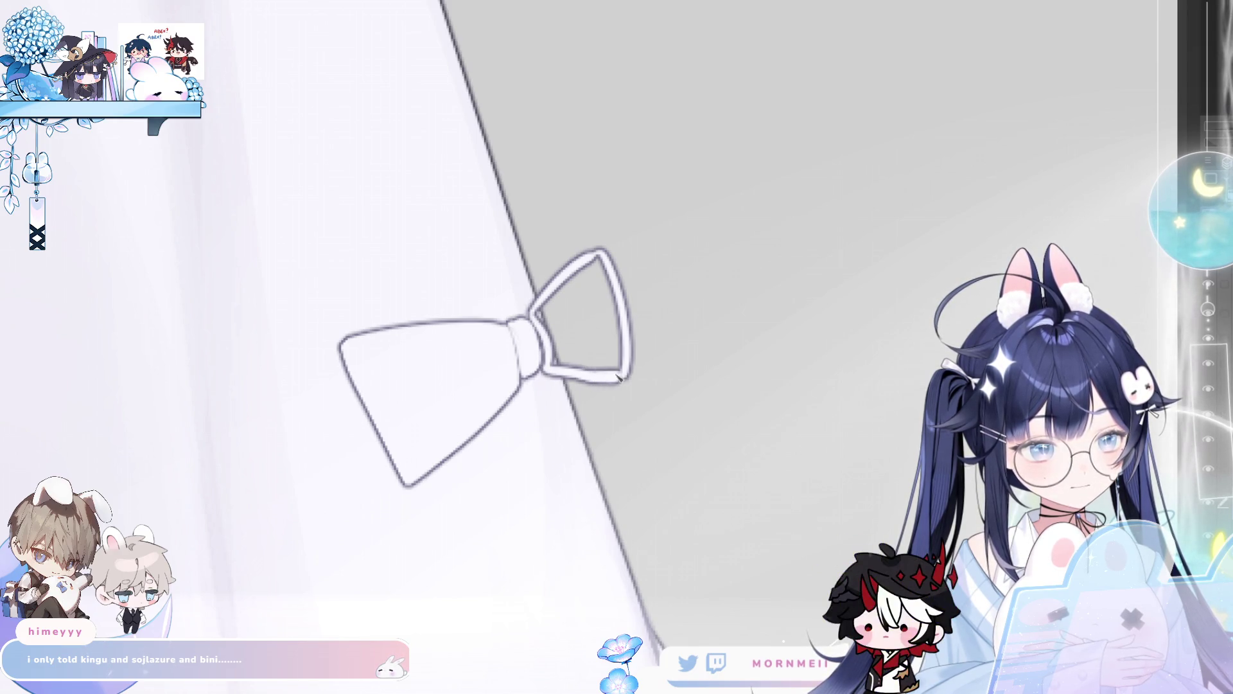
pyautogui.click(607, 347)
# - Mirror-check the new bow and undo the last right-lobe stroke
pyautogui.press('h')
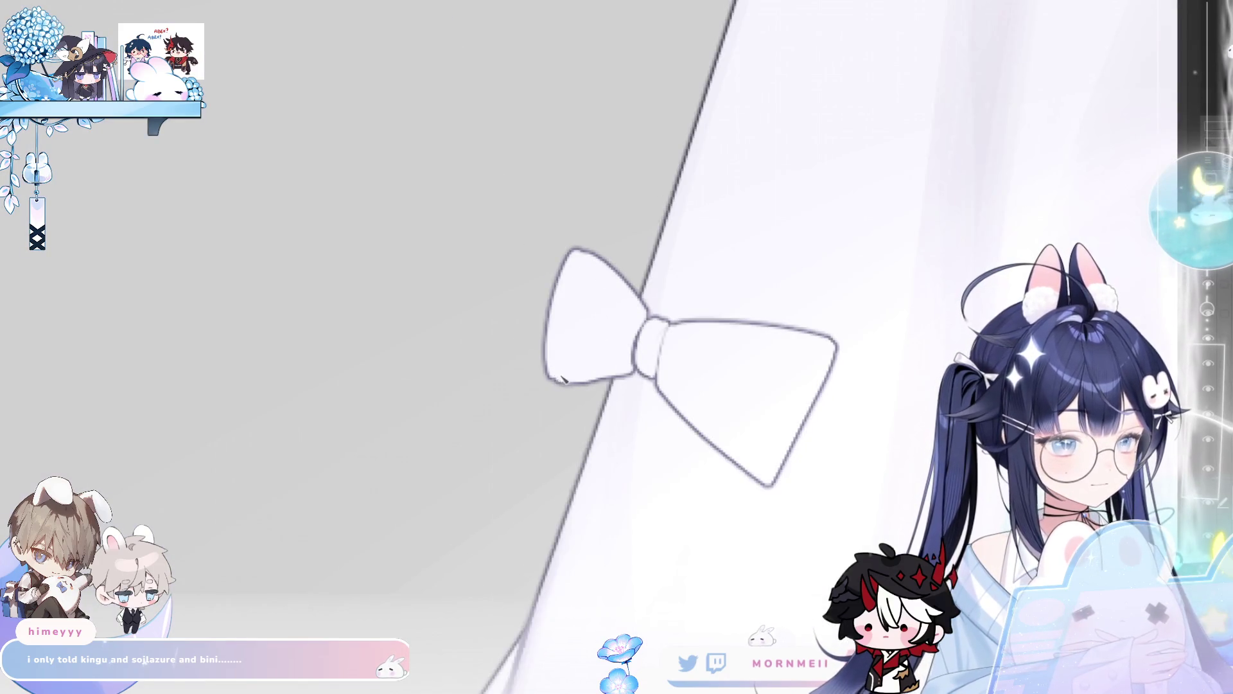
pyautogui.press('h')
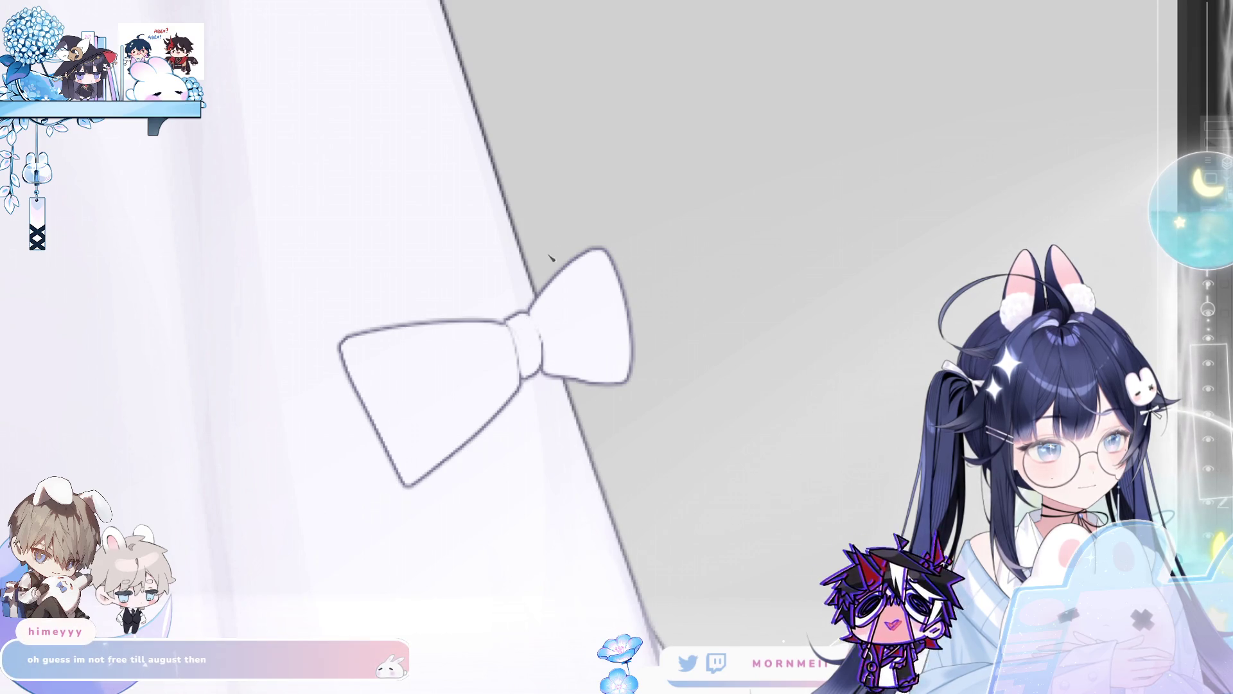
pyautogui.press('h')
pyautogui.press('h')
pyautogui.press('h')
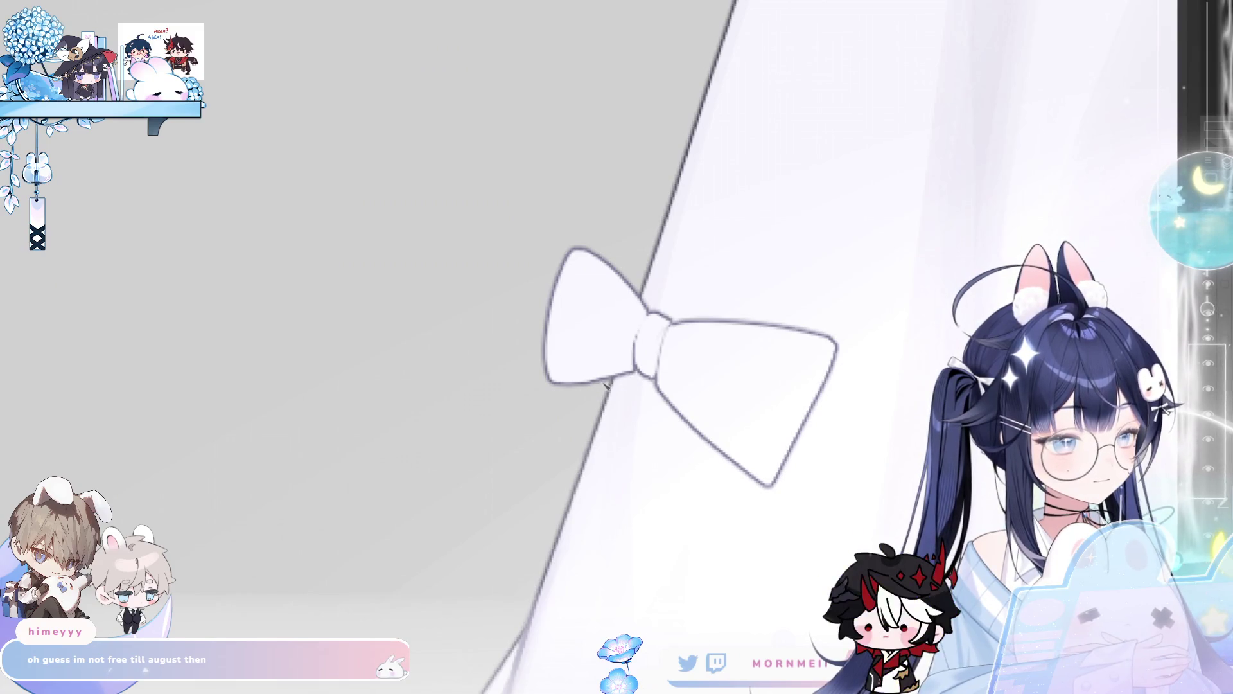
pyautogui.press('h')
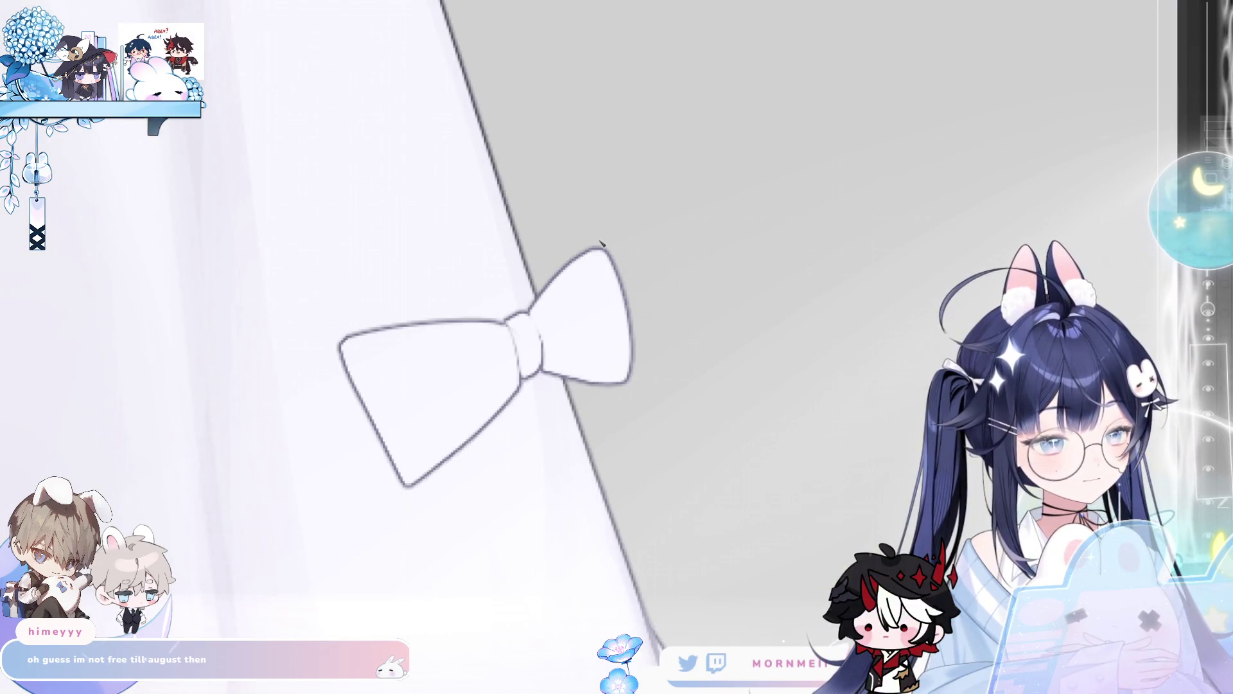
pyautogui.hotkey('ctrl', 'z')
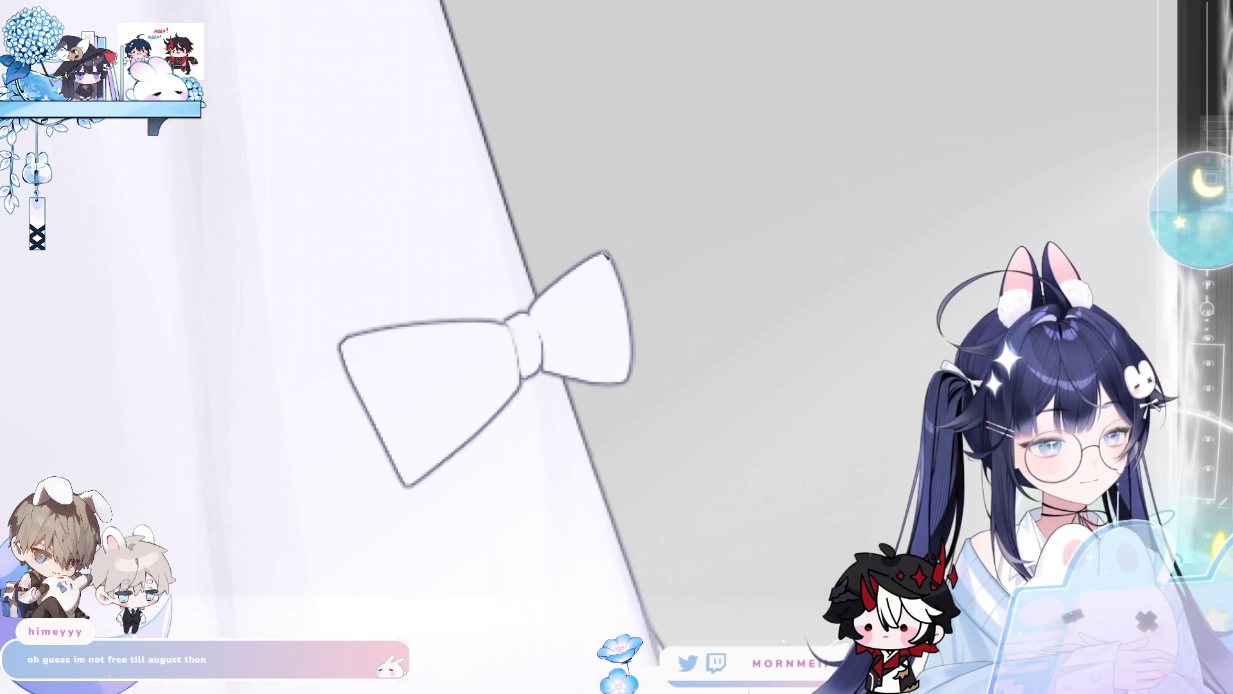
pyautogui.scroll(-3, 569, 379)
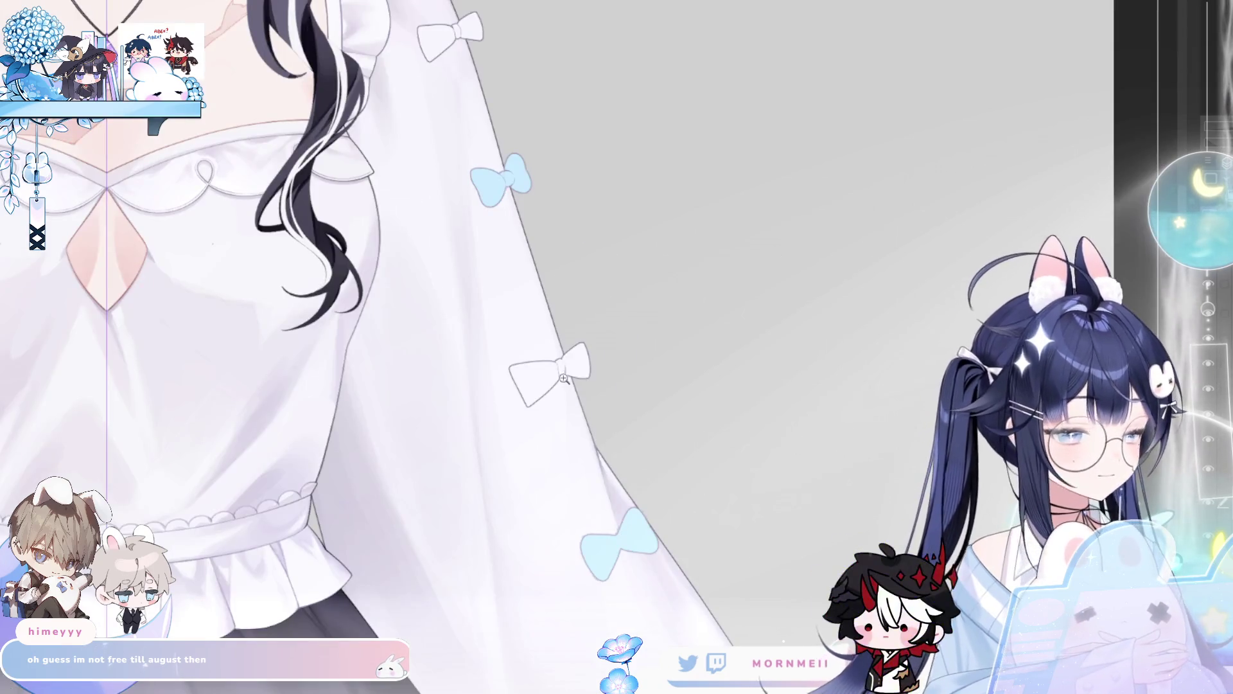
pyautogui.scroll(3, 568, 379)
# - Redraw the bow's left lobe outline and verify it in mirrored view
pyautogui.moveTo(452, 340); pyautogui.dragTo(491, 442)
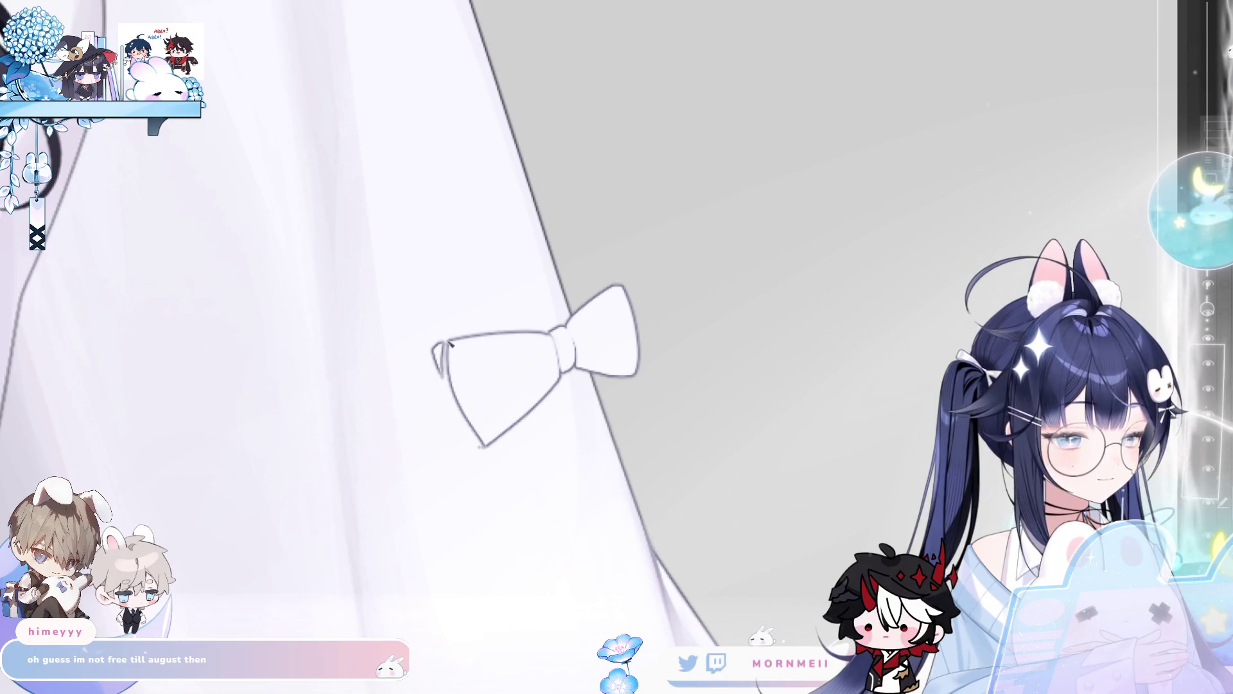
pyautogui.moveTo(436, 341); pyautogui.dragTo(443, 392)
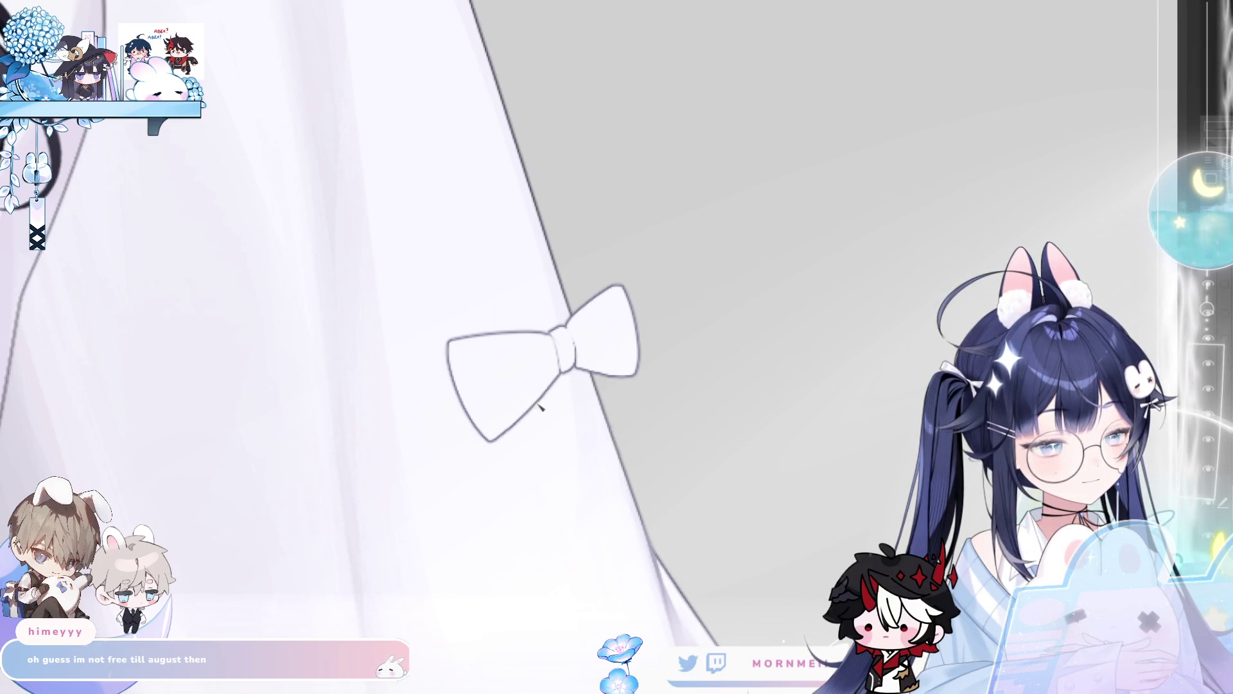
pyautogui.scroll(-5, 585, 401)
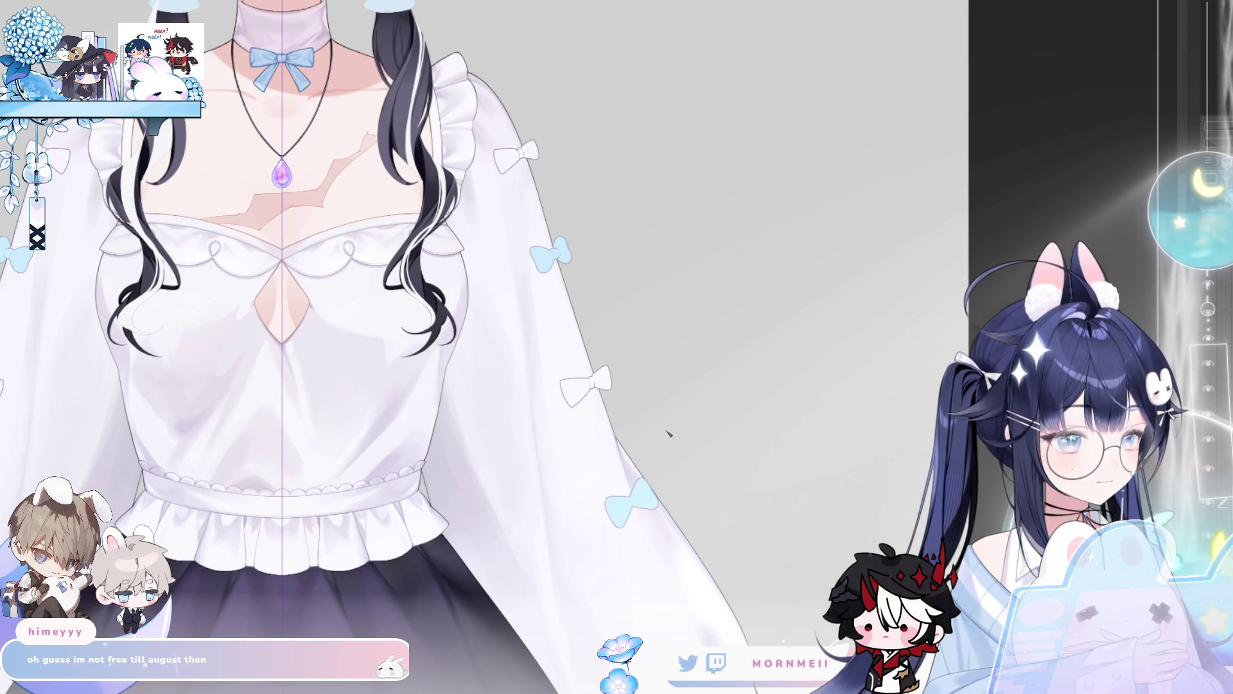
pyautogui.scroll(-3, 668, 437)
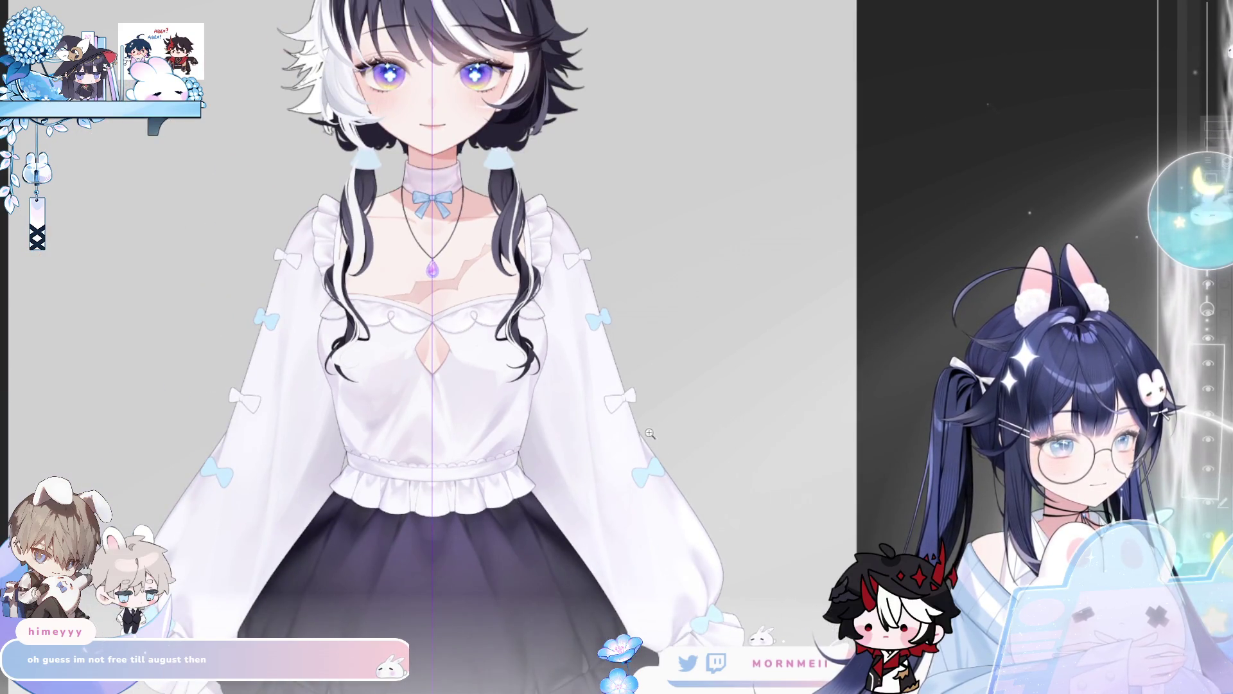
pyautogui.scroll(8, 738, 360)
pyautogui.hscroll(-3, 667, 311)
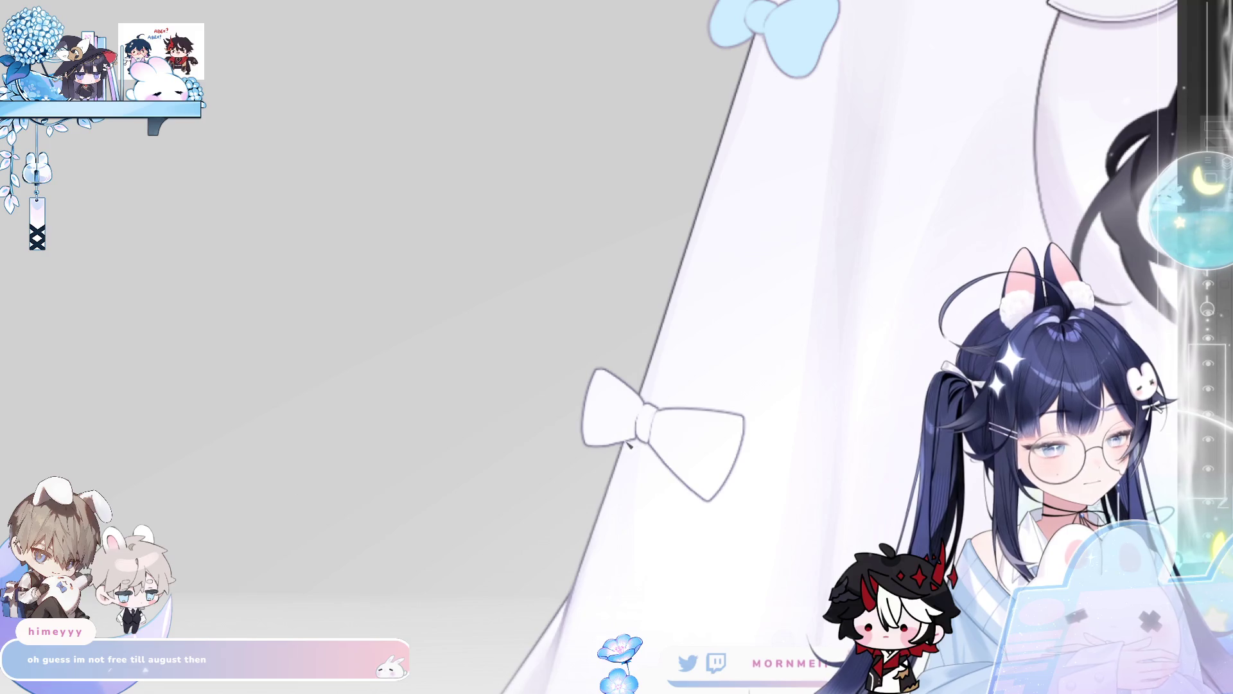
pyautogui.hscroll(3, 743, 368)
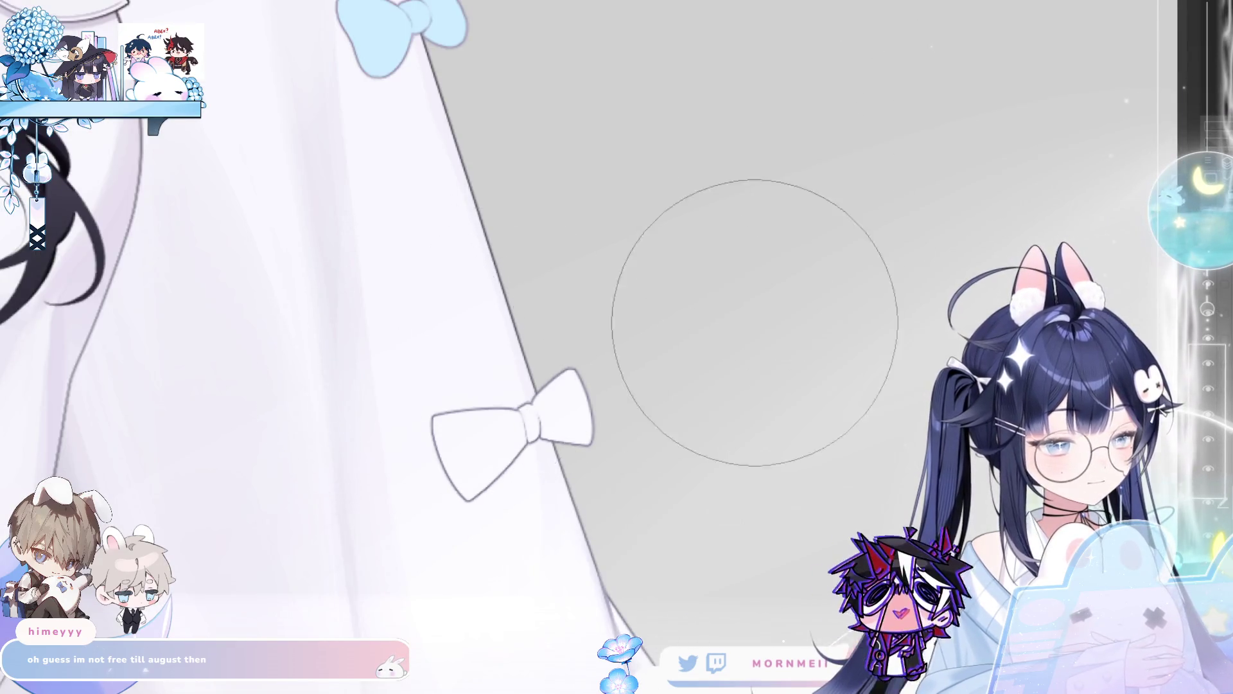
pyautogui.press('h')
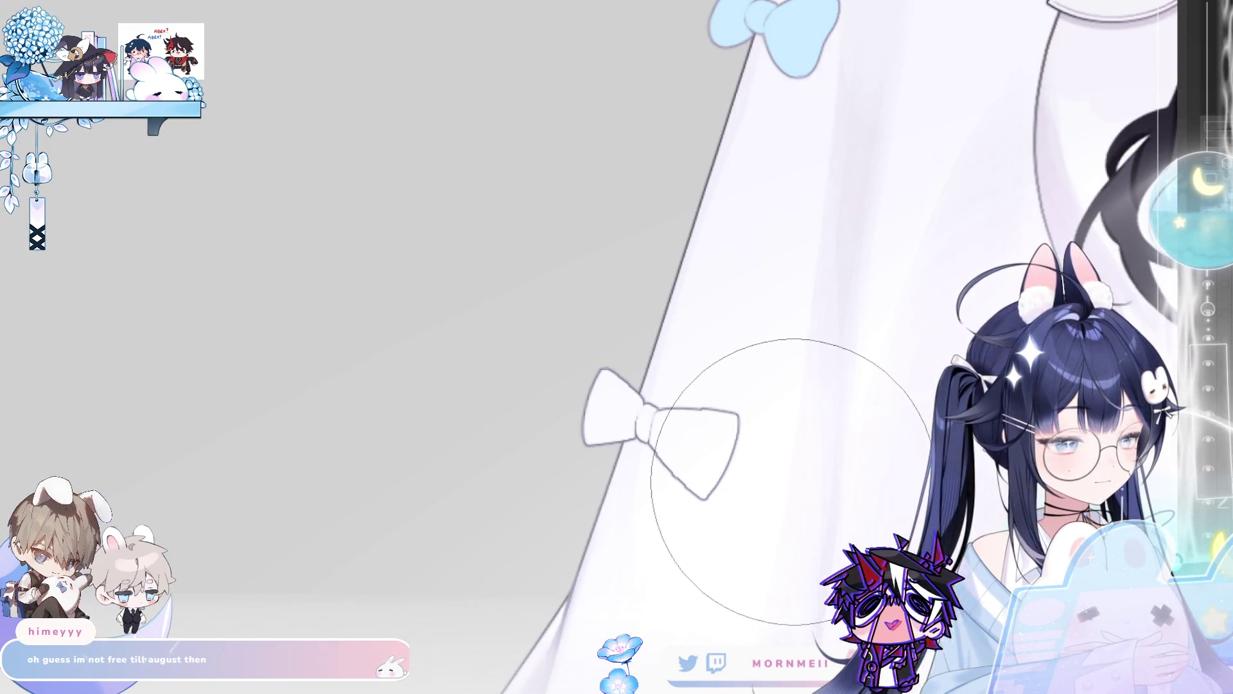
pyautogui.press('h')
pyautogui.scroll(-5, 707, 385)
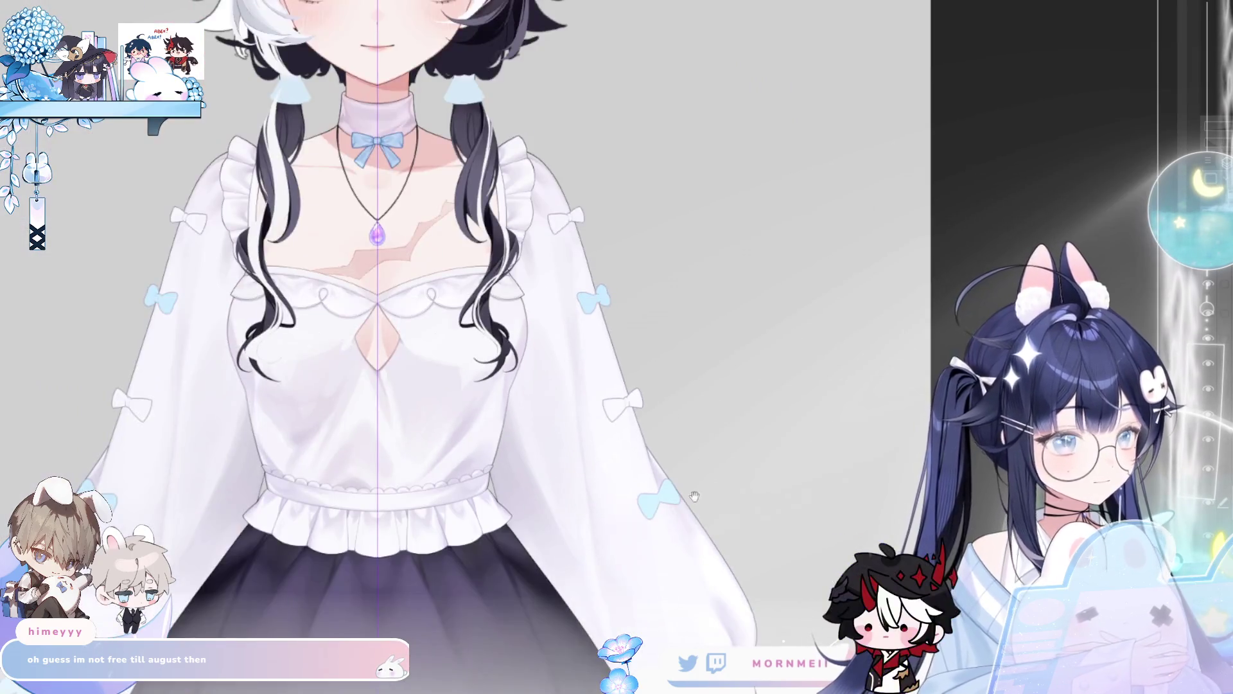
pyautogui.scroll(-1, 835, 385)
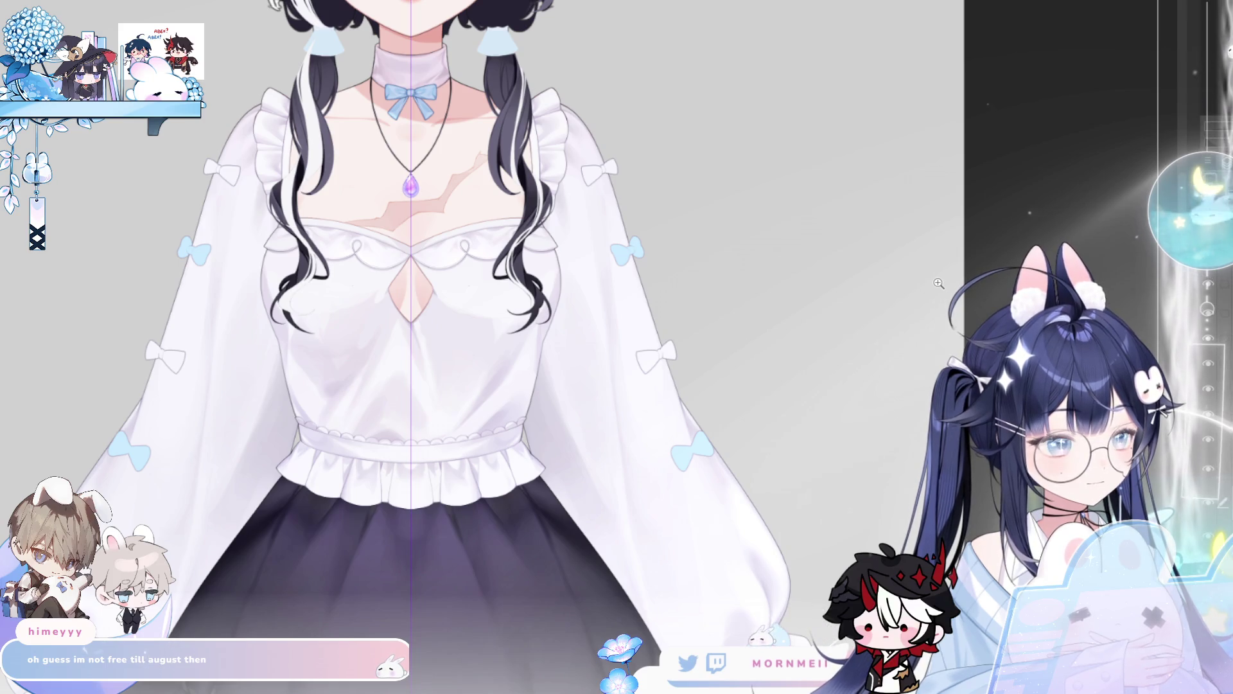
pyautogui.press('h')
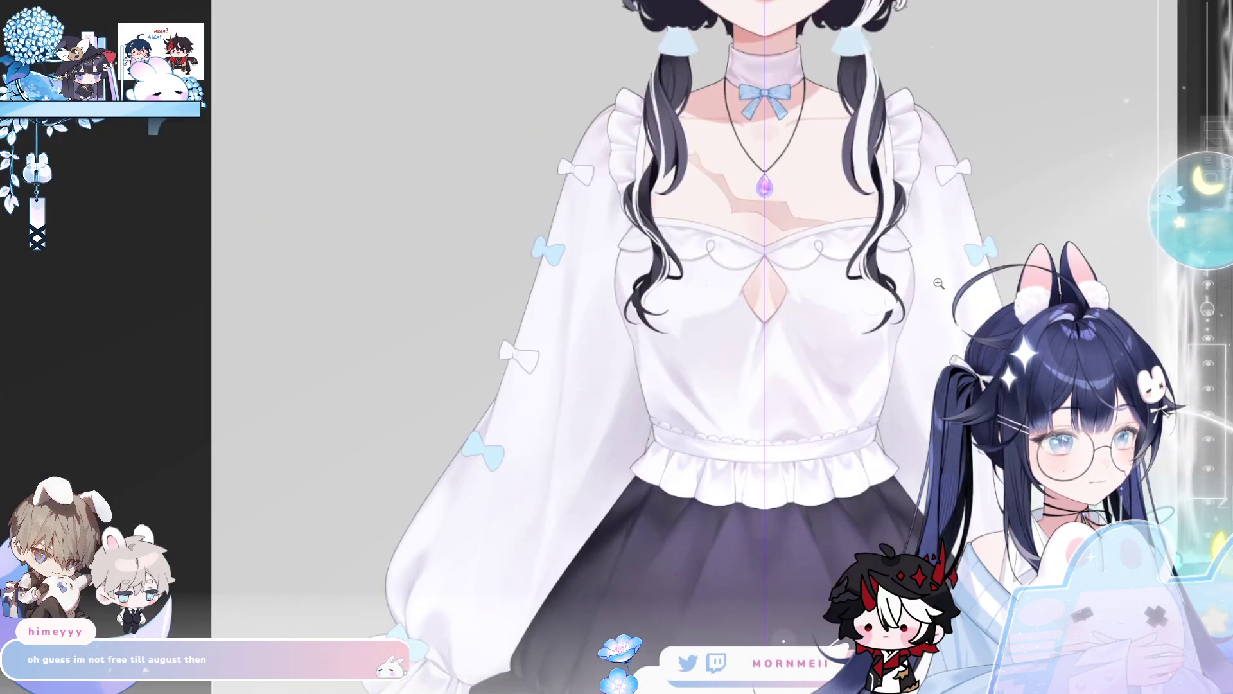
pyautogui.press('h')
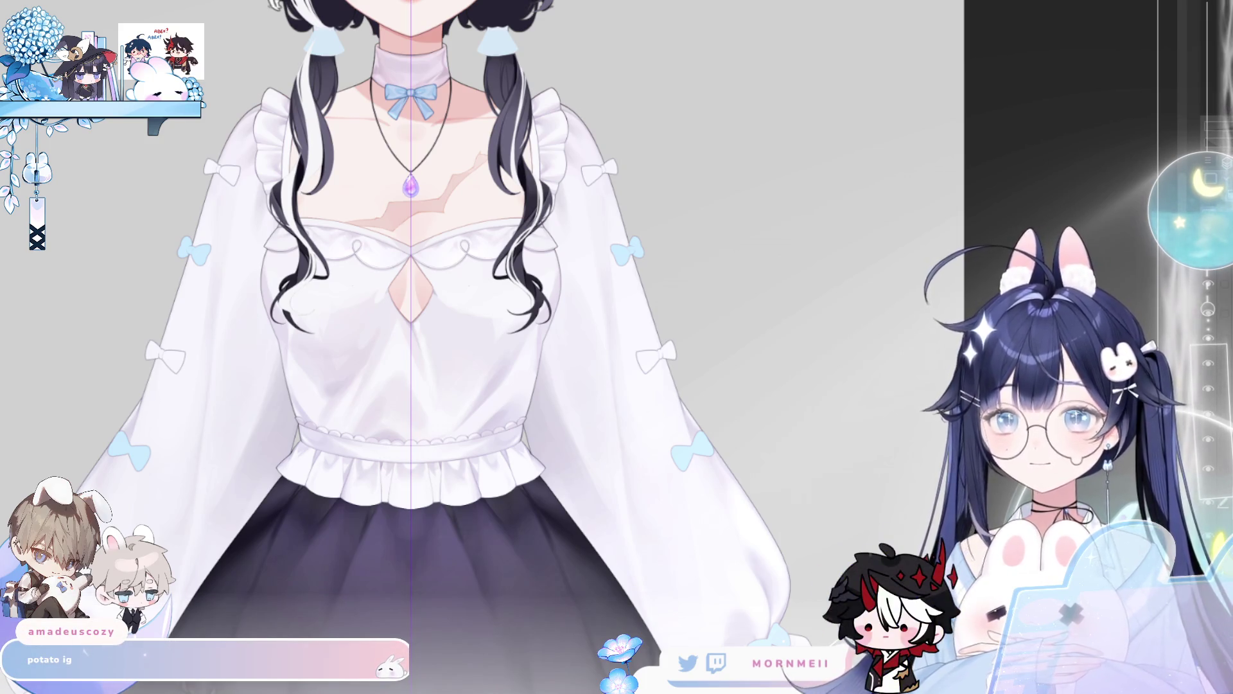
pyautogui.click(648, 361)
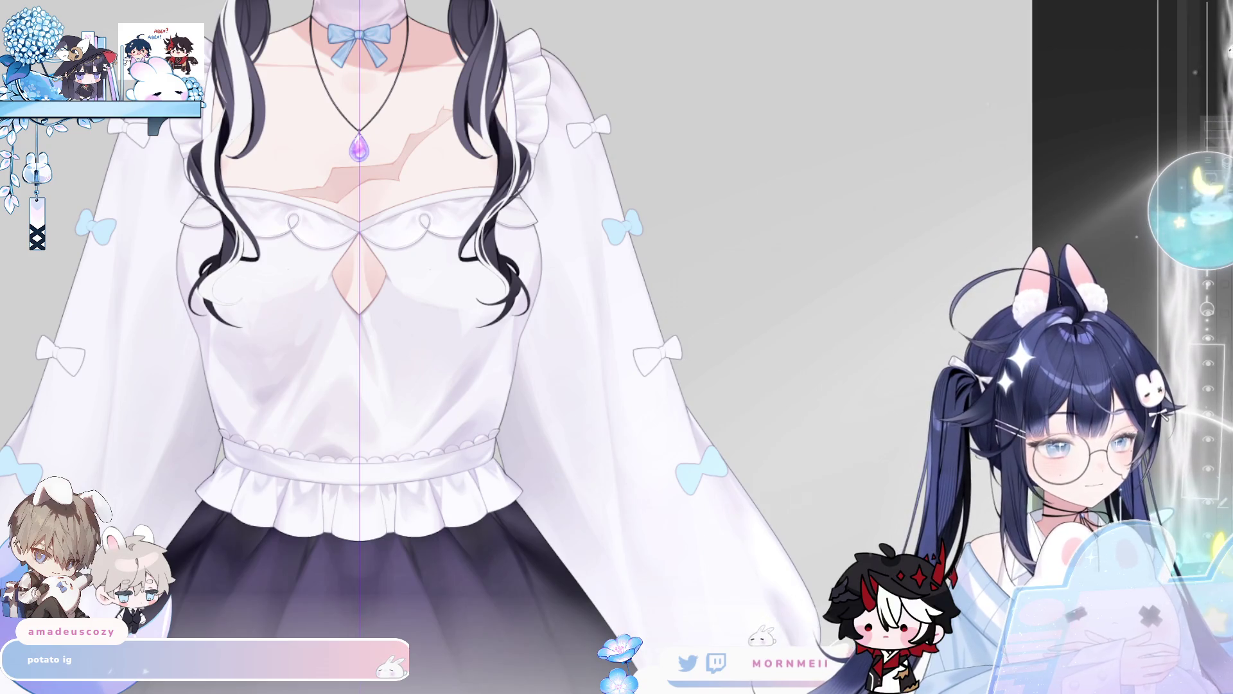
# - Outline the bow's left loop, knot and right loop on the lower sleeve
pyautogui.scroll(-5, 591, 207)
pyautogui.click(591, 206)
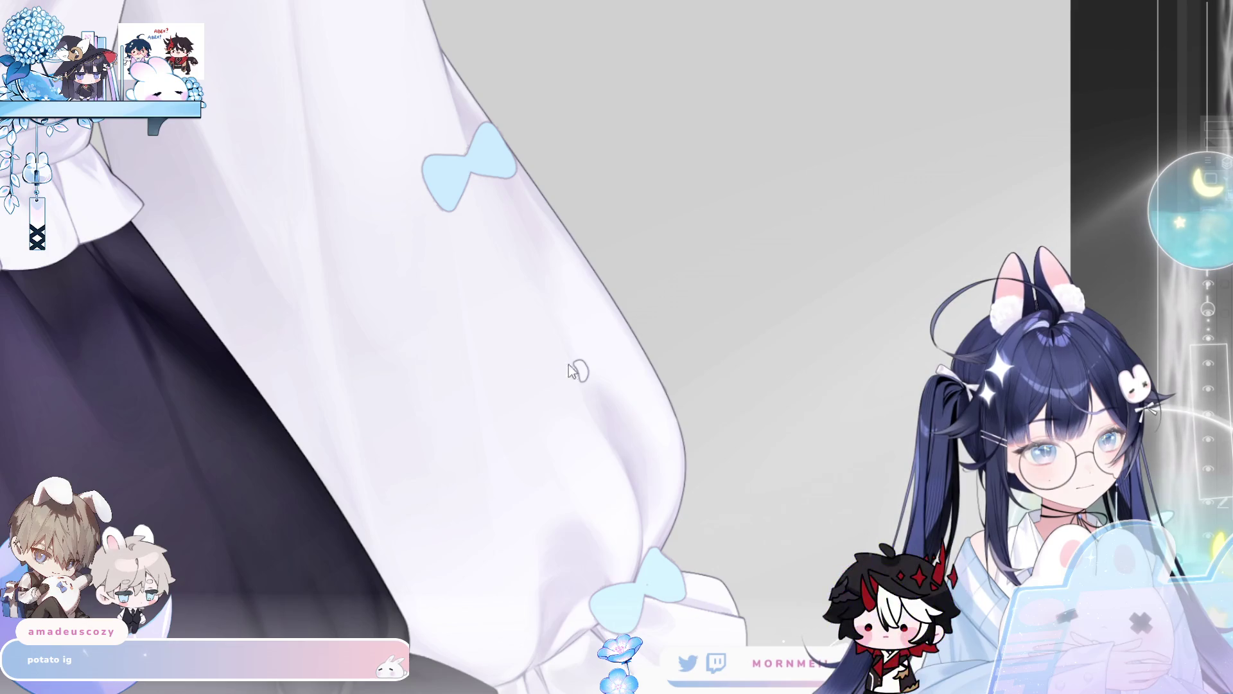
pyautogui.moveTo(542, 424); pyautogui.dragTo(577, 380)
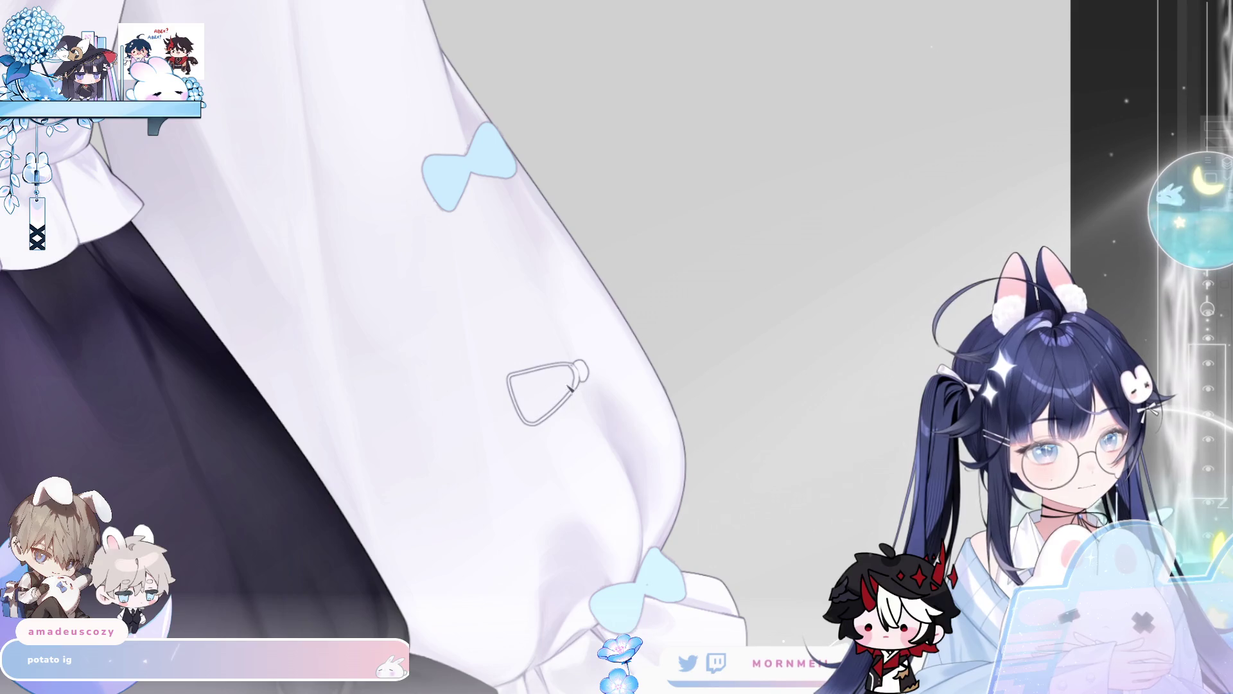
pyautogui.moveTo(614, 332); pyautogui.dragTo(624, 343)
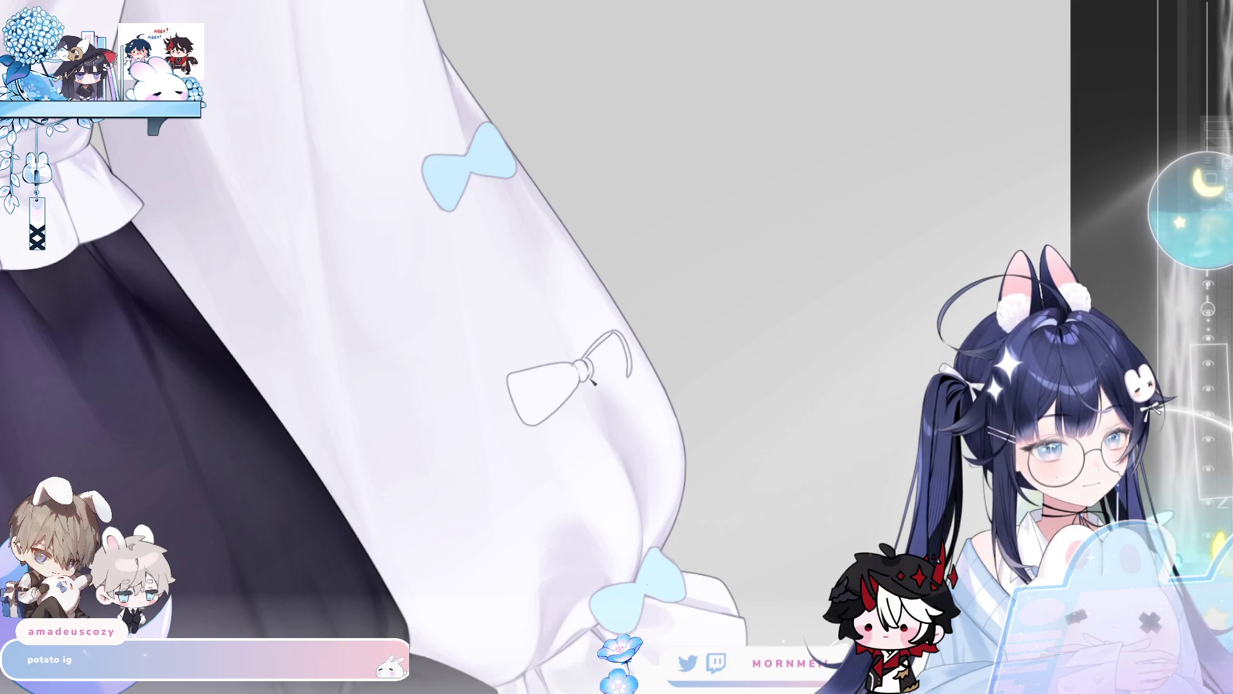
pyautogui.moveTo(591, 382); pyautogui.dragTo(631, 379)
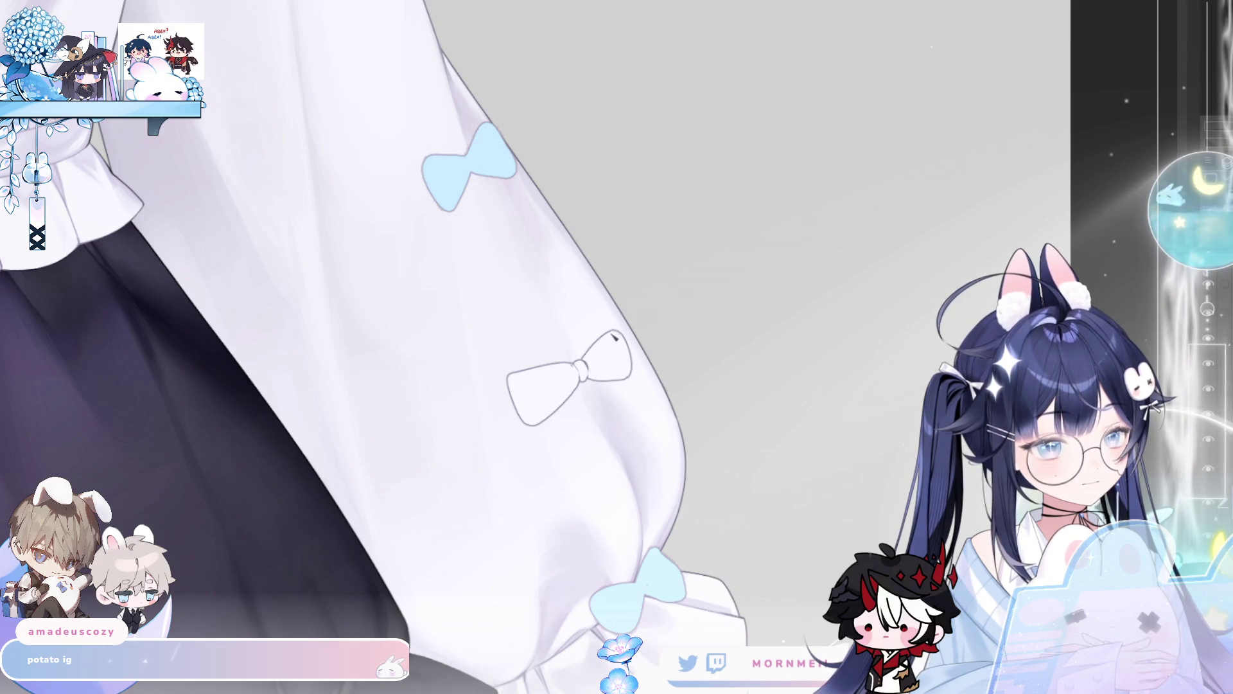
# - Flip the canvas horizontally back and forth to check the bow's shape
pyautogui.scroll(-5, 652, 309)
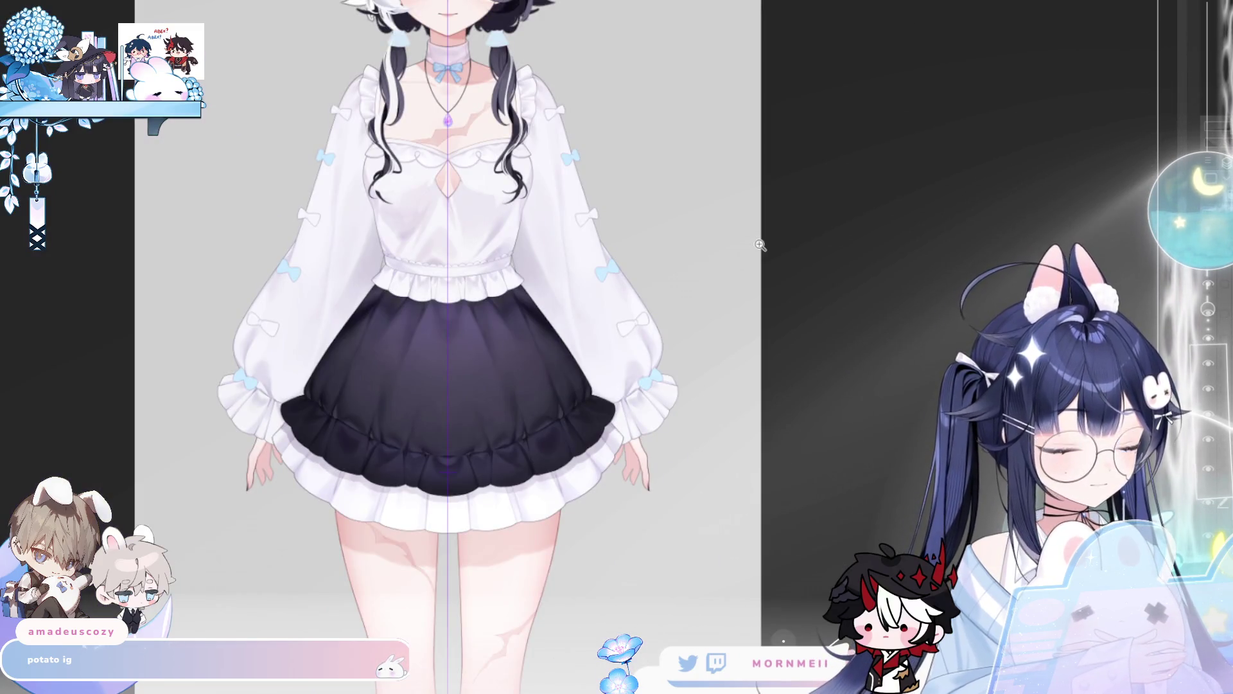
pyautogui.scroll(5, 656, 321)
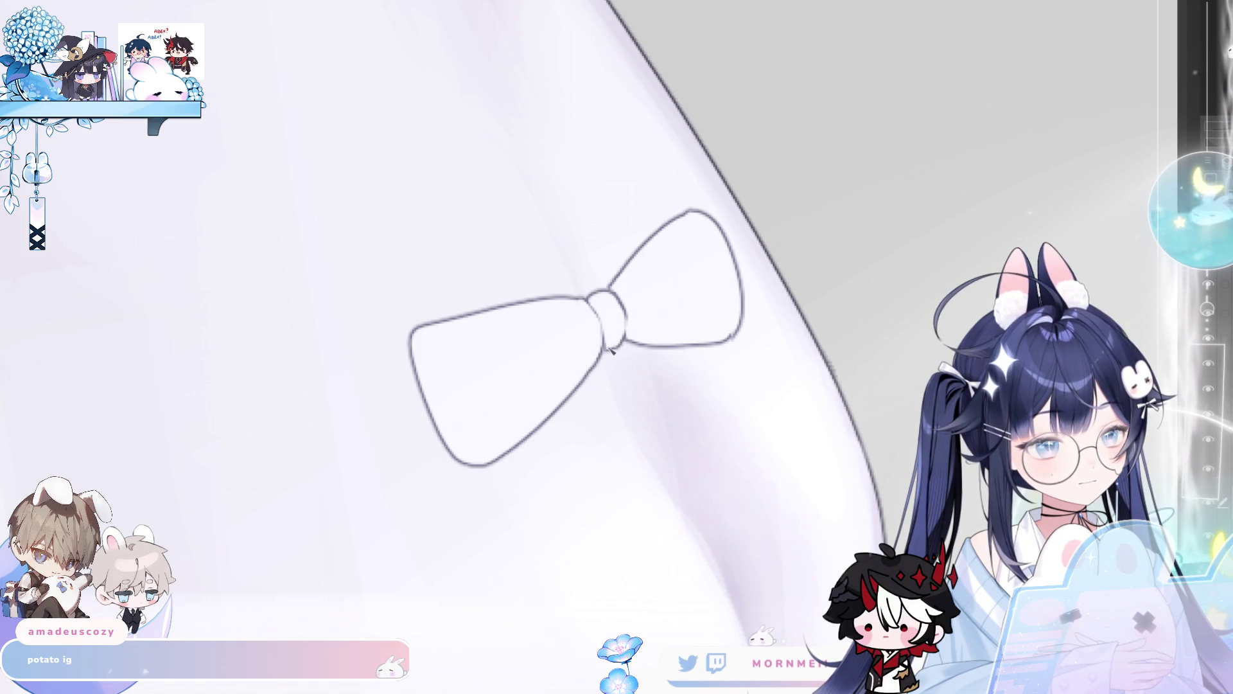
pyautogui.press('h')
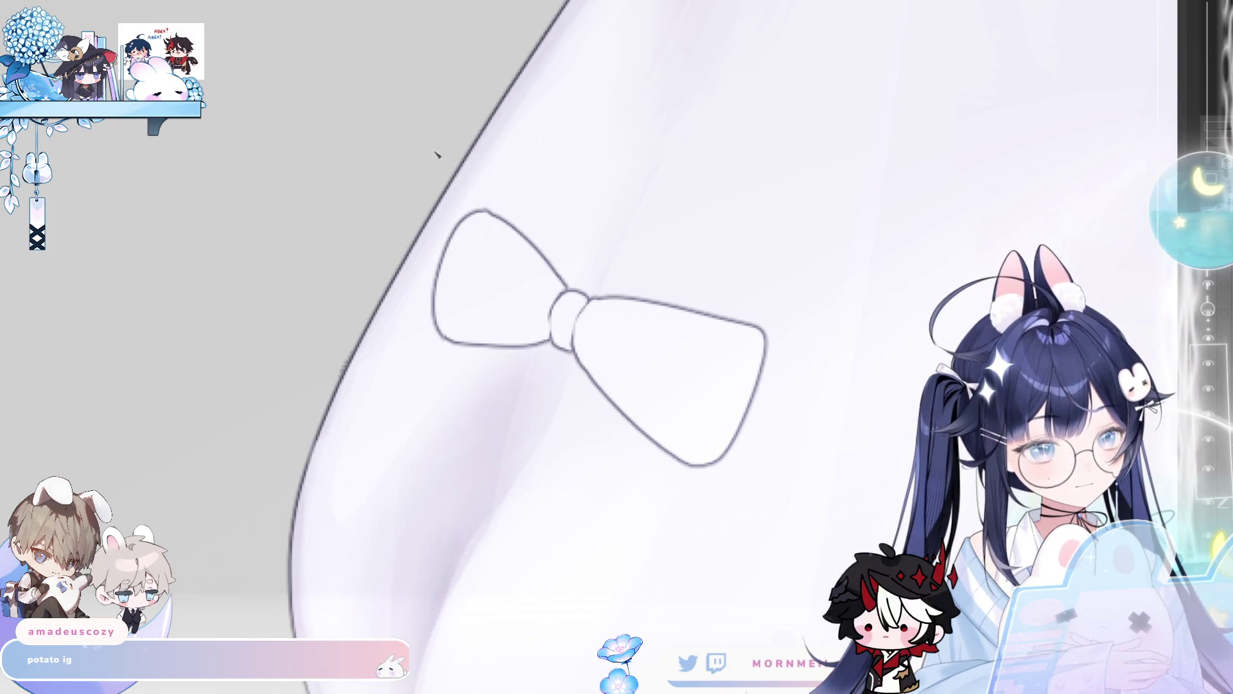
pyautogui.press('h')
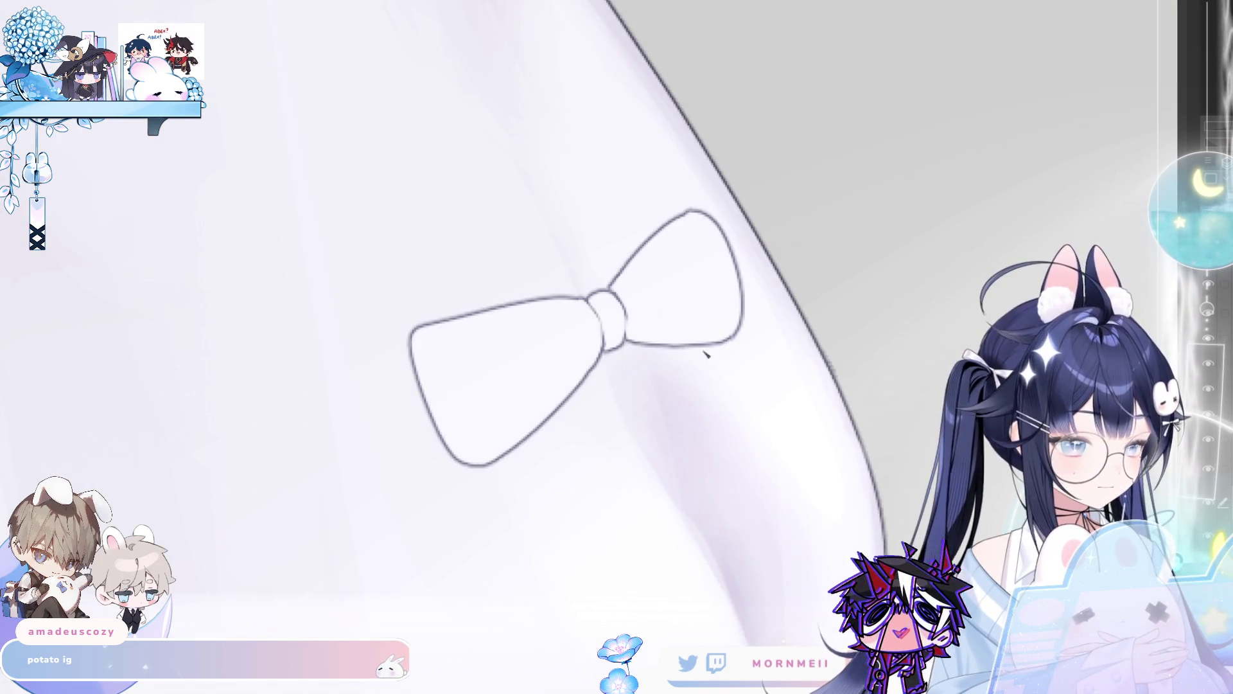
pyautogui.press('h')
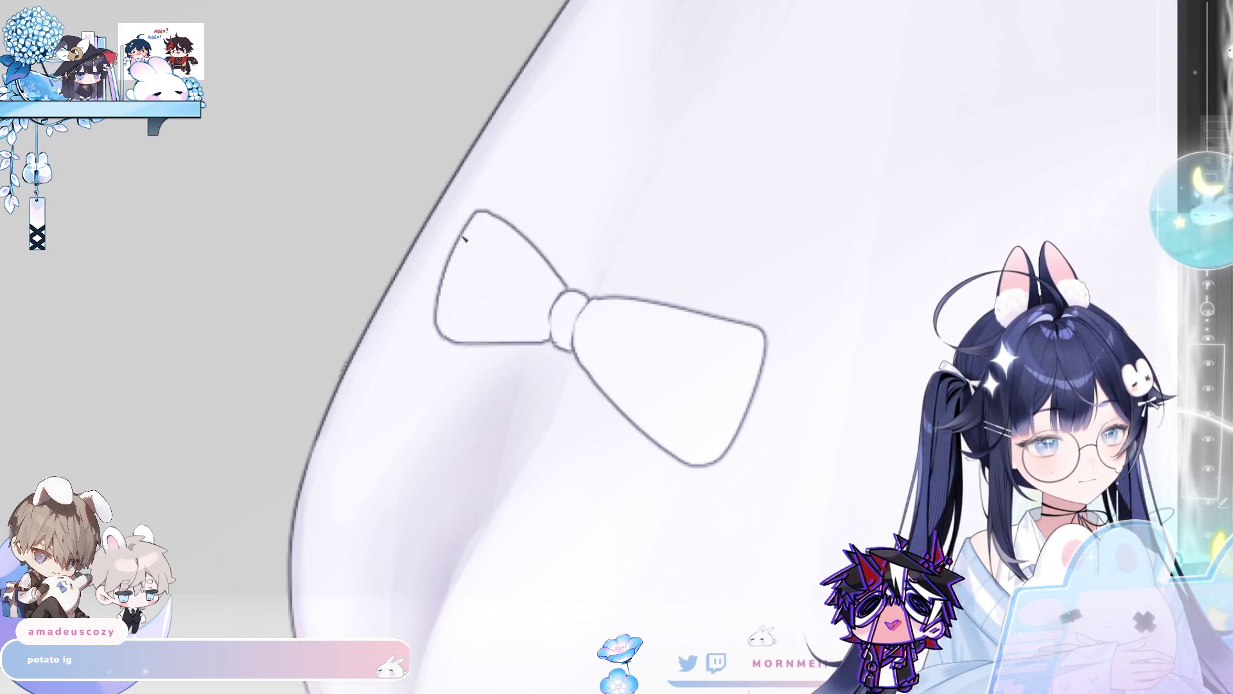
pyautogui.press('h')
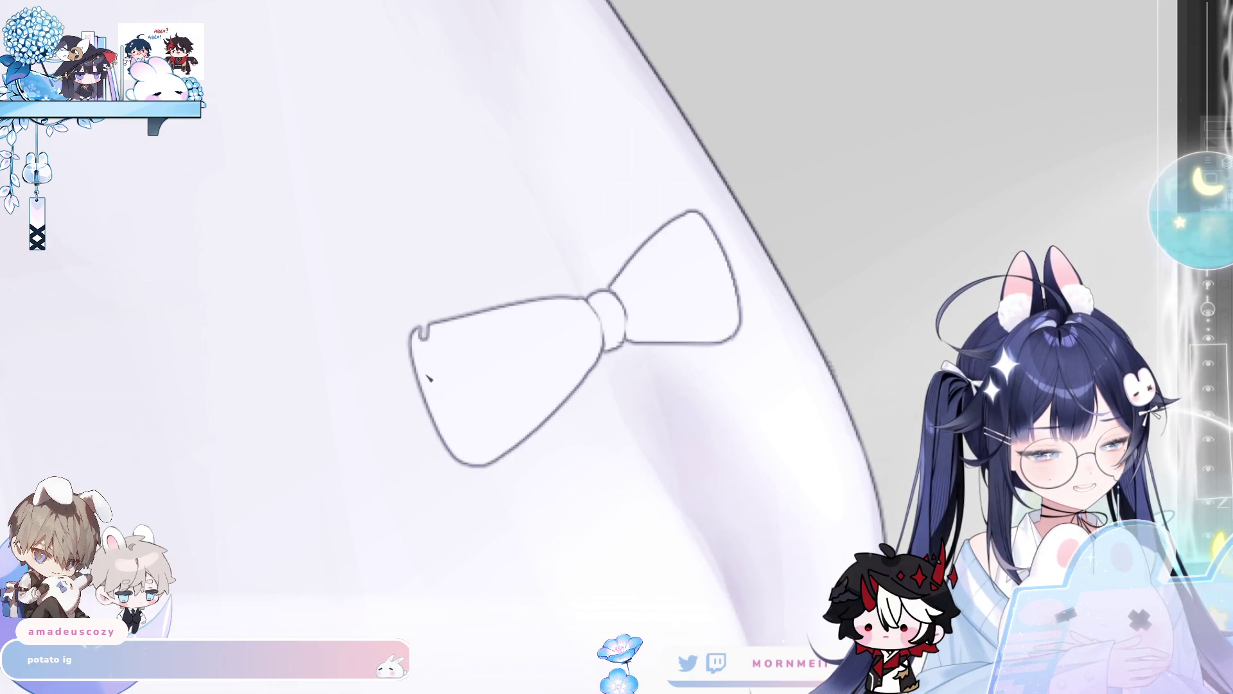
# - Redraw the lobe's outer edge, undoing an extra stroke and rechecking mirrored
pyautogui.moveTo(424, 325); pyautogui.dragTo(453, 454)
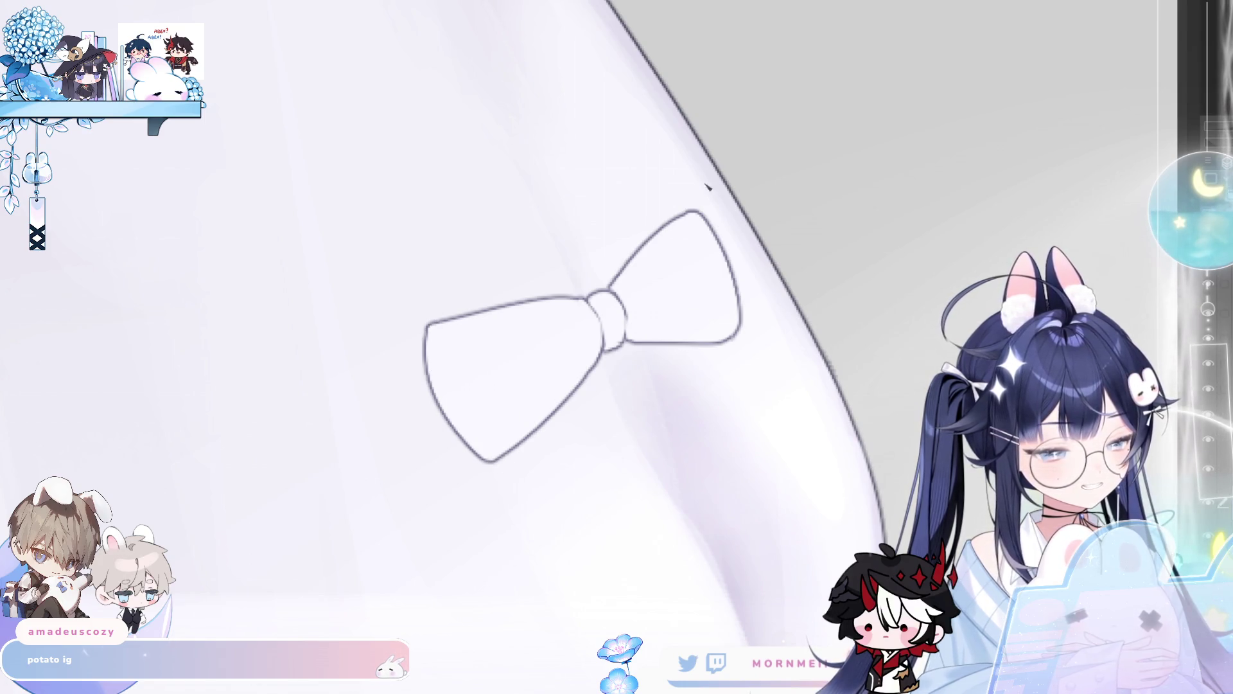
pyautogui.press('h')
pyautogui.hotkey('ctrl', 'z')
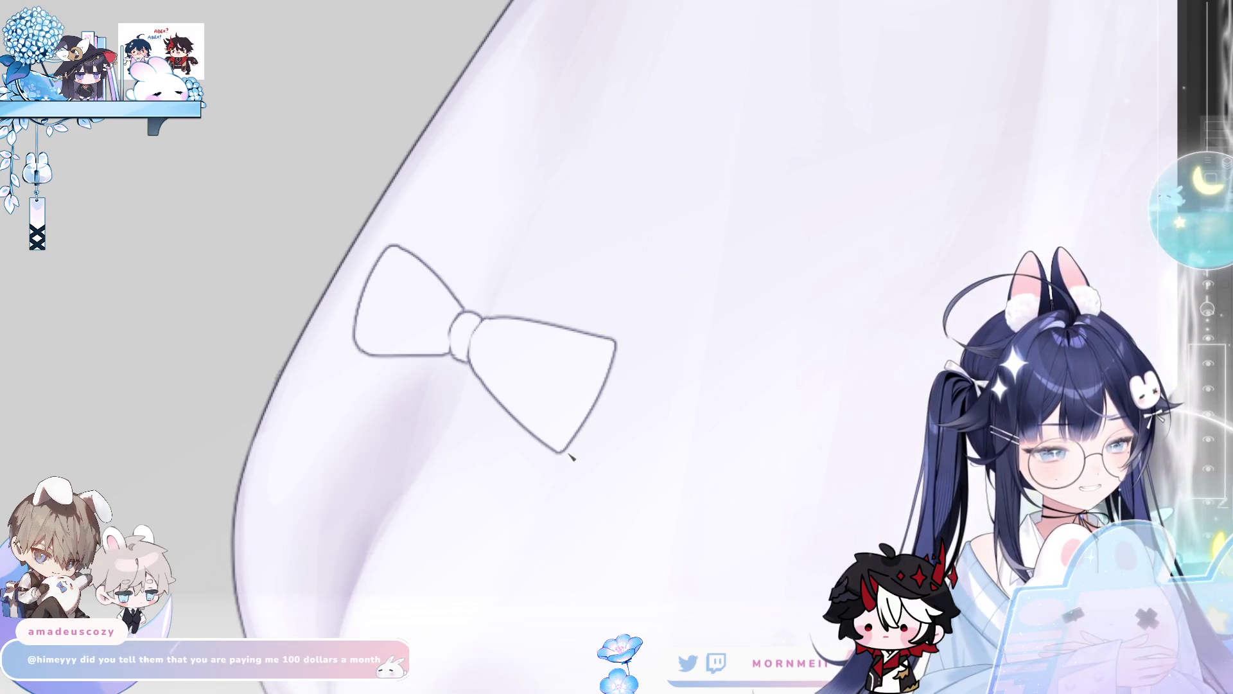
pyautogui.press('h')
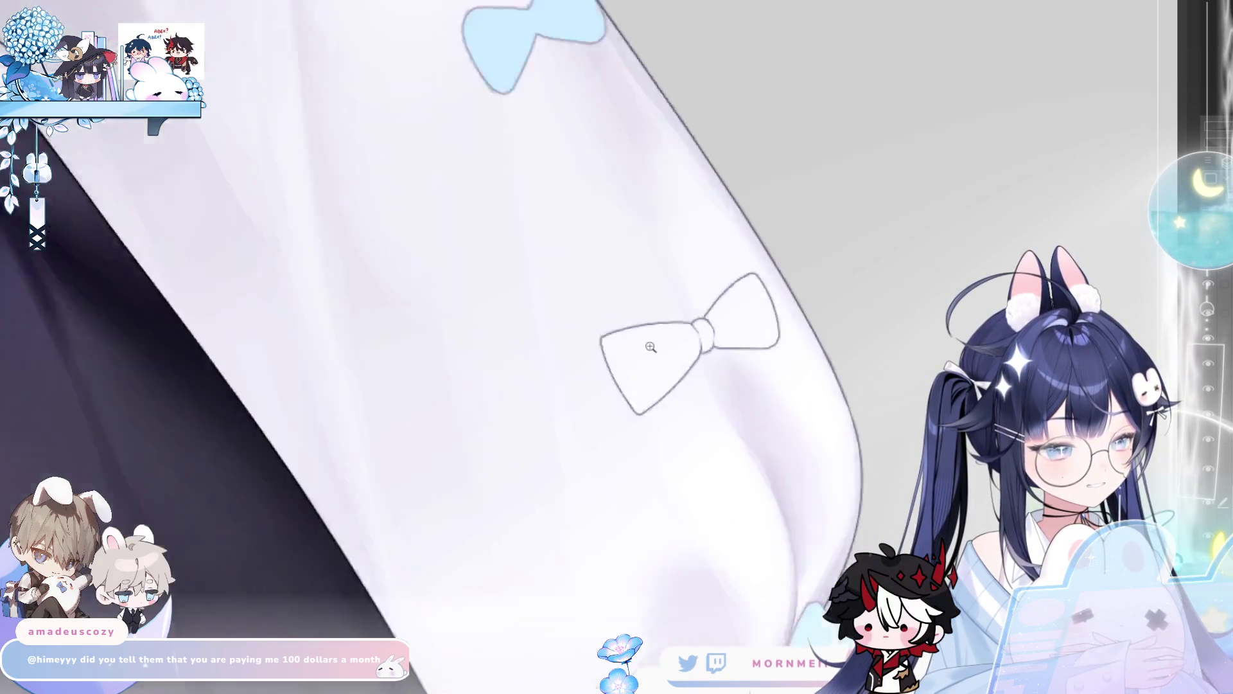
pyautogui.press('h')
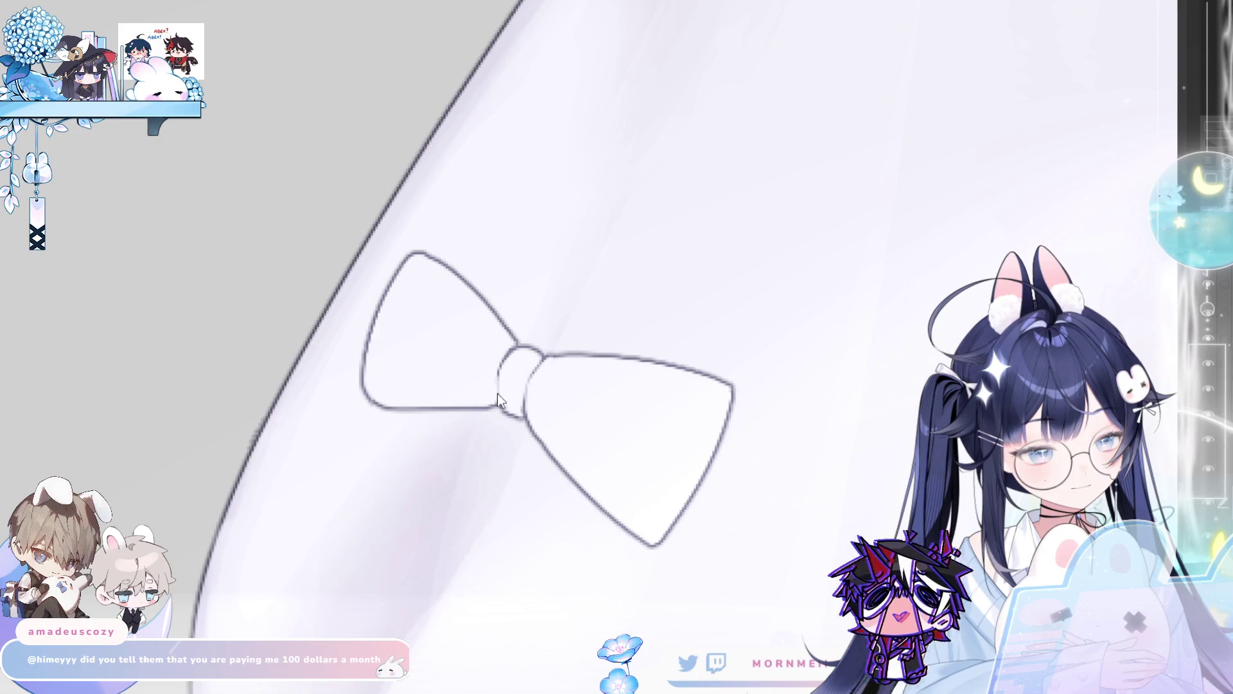
pyautogui.scroll(-5, 503, 387)
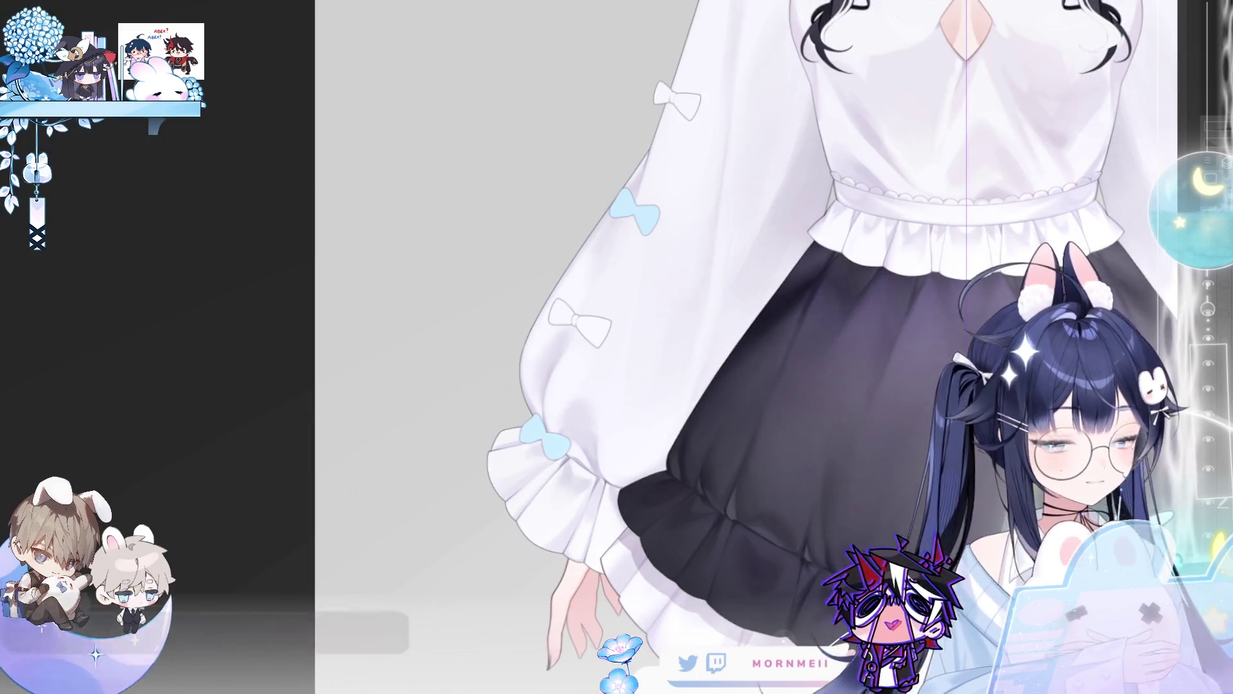
# - Mirror and zoom to review the sleeve bows, then undo the light blue bow near the shoulder
pyautogui.press('h')
pyautogui.scroll(5, 623, 318)
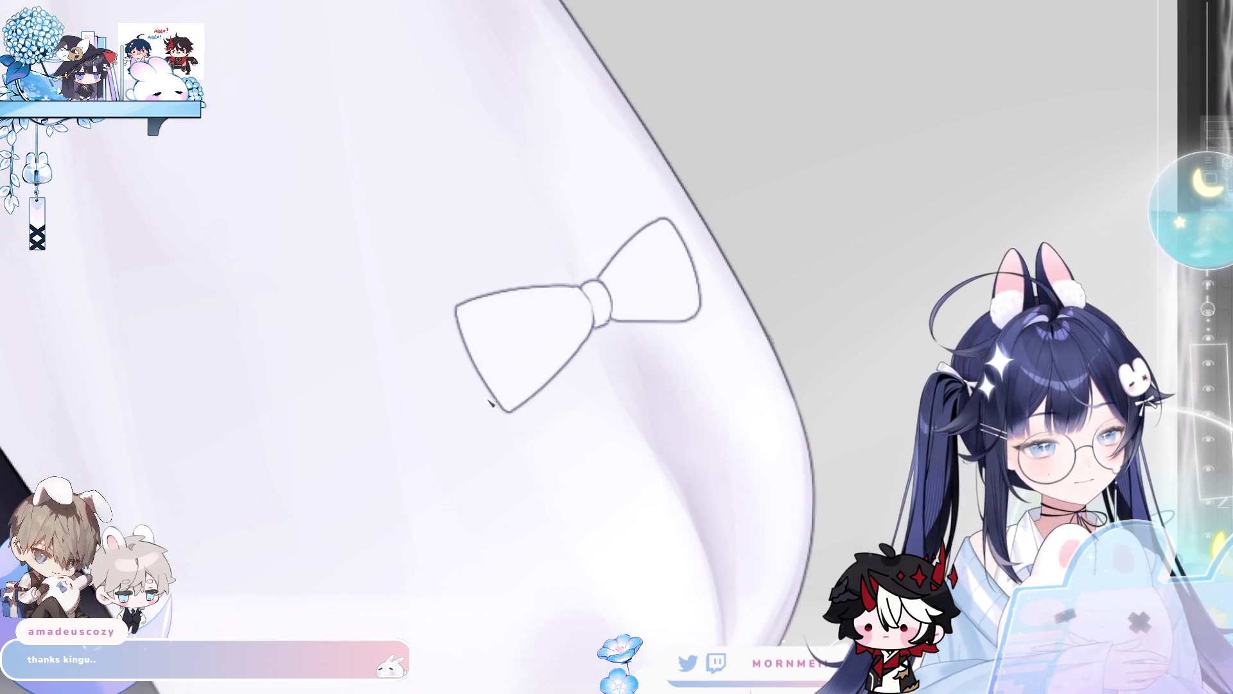
pyautogui.scroll(-5, 509, 413)
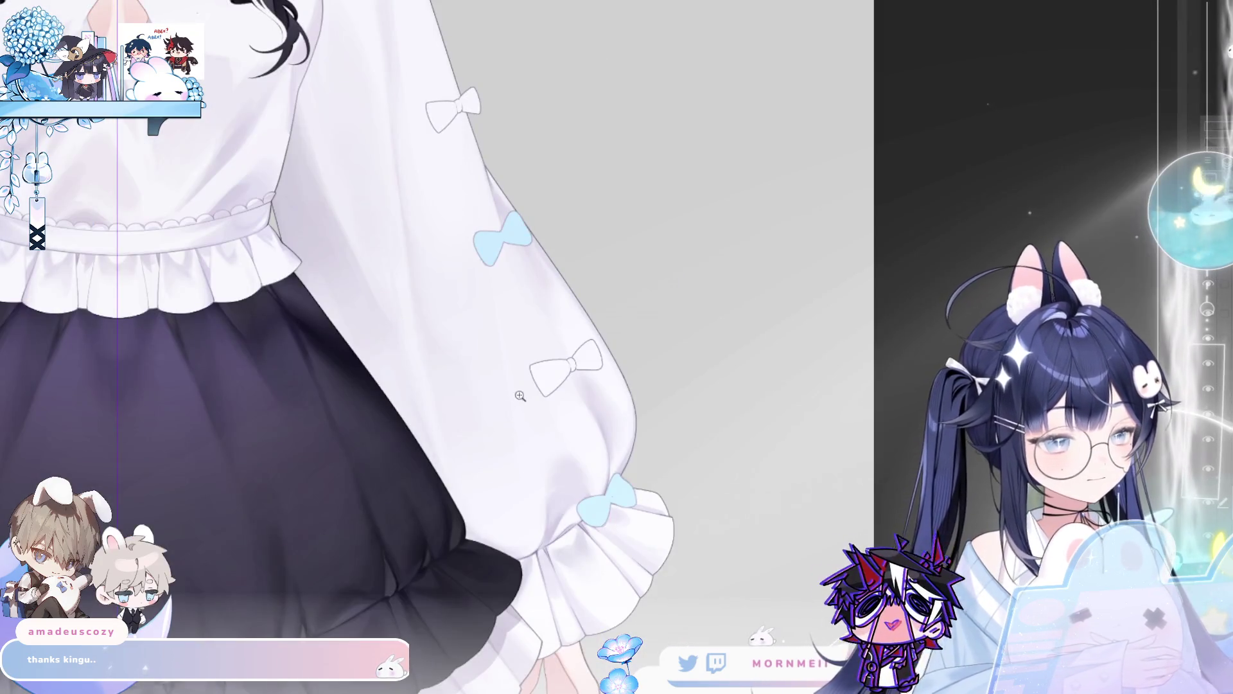
pyautogui.scroll(-3, 517, 398)
pyautogui.scroll(2, 358, 544)
pyautogui.scroll(2, 358, 544)
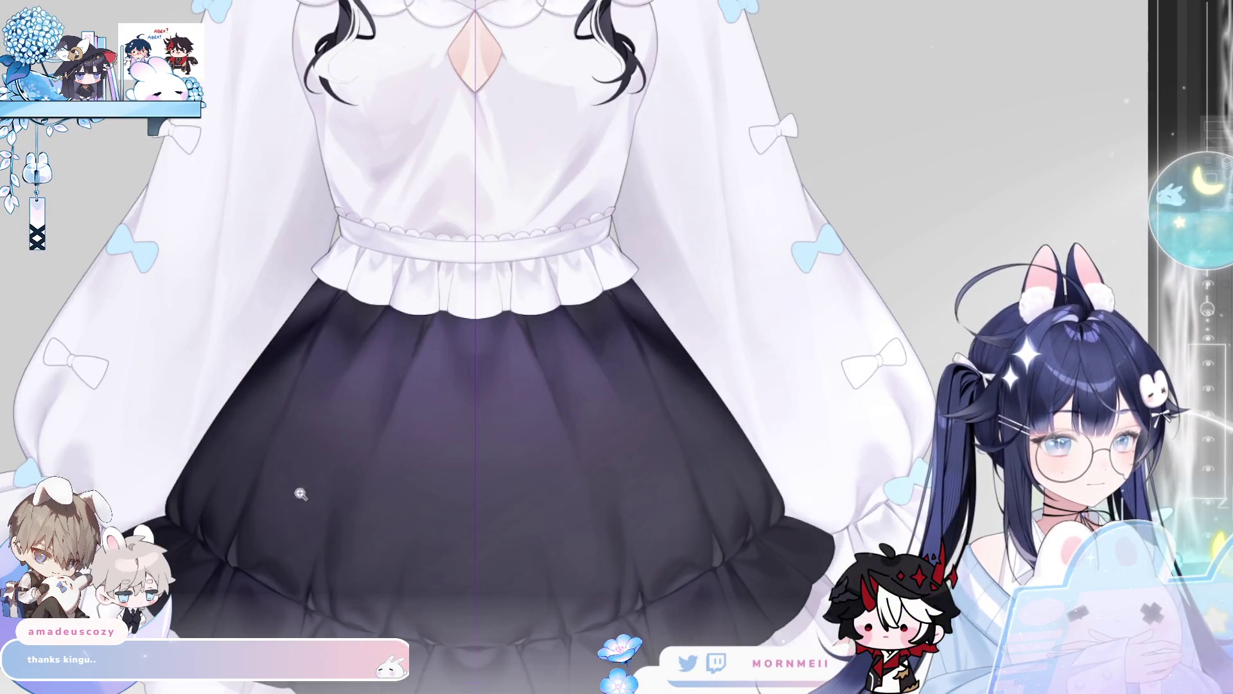
pyautogui.scroll(-3, 529, 432)
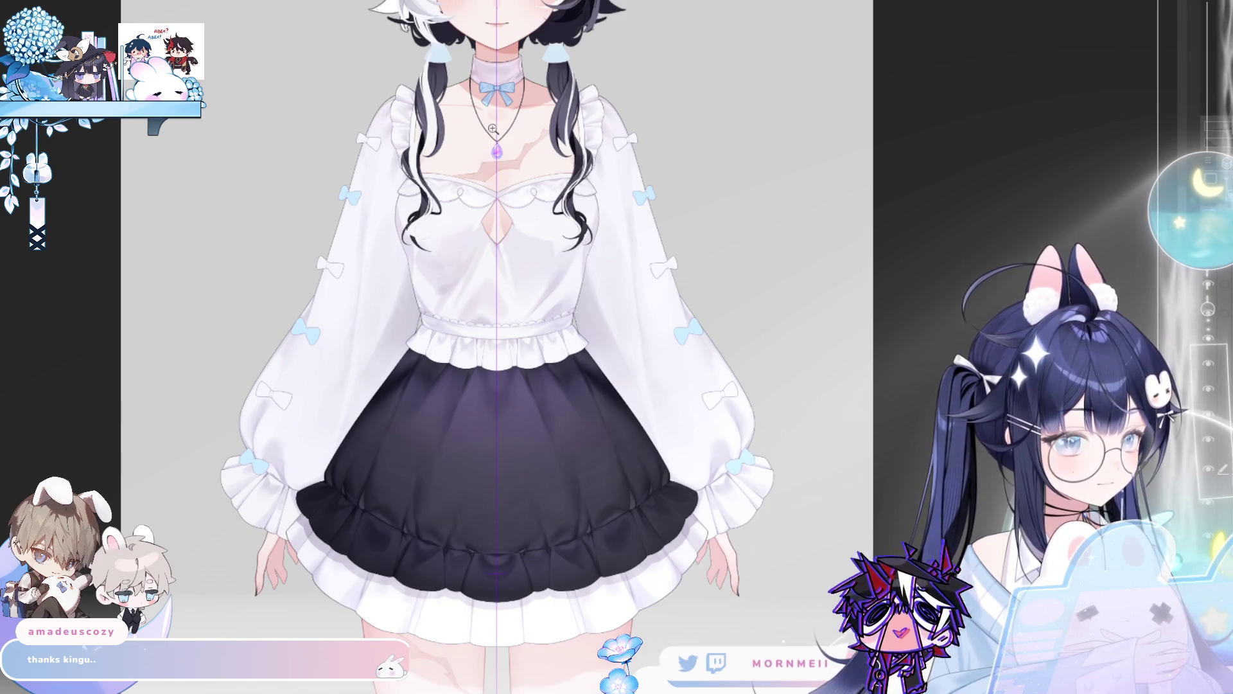
pyautogui.scroll(5, 385, 161)
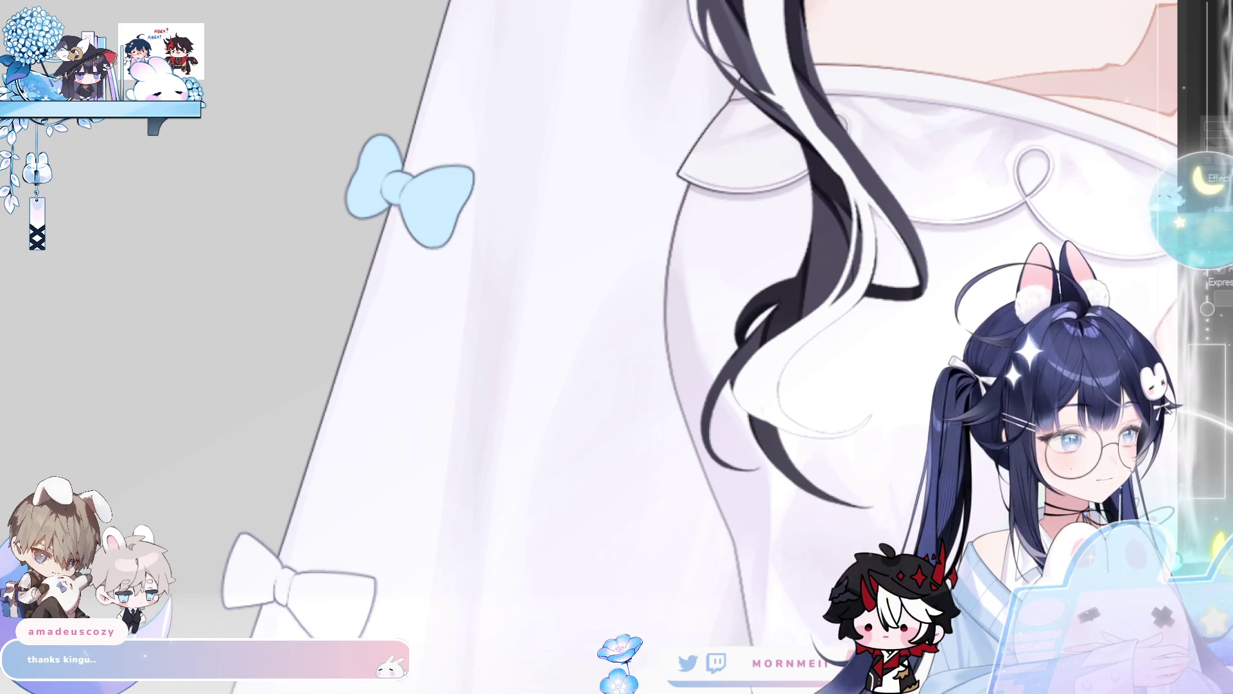
pyautogui.hotkey('ctrl', 'z')
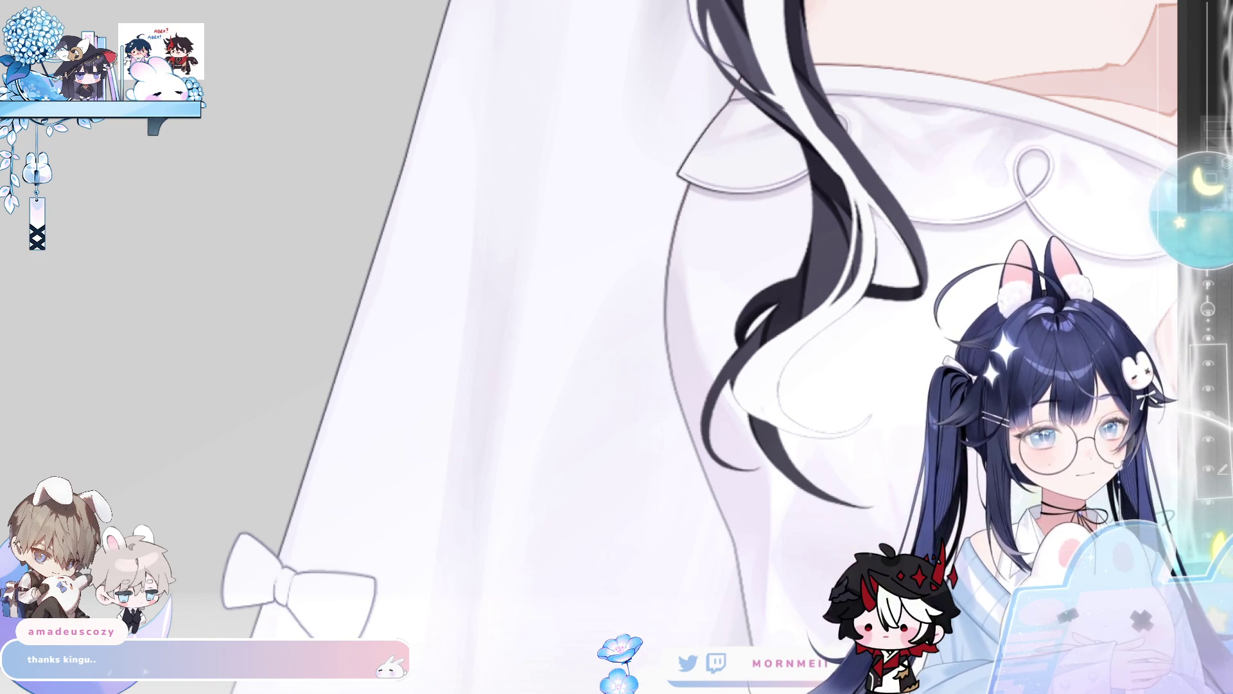
# - Draw the first loop of a new bow on the upper sleeve and fill it light blue
pyautogui.scroll(-5, 609, 290)
pyautogui.scroll(5, 629, 298)
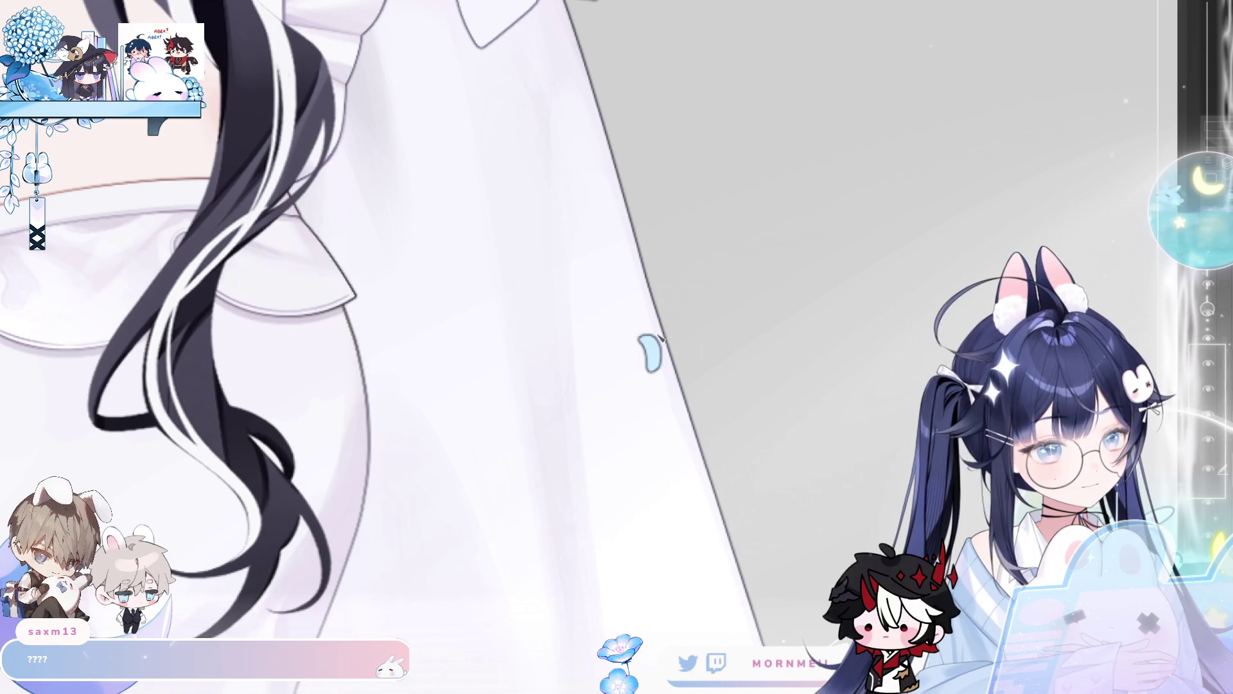
pyautogui.moveTo(655, 335)
pyautogui.mouseDown()
pyautogui.moveTo(707, 298)
pyautogui.moveTo(713, 370)
pyautogui.mouseUp()
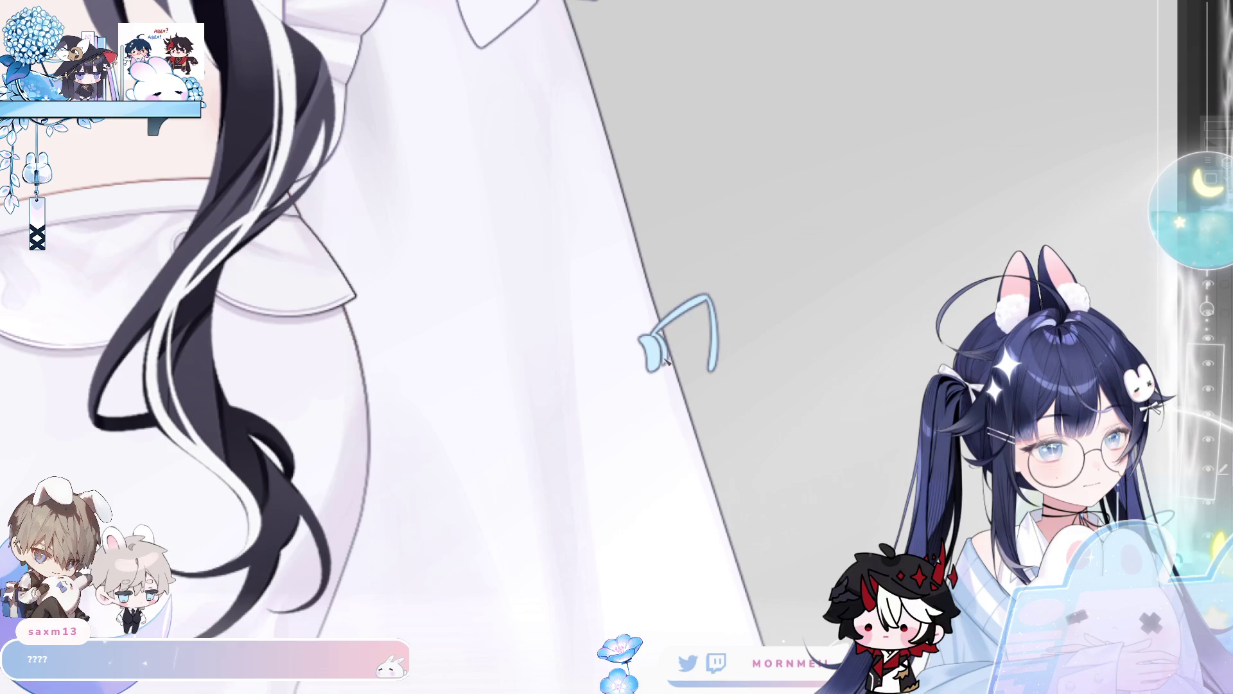
pyautogui.moveTo(665, 363); pyautogui.dragTo(712, 370)
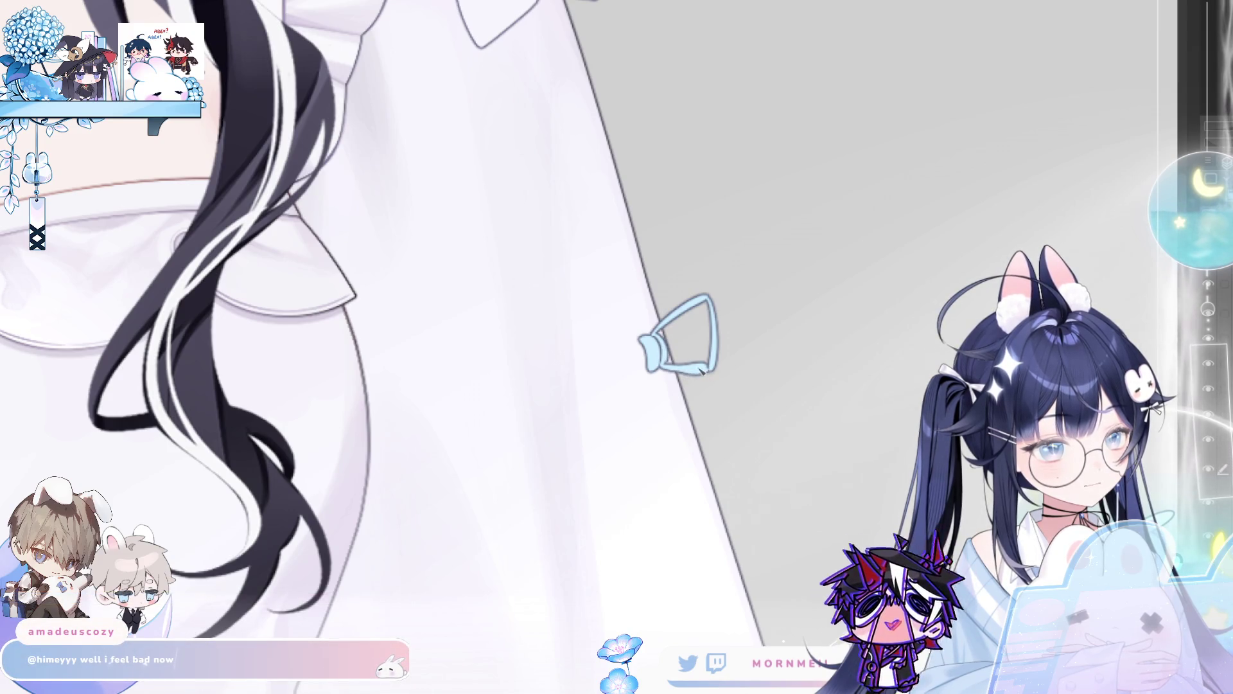
pyautogui.click(710, 343)
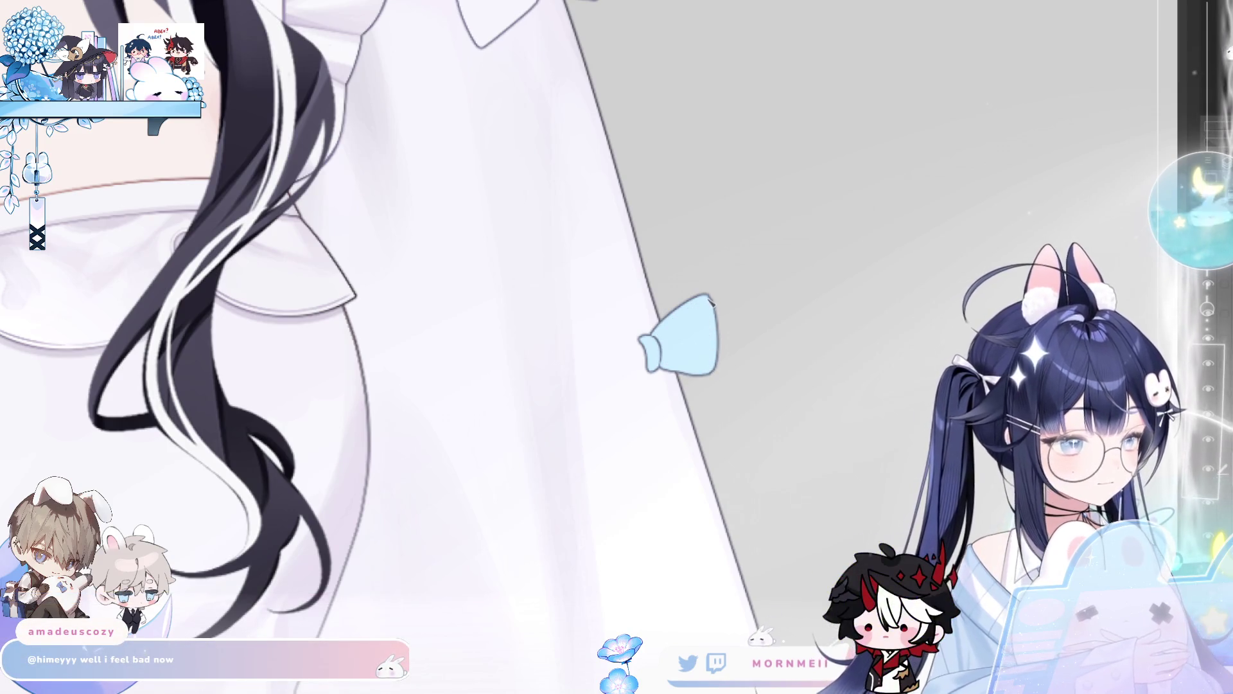
# - Draw the bow's second wing outline, fill the whole bow light blue, and check it mirrored
pyautogui.press('m')
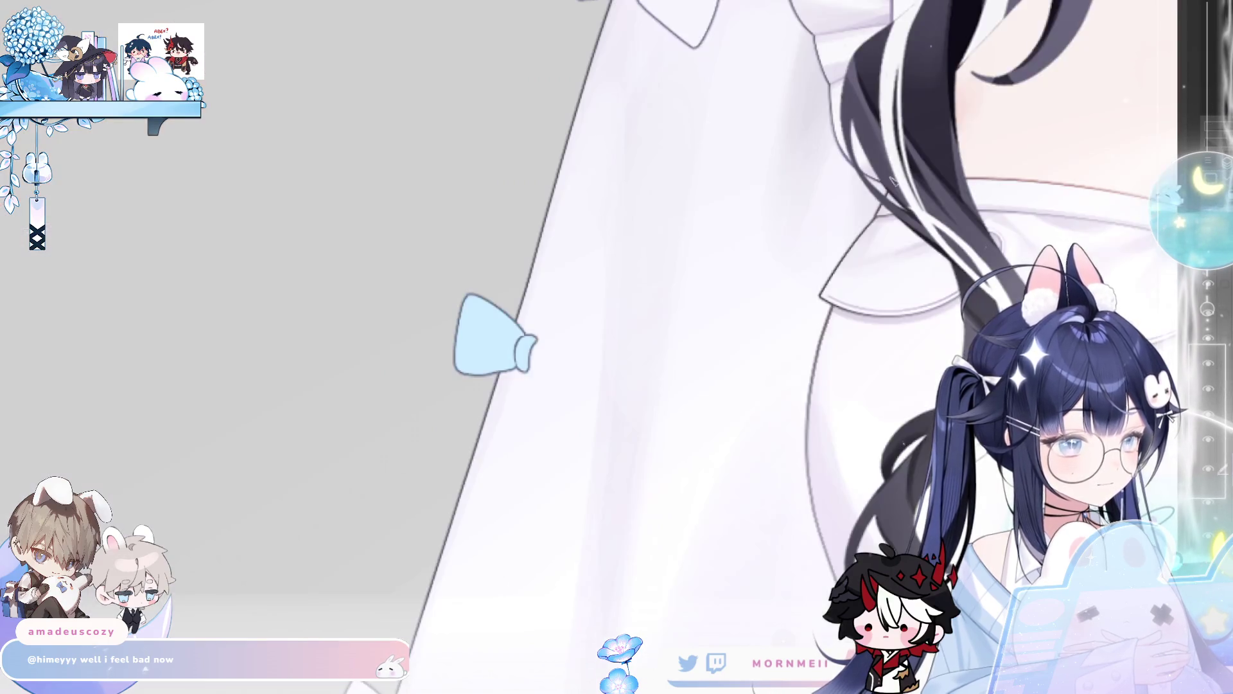
pyautogui.moveTo(542, 347); pyautogui.dragTo(614, 332)
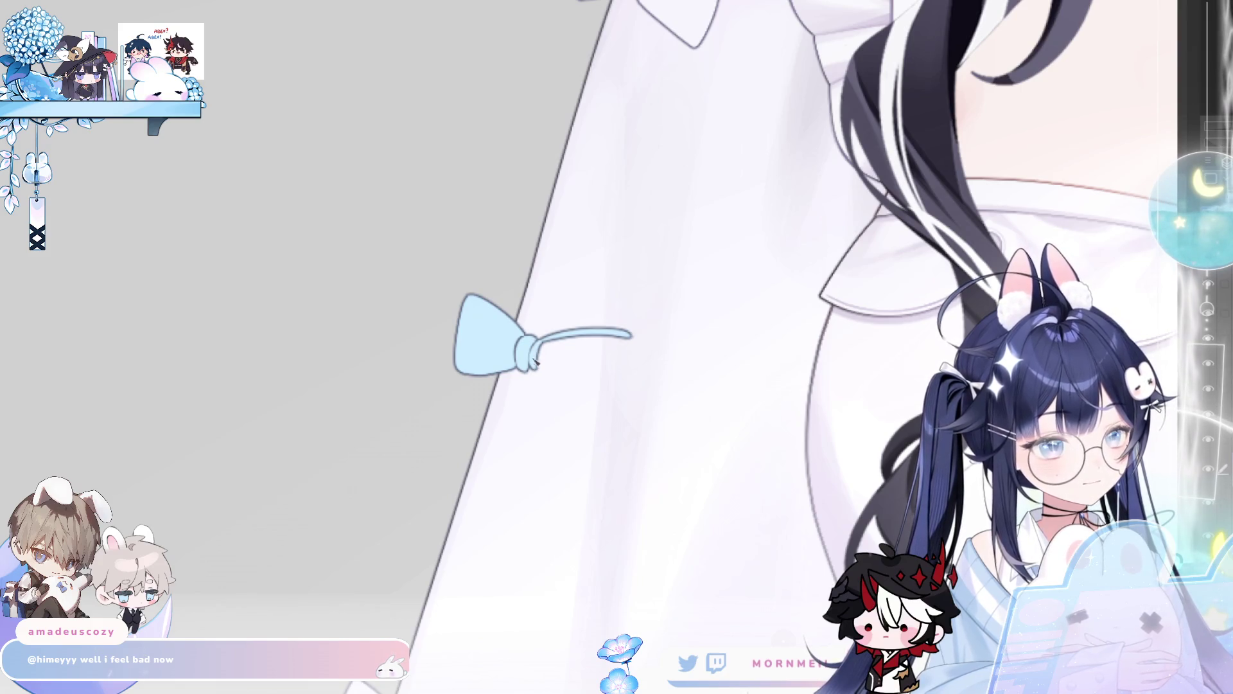
pyautogui.press('m')
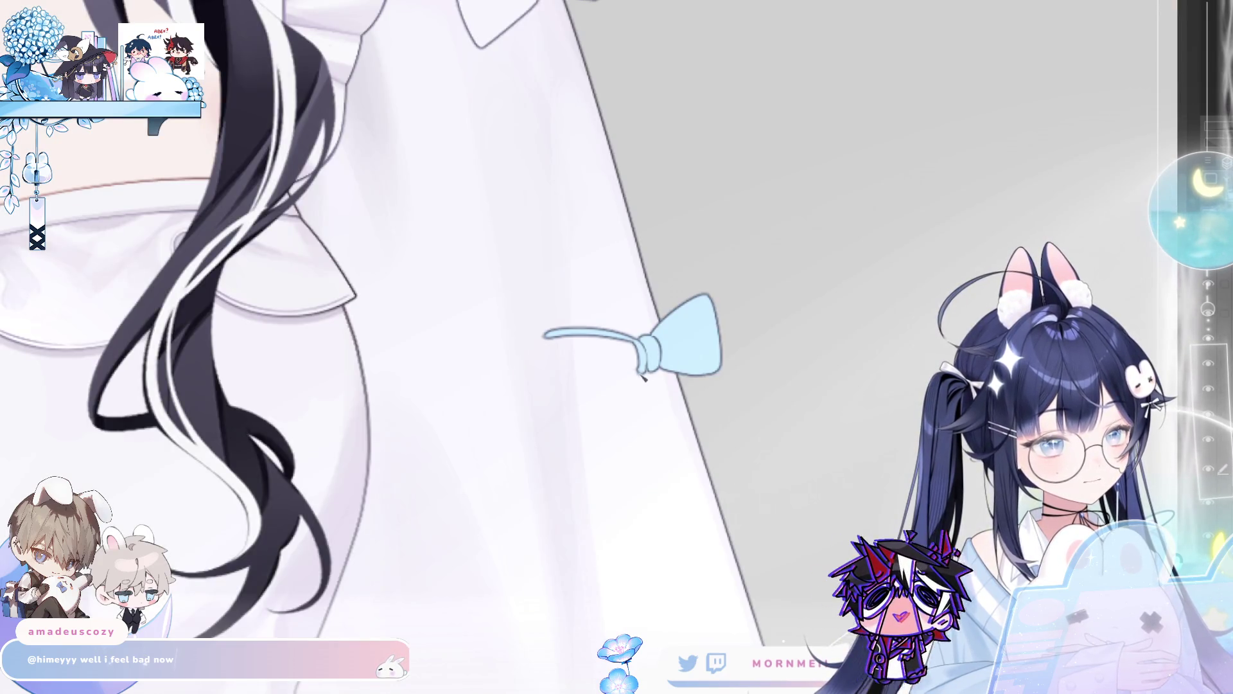
pyautogui.moveTo(645, 372); pyautogui.dragTo(570, 410)
pyautogui.hotkey('ctrl', 'z')
pyautogui.moveTo(636, 375); pyautogui.dragTo(569, 415)
pyautogui.moveTo(546, 334); pyautogui.dragTo(569, 415)
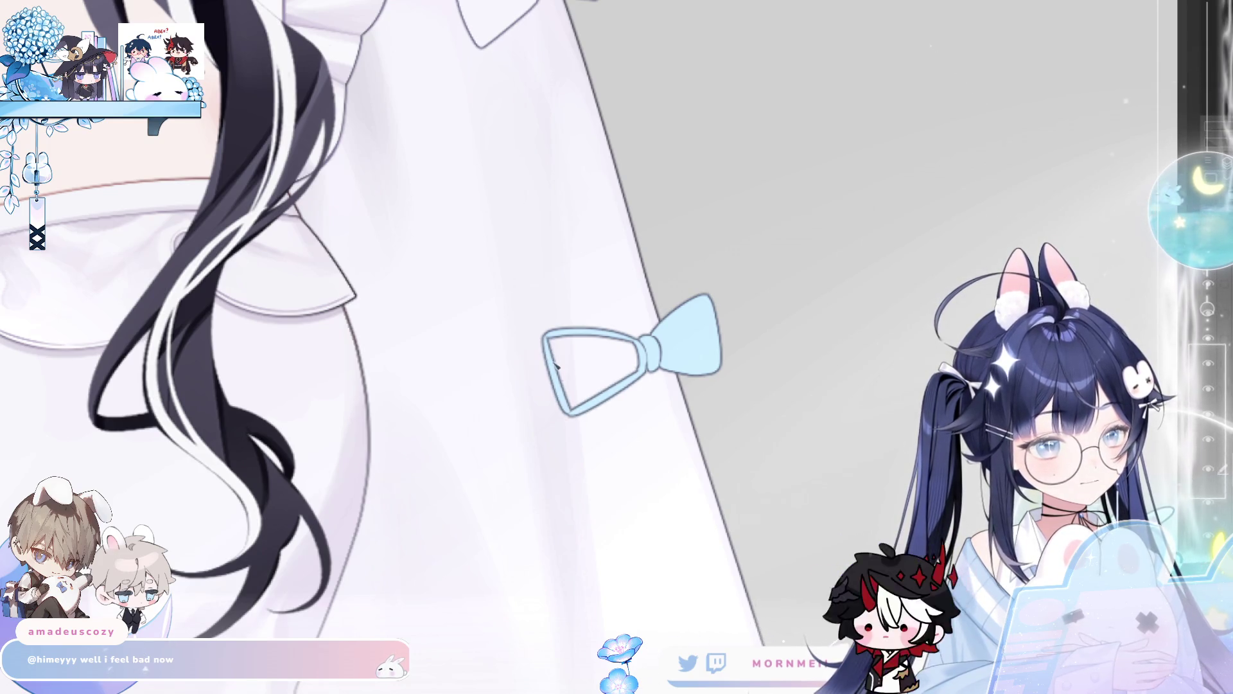
pyautogui.click(565, 365)
pyautogui.scroll(2, 676, 366)
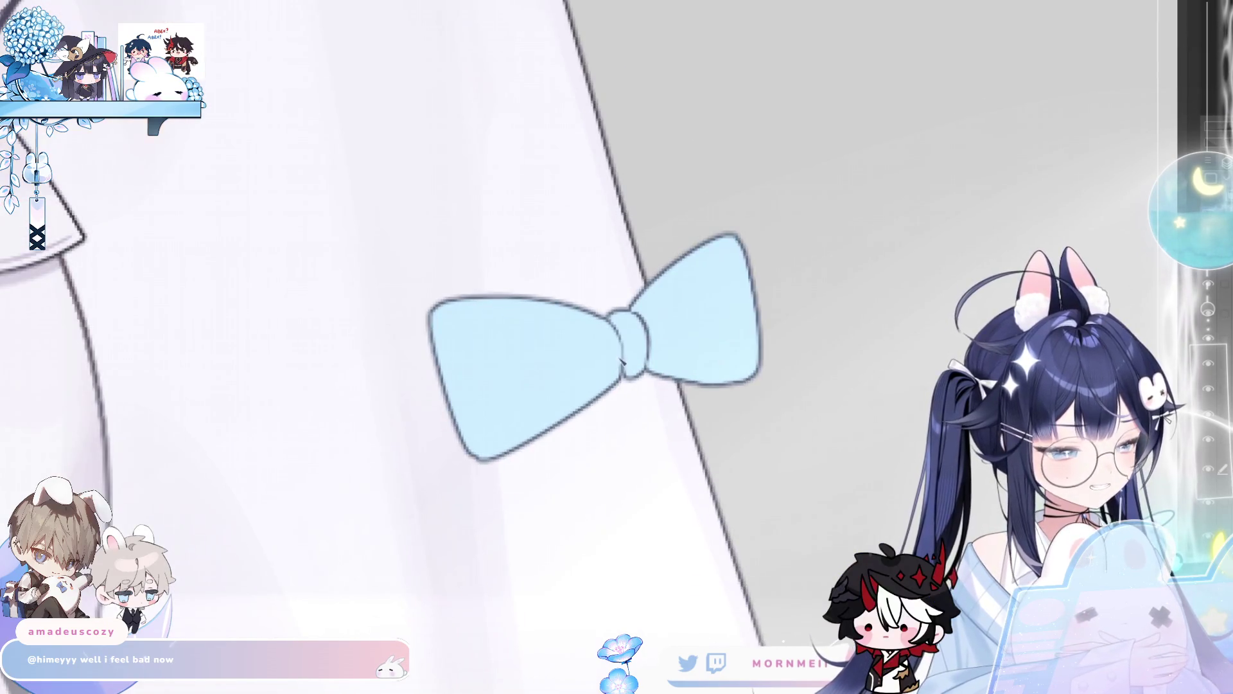
pyautogui.press('h')
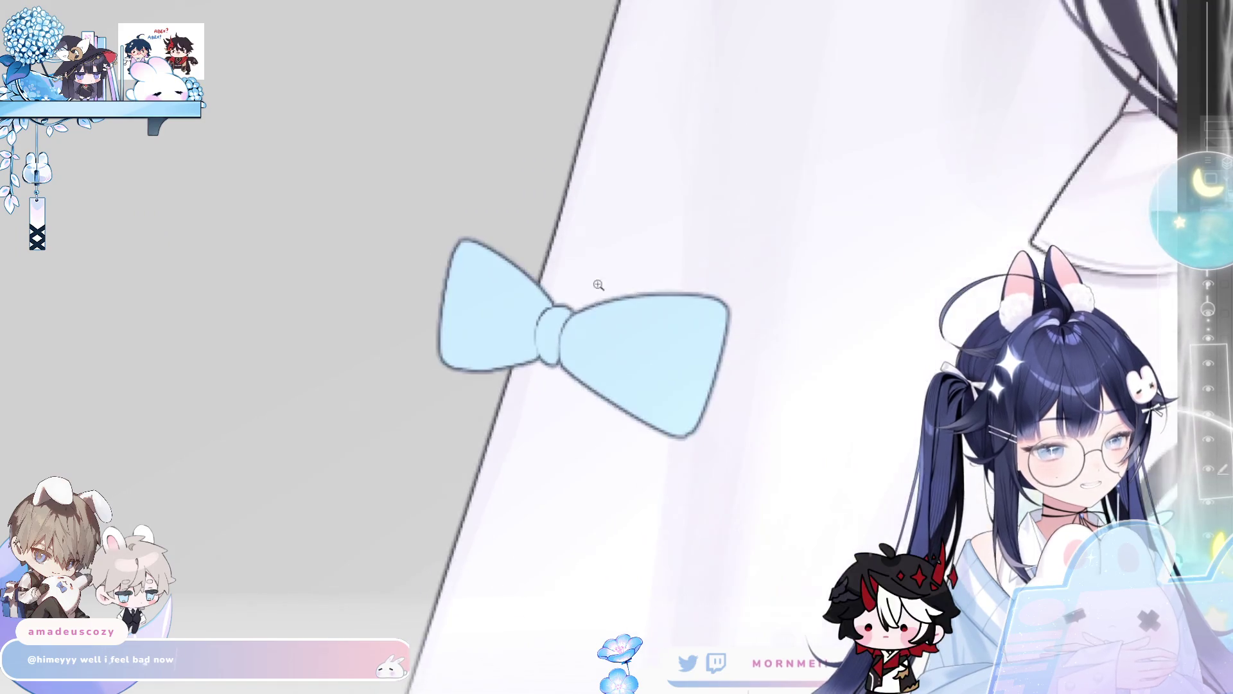
pyautogui.press('h')
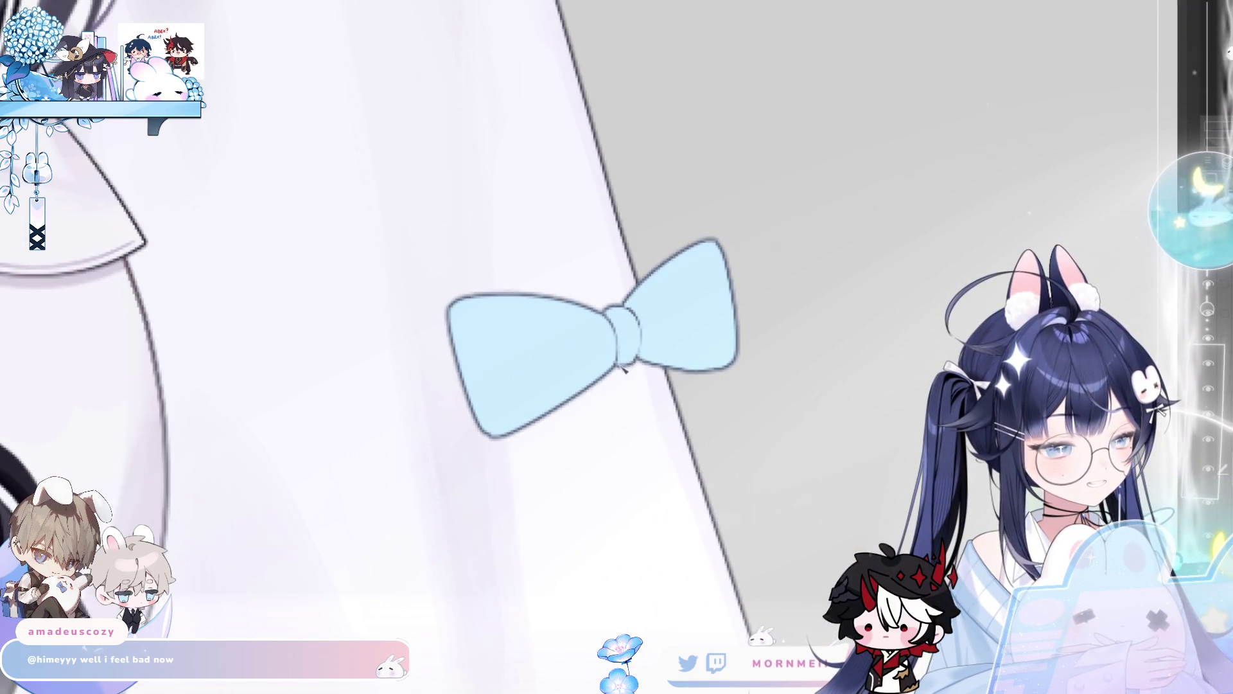
pyautogui.scroll(-6, 636, 347)
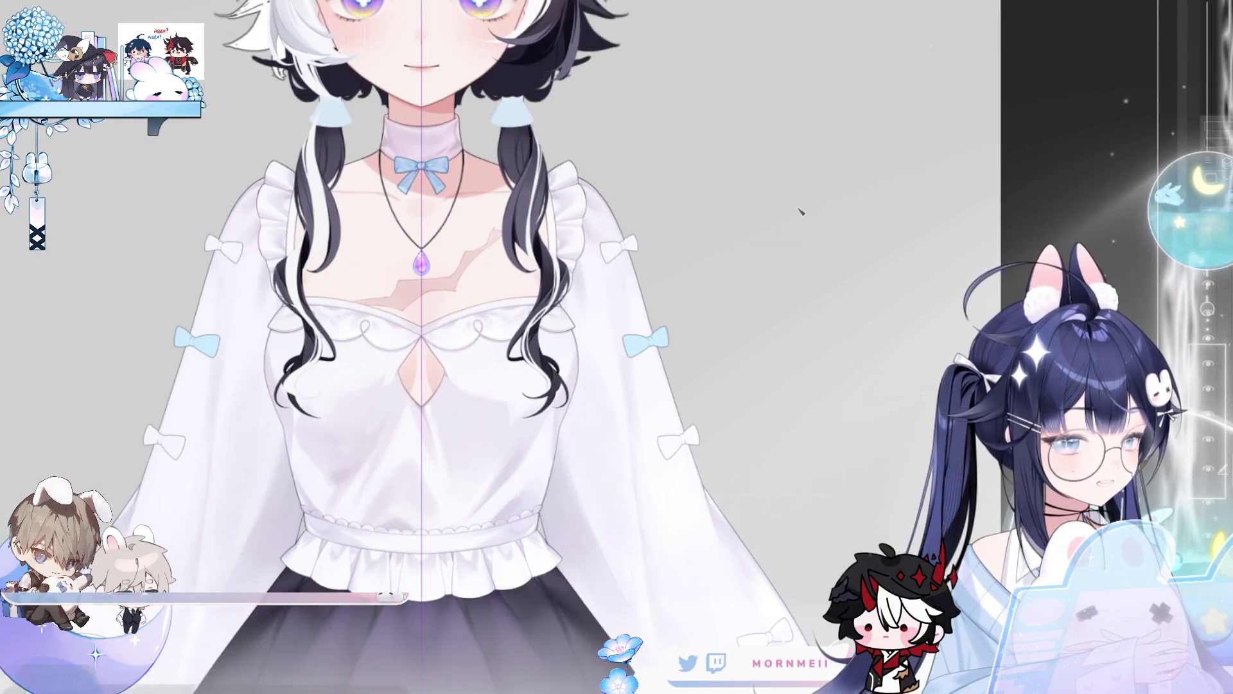
pyautogui.scroll(-2, 610, 359)
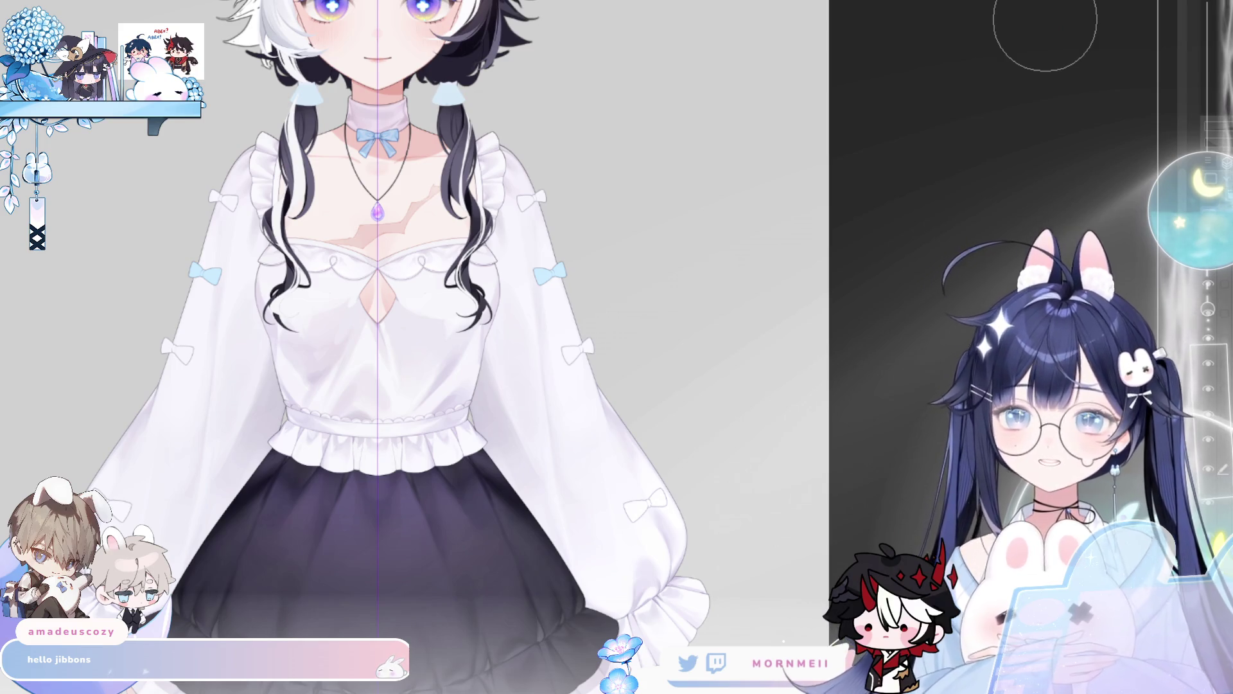
pyautogui.press('h')
pyautogui.press('h')
pyautogui.scroll(5, 743, 220)
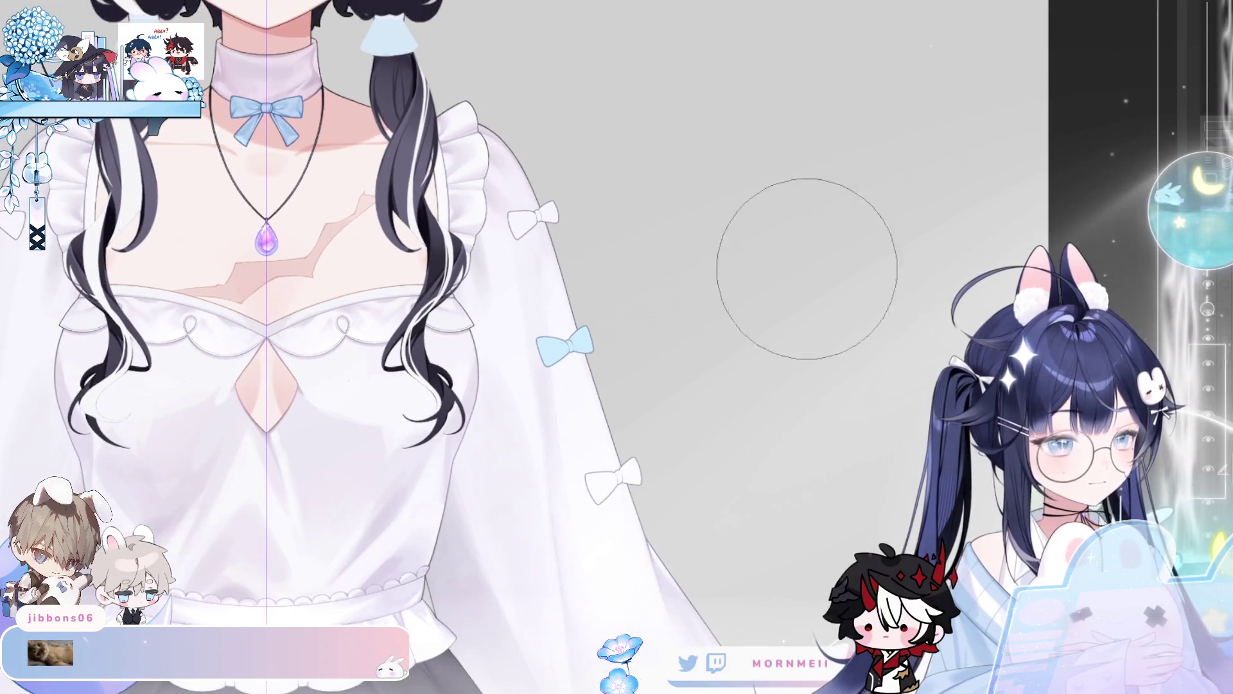
pyautogui.press('h')
pyautogui.press('h')
pyautogui.press('h')
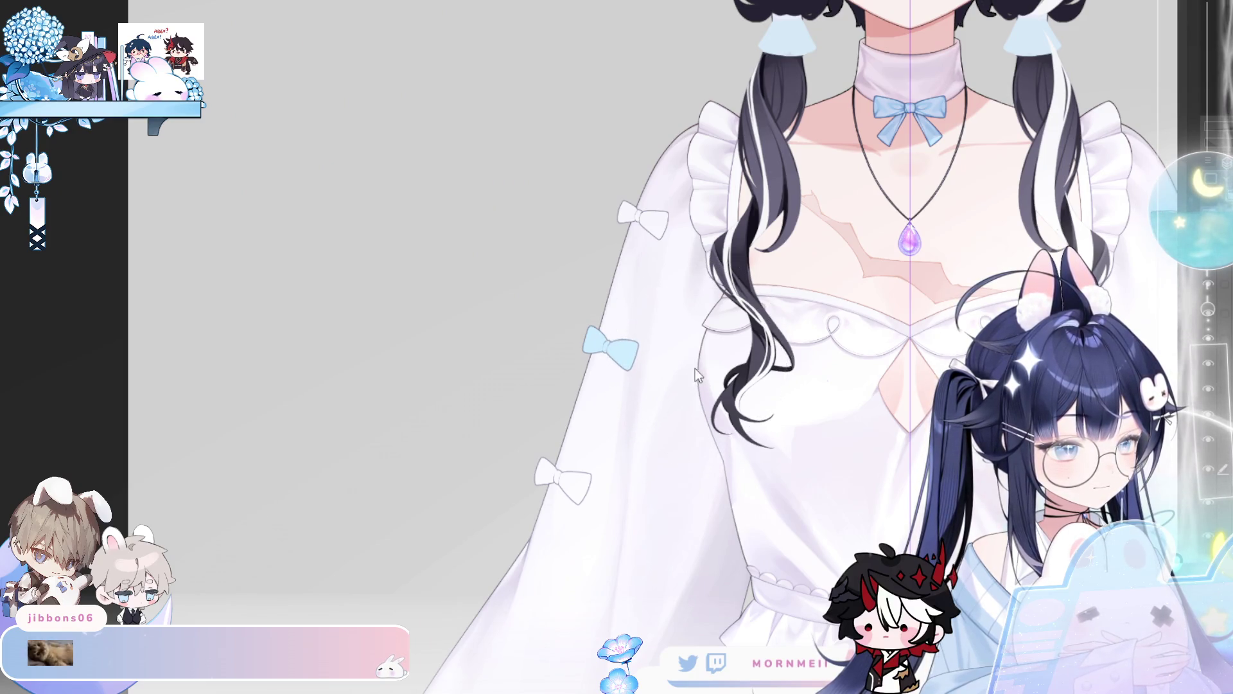
pyautogui.press('h')
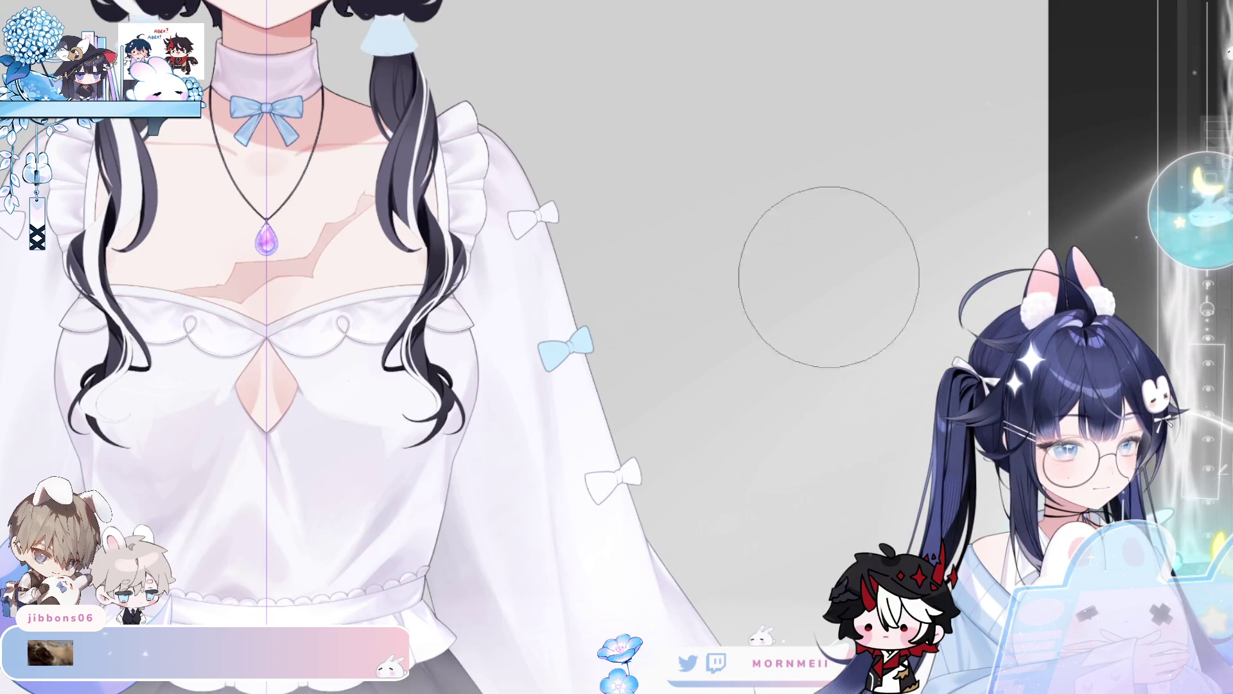
pyautogui.scroll(5, 238, 10)
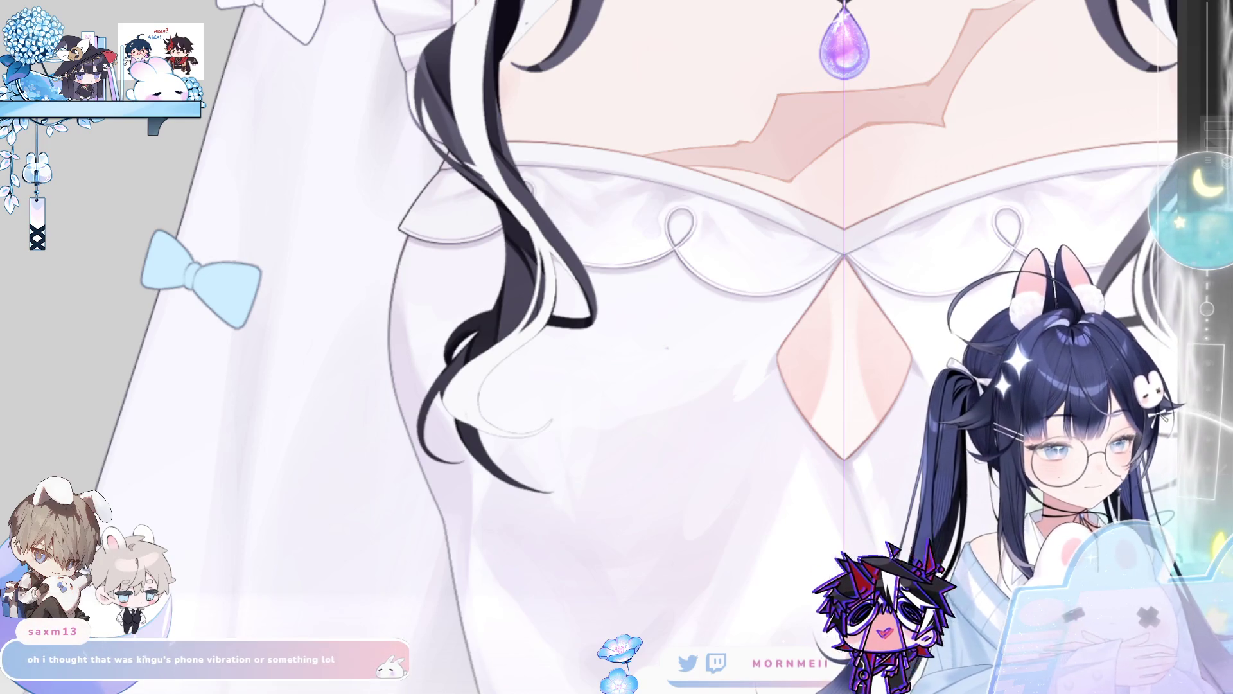
pyautogui.scroll(5, 275, 239)
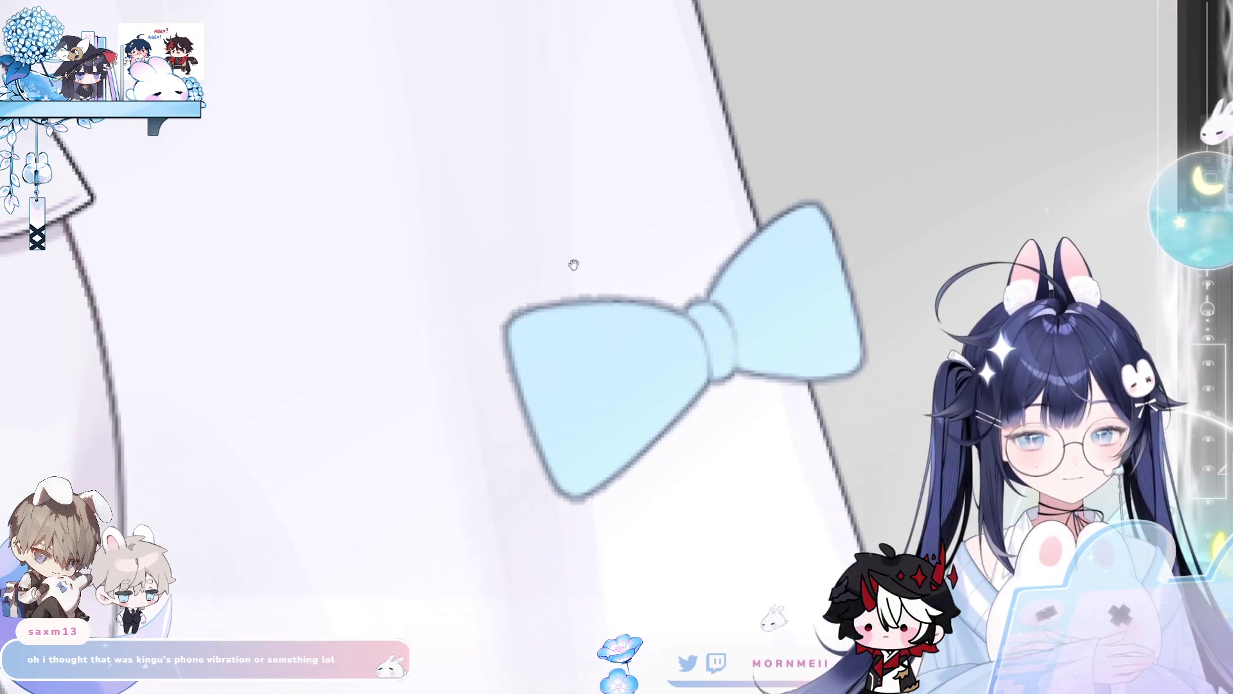
# - Pan along the sleeve and mirror the view to compare the light-blue bow's wings
pyautogui.moveTo(574, 265); pyautogui.dragTo(655, 195)
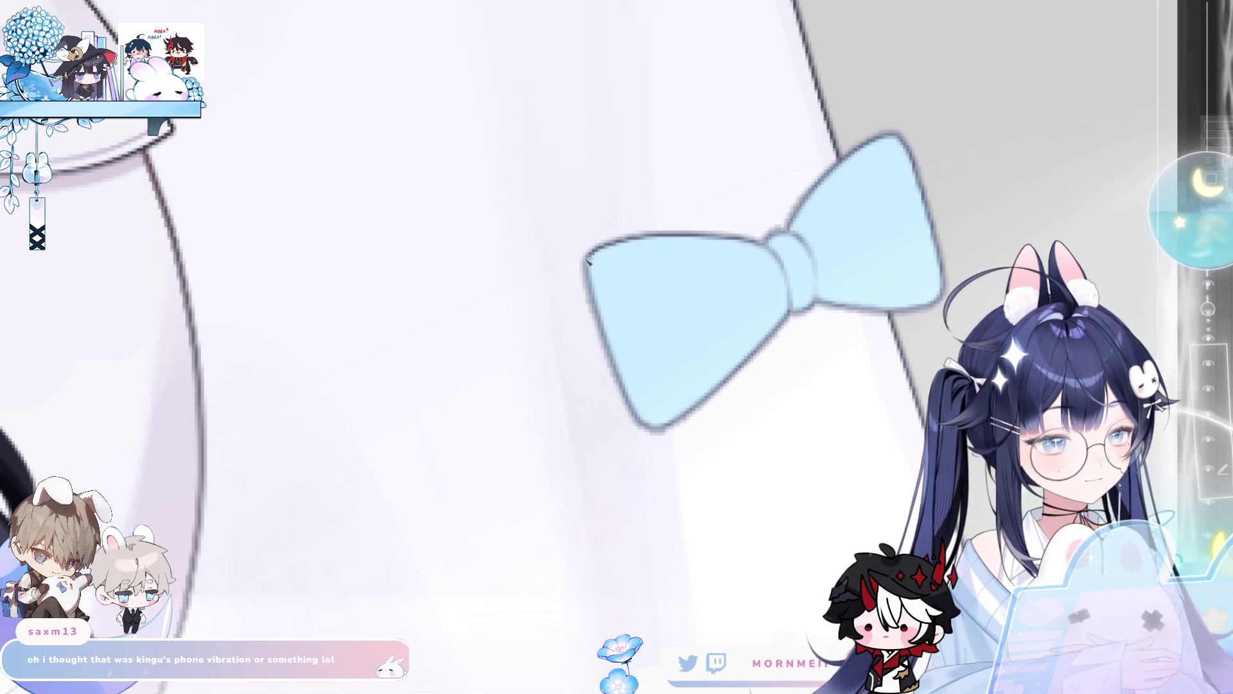
pyautogui.press('m')
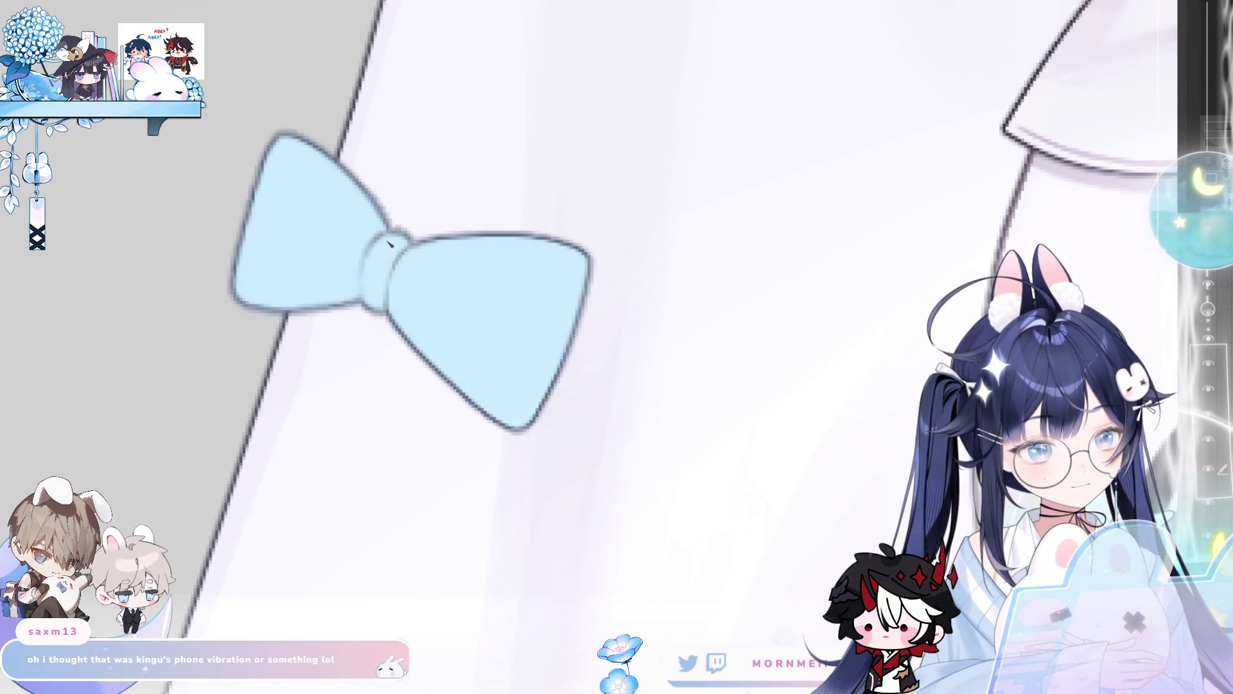
pyautogui.press('m')
pyautogui.moveTo(846, 207); pyautogui.dragTo(431, 304)
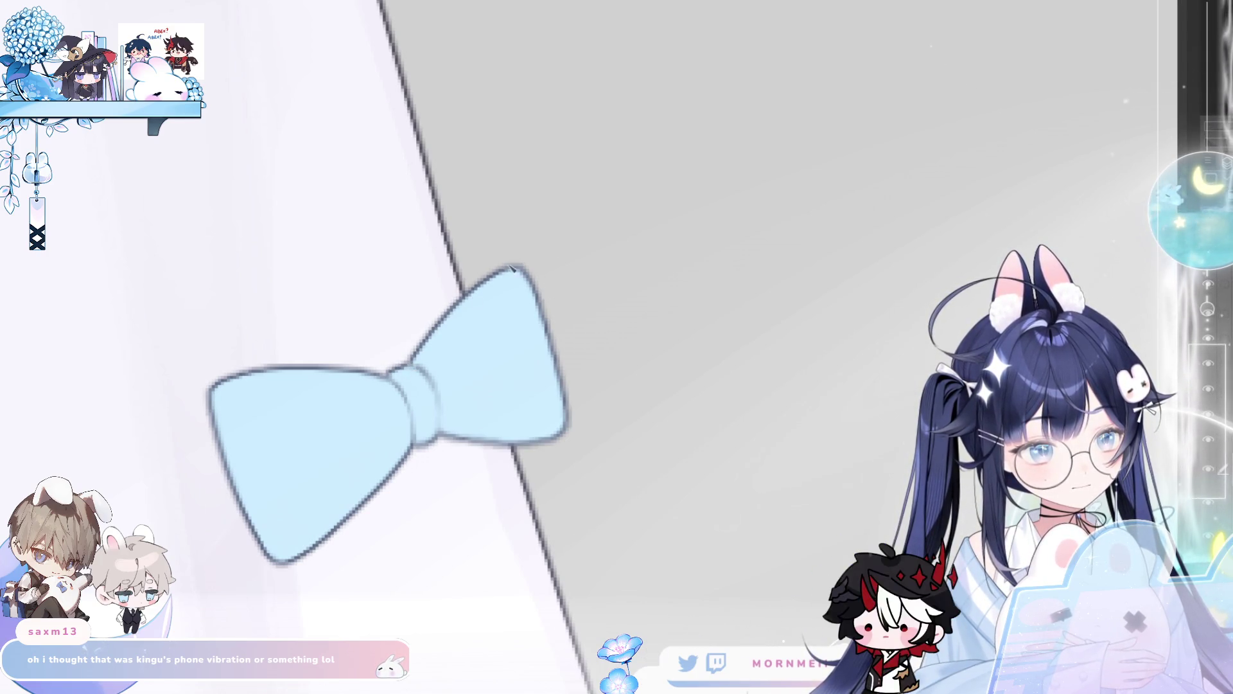
pyautogui.hscroll(-5, 636, 148)
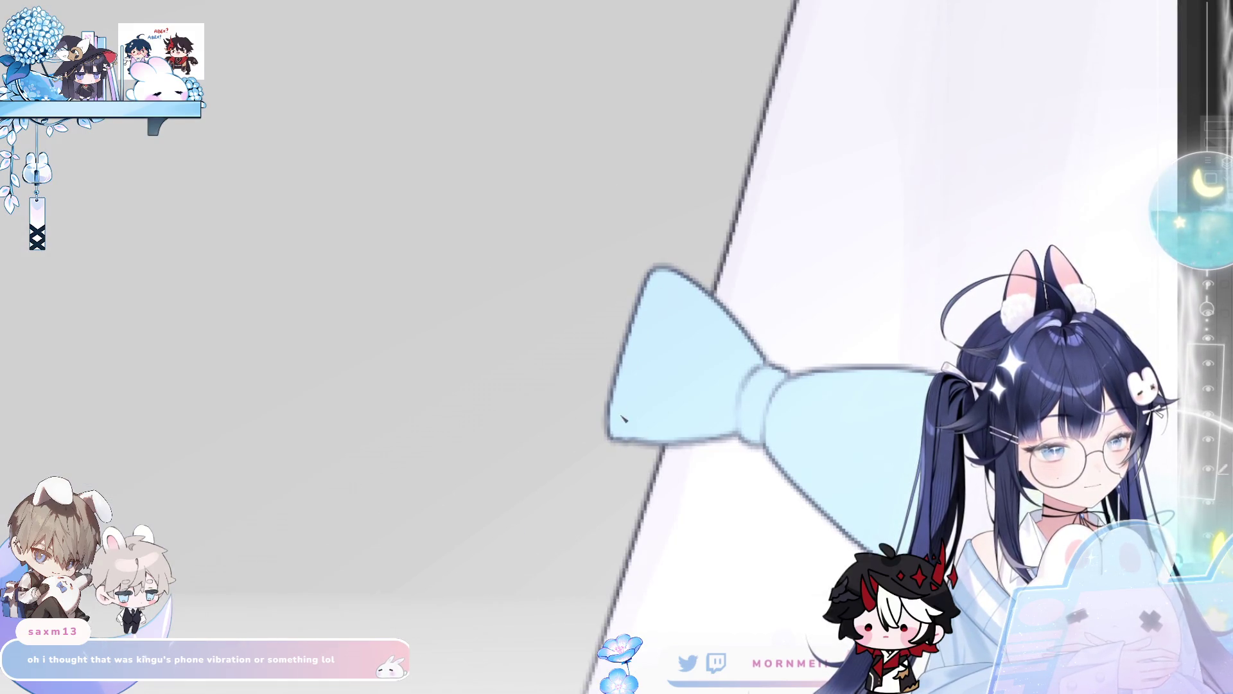
pyautogui.press('m')
pyautogui.press('m')
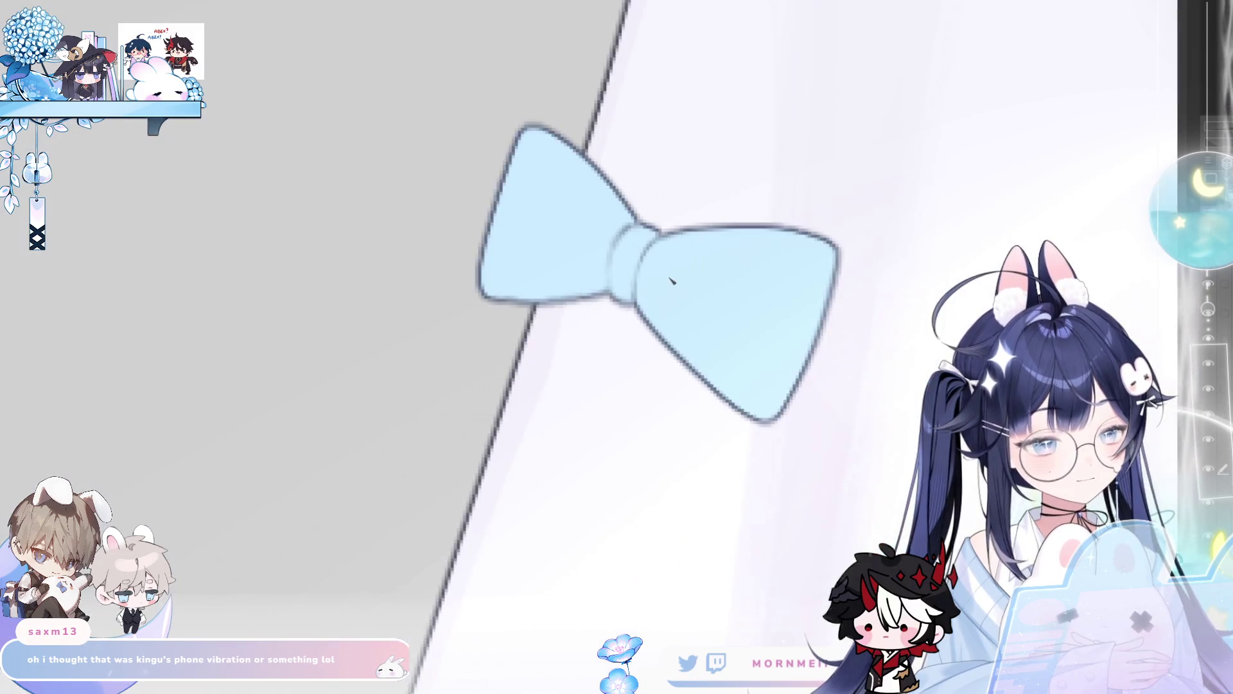
pyautogui.press('m')
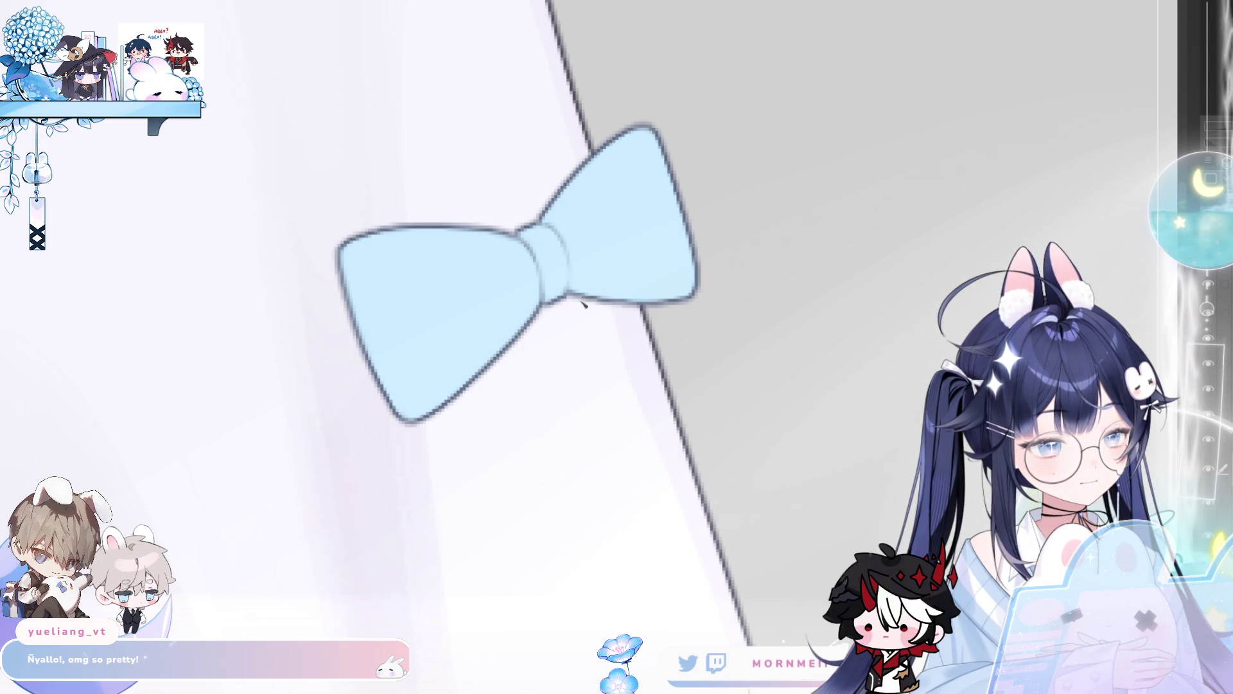
pyautogui.scroll(-5, 580, 304)
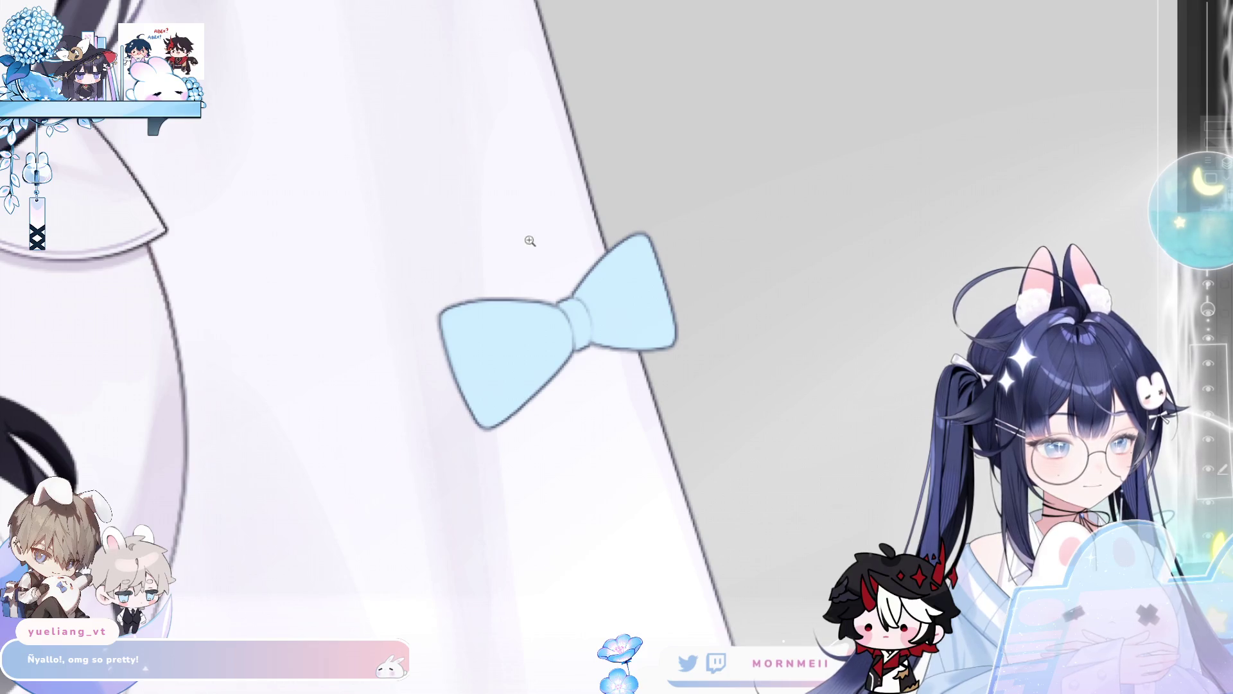
# - Redraw and widen the outline of the blue bow's left wing in the mirrored view
pyautogui.press('h')
pyautogui.scroll(3, 527, 241)
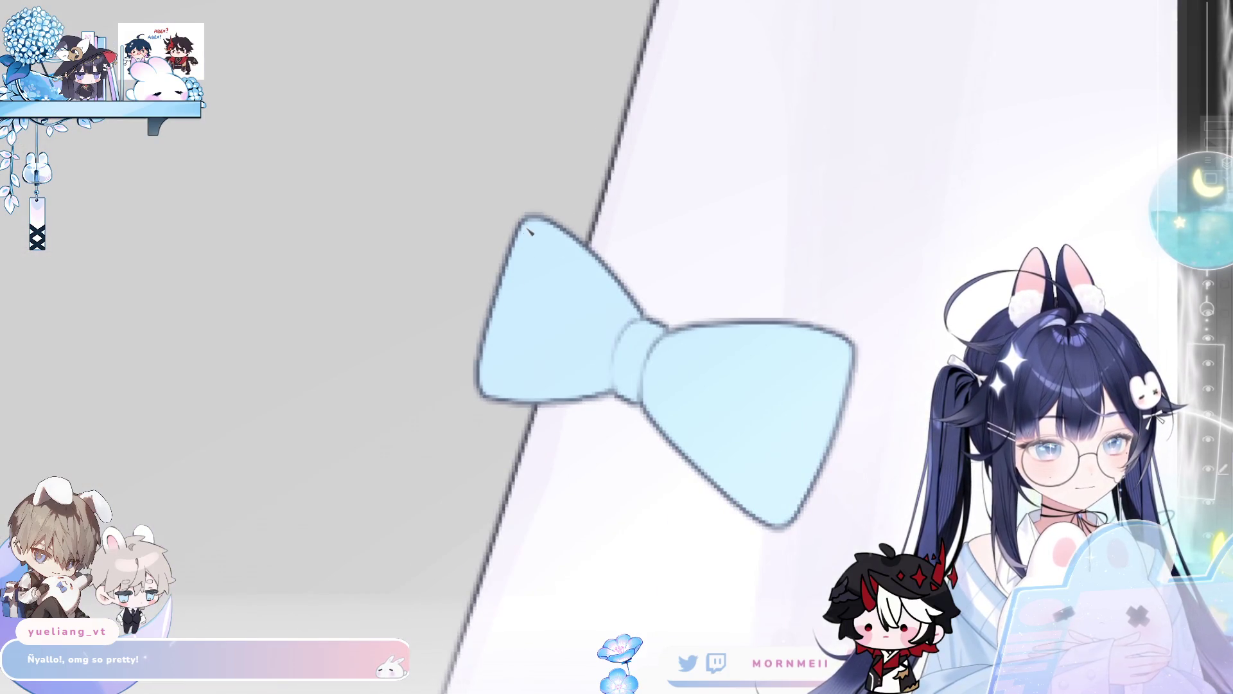
pyautogui.moveTo(472, 391); pyautogui.dragTo(493, 314)
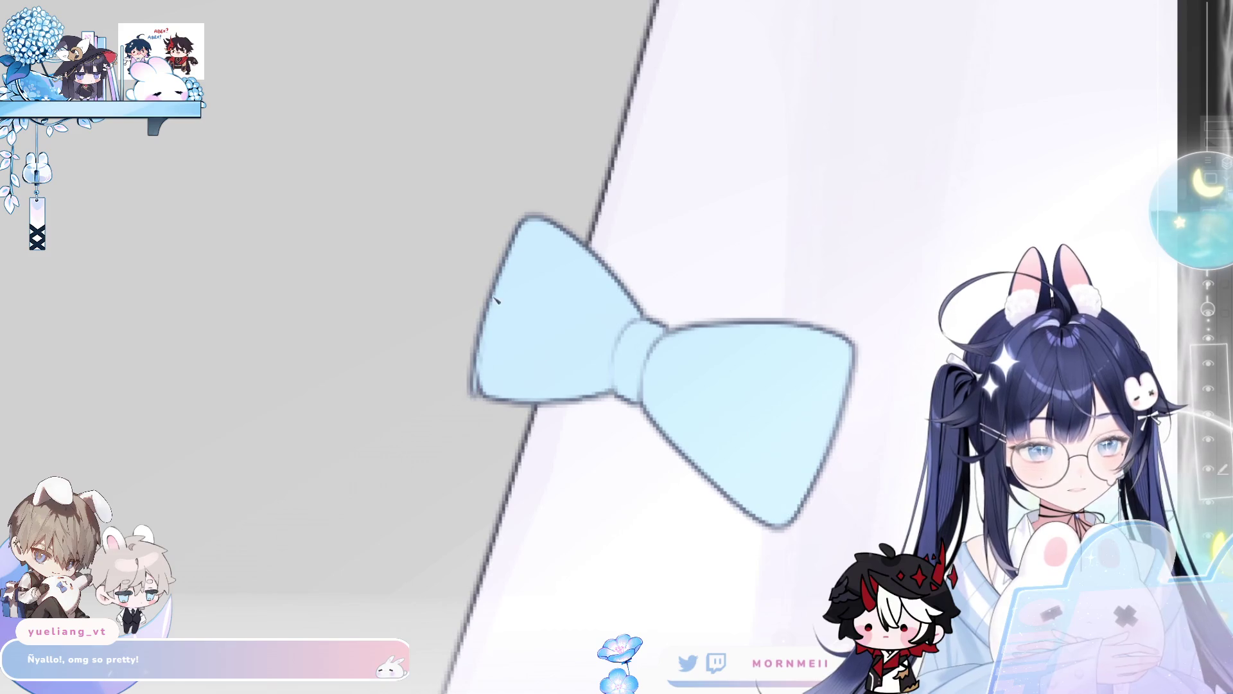
pyautogui.moveTo(521, 226); pyautogui.dragTo(475, 386)
pyautogui.moveTo(479, 324); pyautogui.dragTo(485, 389)
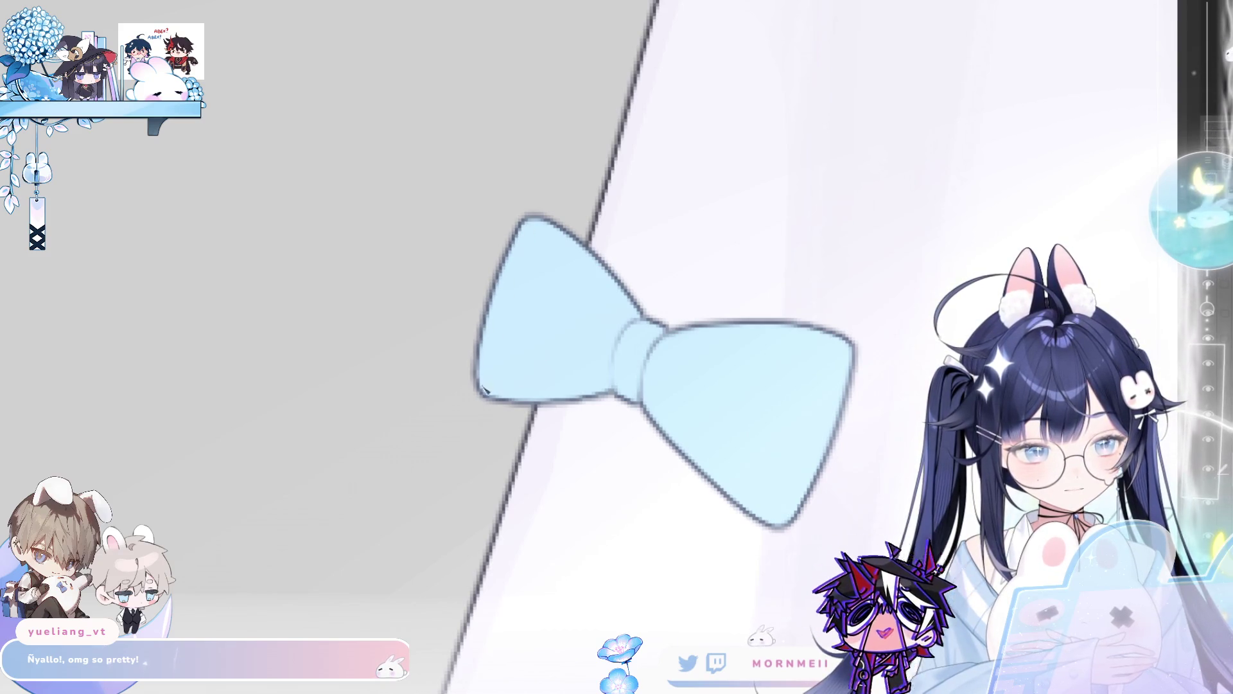
pyautogui.press('h')
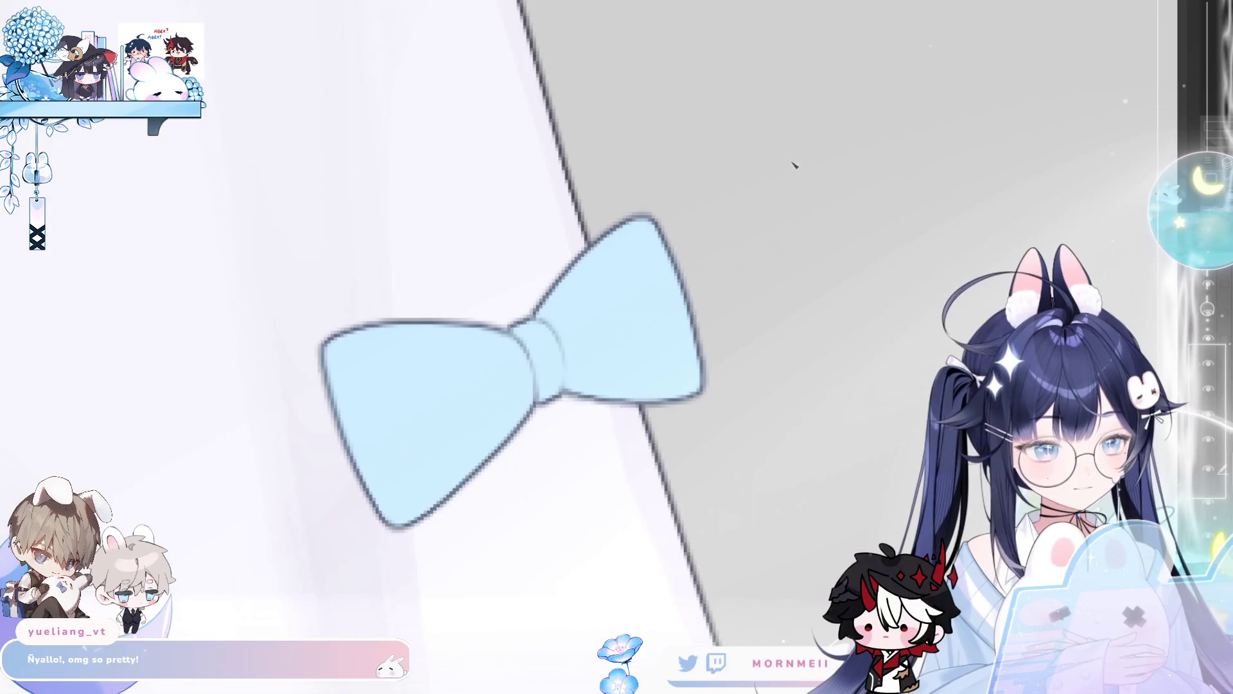
pyautogui.scroll(-5, 632, 174)
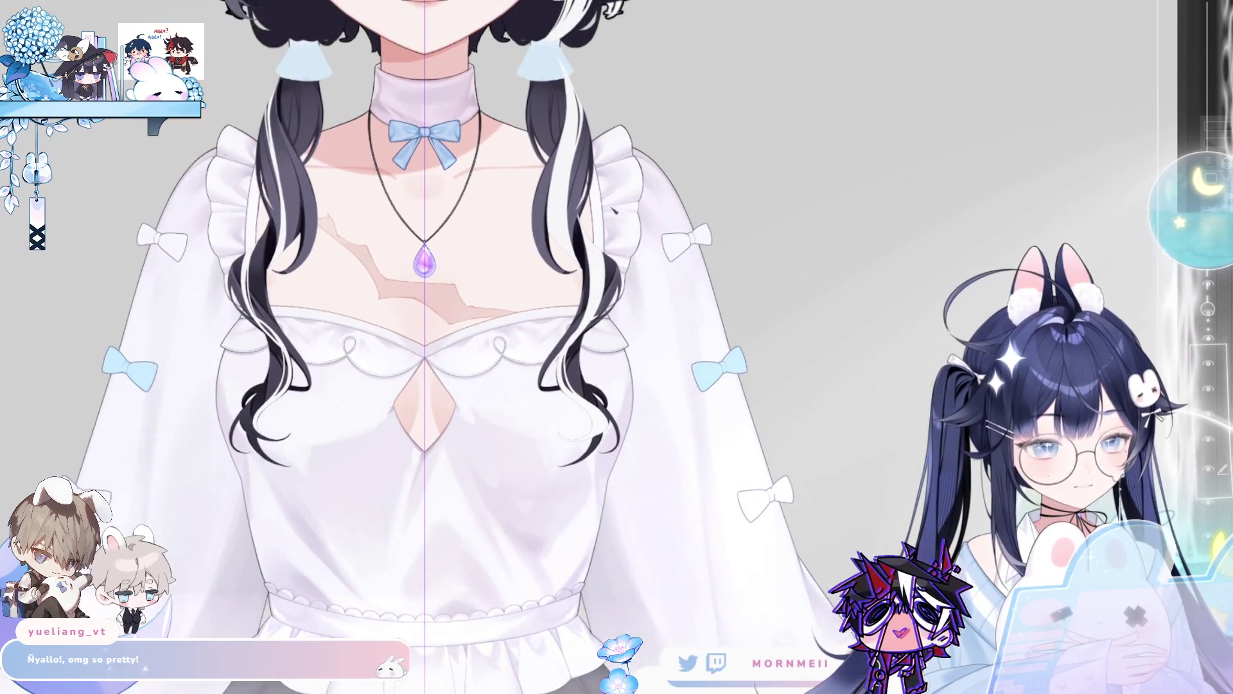
pyautogui.scroll(5, 150, 197)
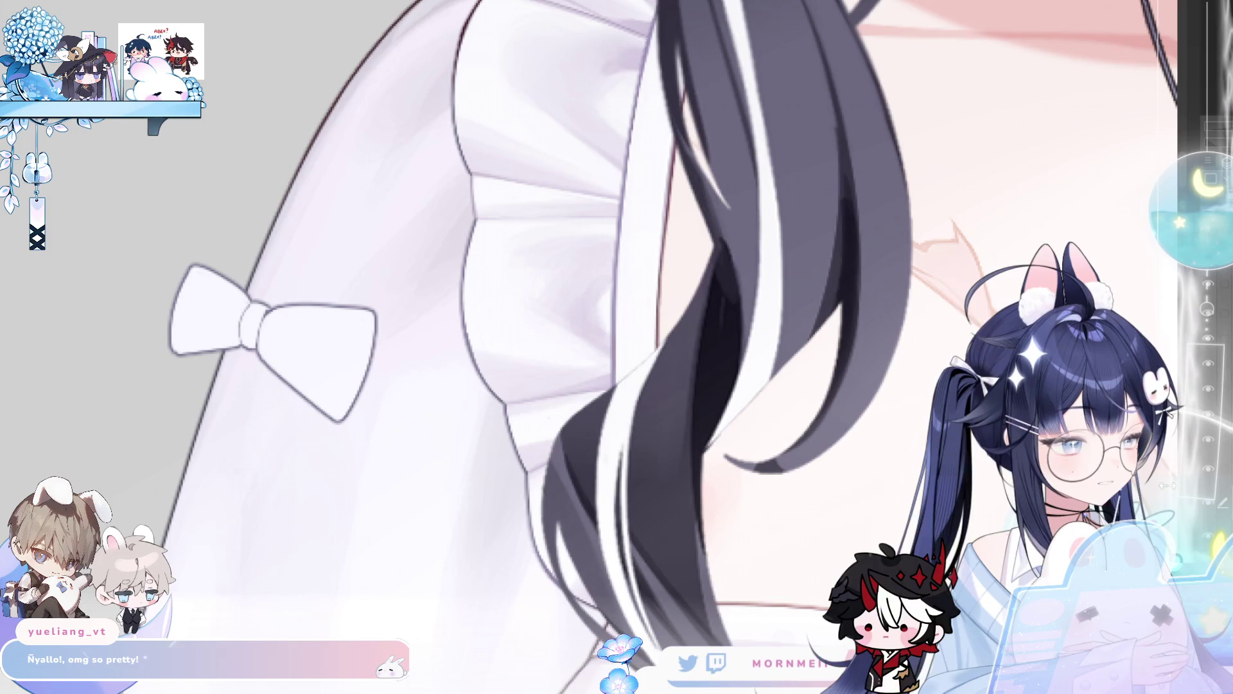
pyautogui.scroll(2, 203, 294)
pyautogui.moveTo(226, 320); pyautogui.dragTo(541, 244)
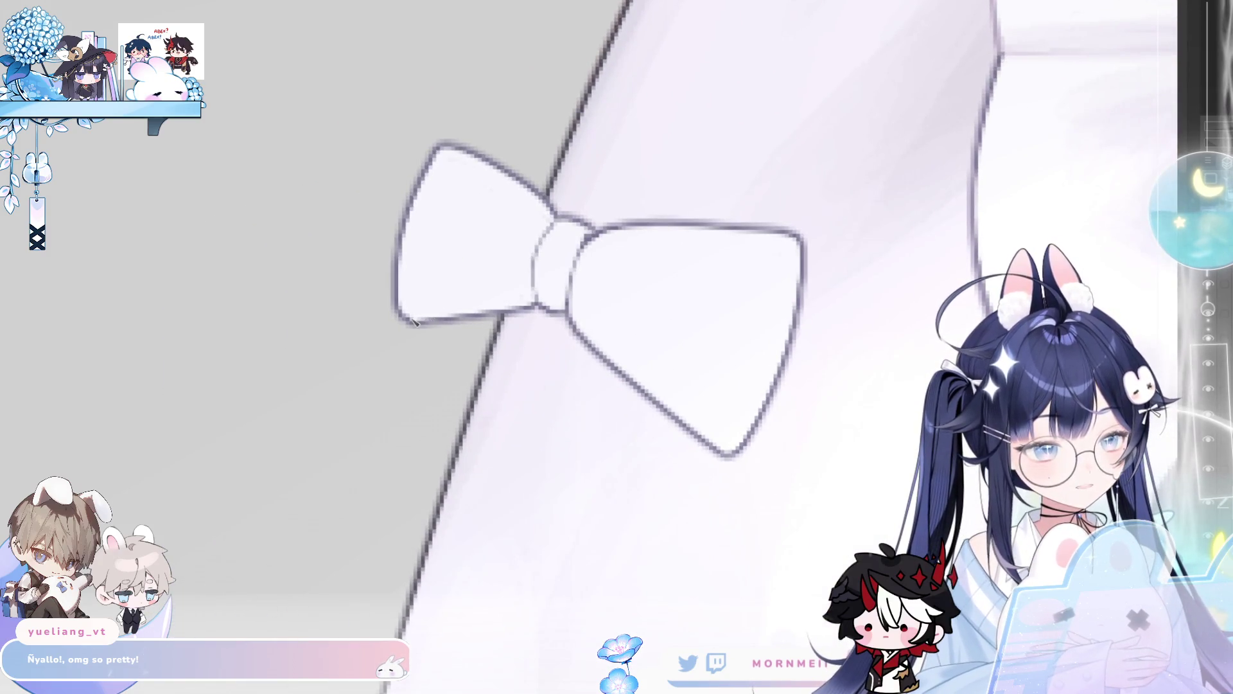
pyautogui.moveTo(414, 322); pyautogui.dragTo(519, 300)
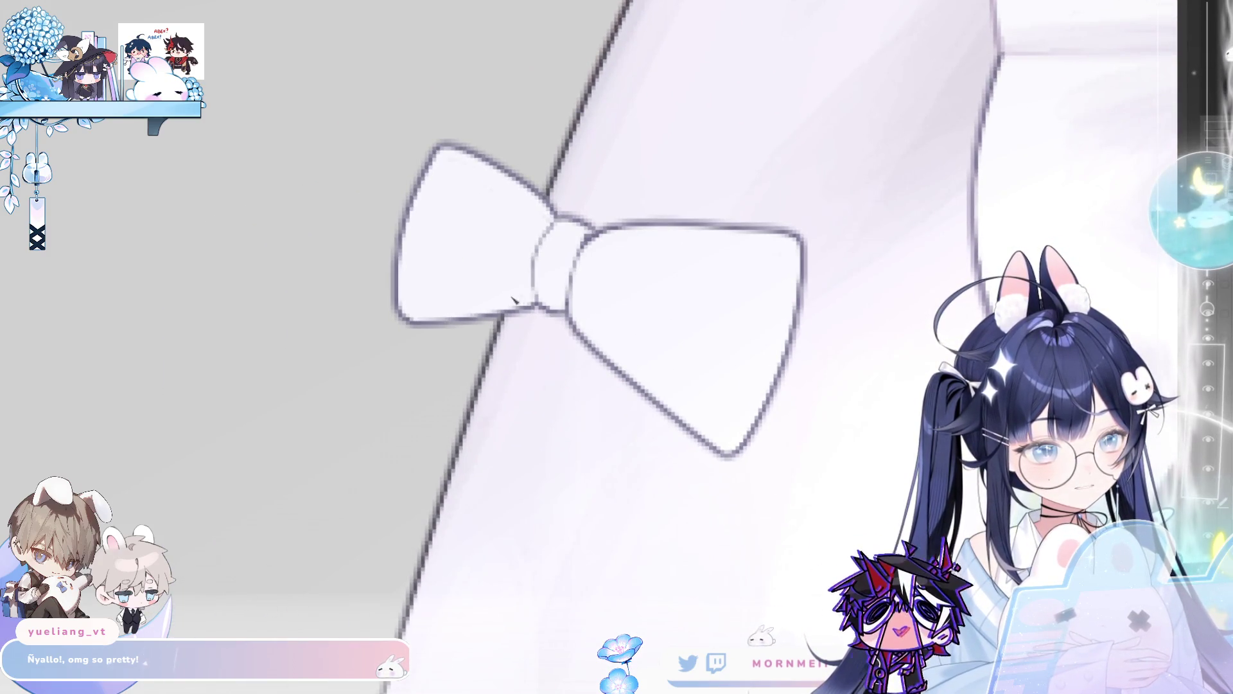
pyautogui.press('h')
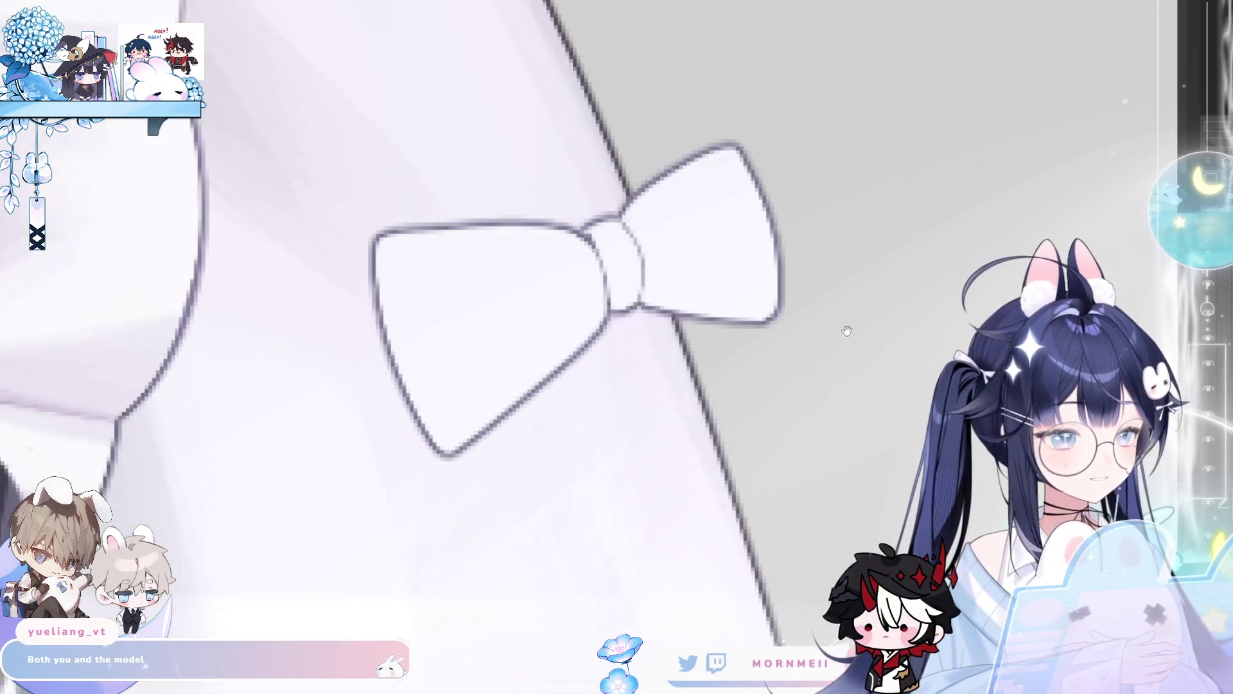
pyautogui.moveTo(845, 333); pyautogui.dragTo(588, 449)
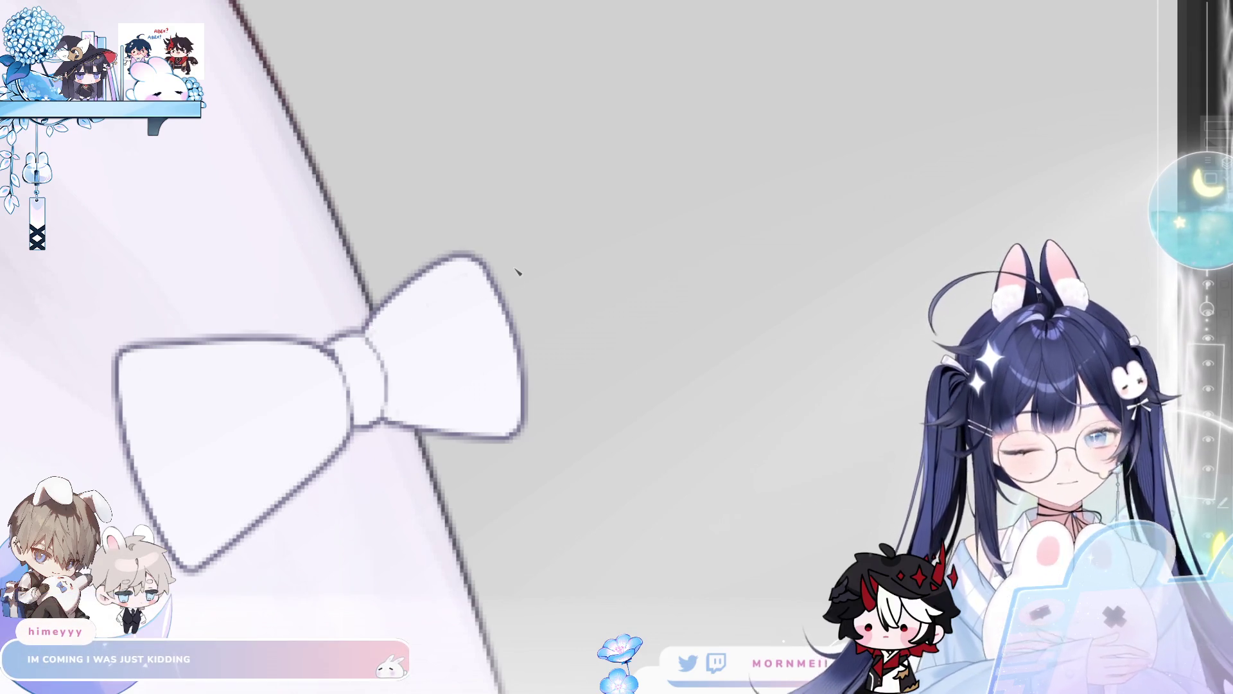
pyautogui.press('h')
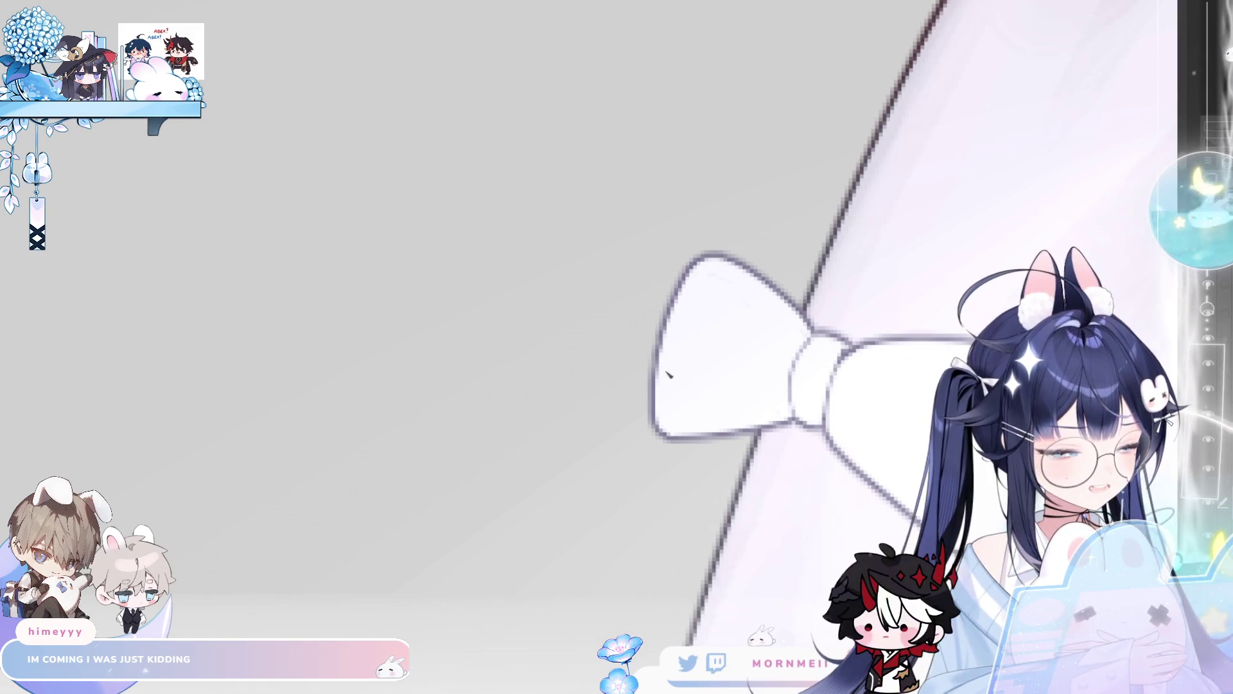
pyautogui.press('h')
pyautogui.scroll(-5, 484, 376)
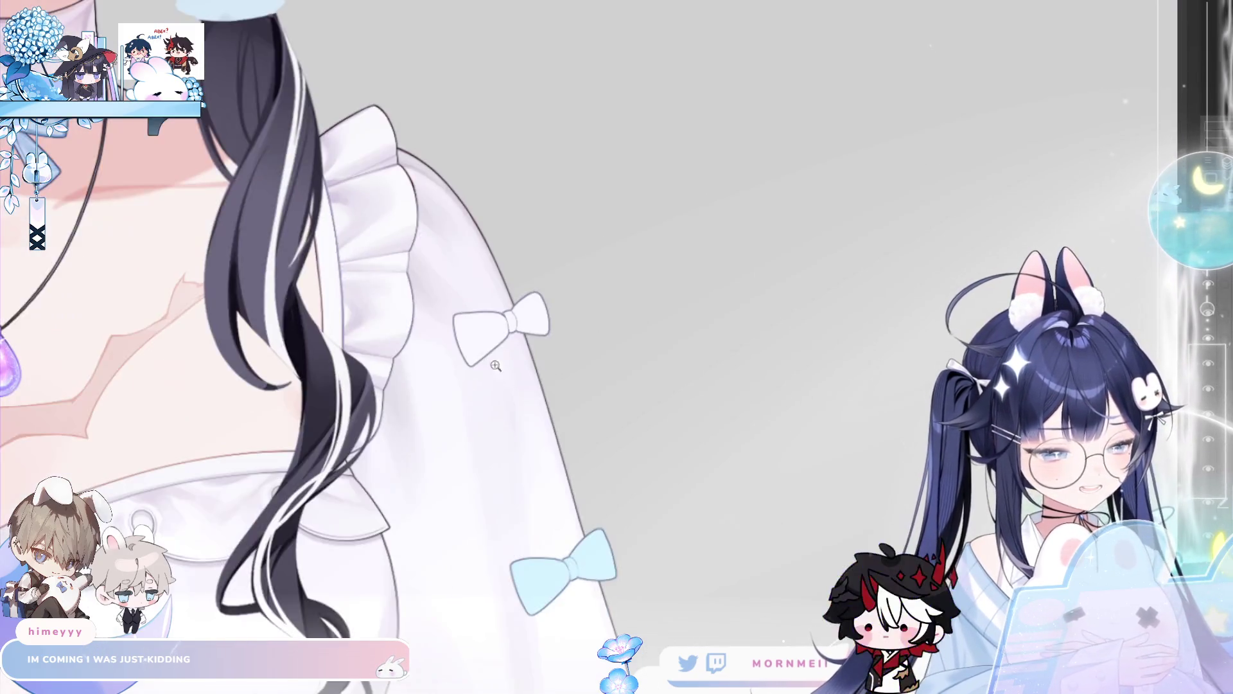
pyautogui.scroll(3, 484, 375)
pyautogui.moveTo(555, 330); pyautogui.dragTo(790, 302)
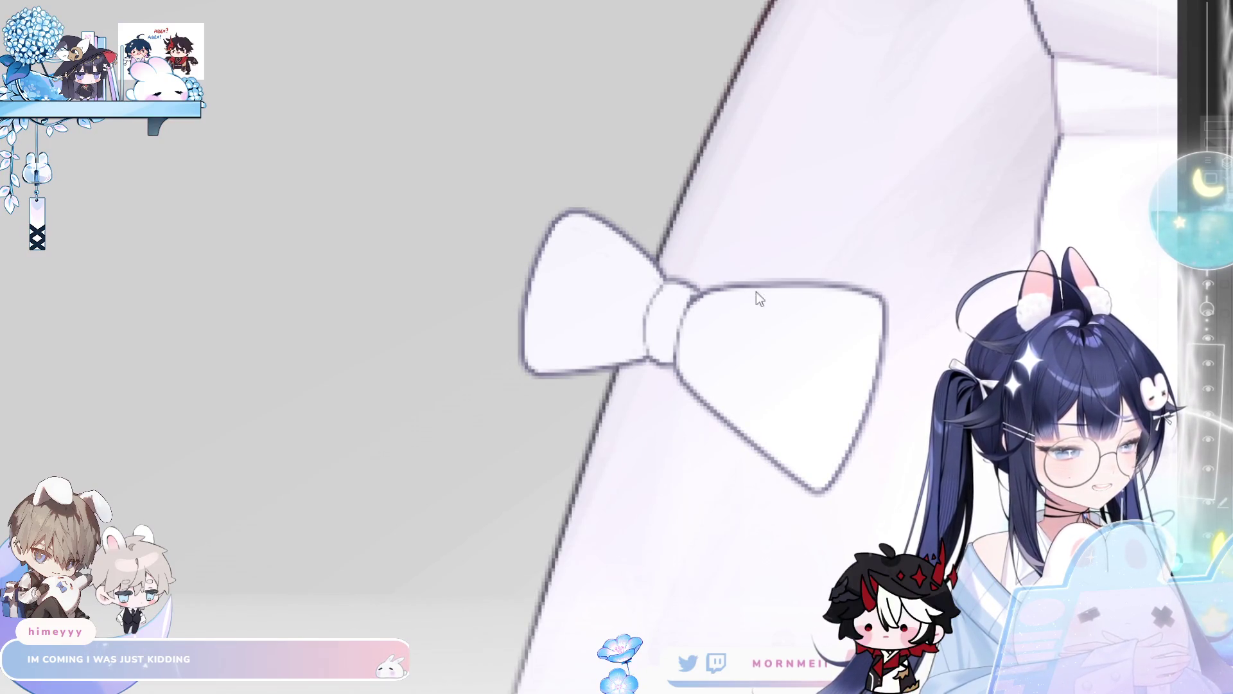
pyautogui.press('h')
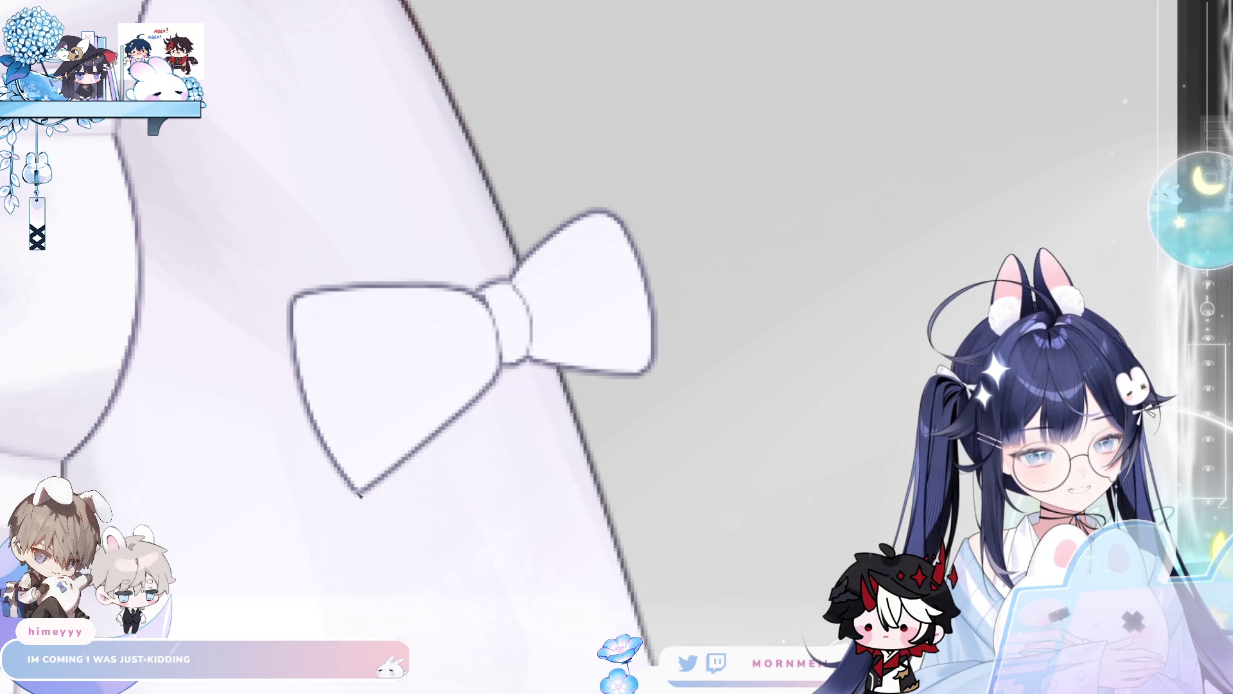
pyautogui.moveTo(457, 402)
pyautogui.mouseDown()
pyautogui.moveTo(758, 295)
pyautogui.moveTo(359, 358)
pyautogui.mouseUp()
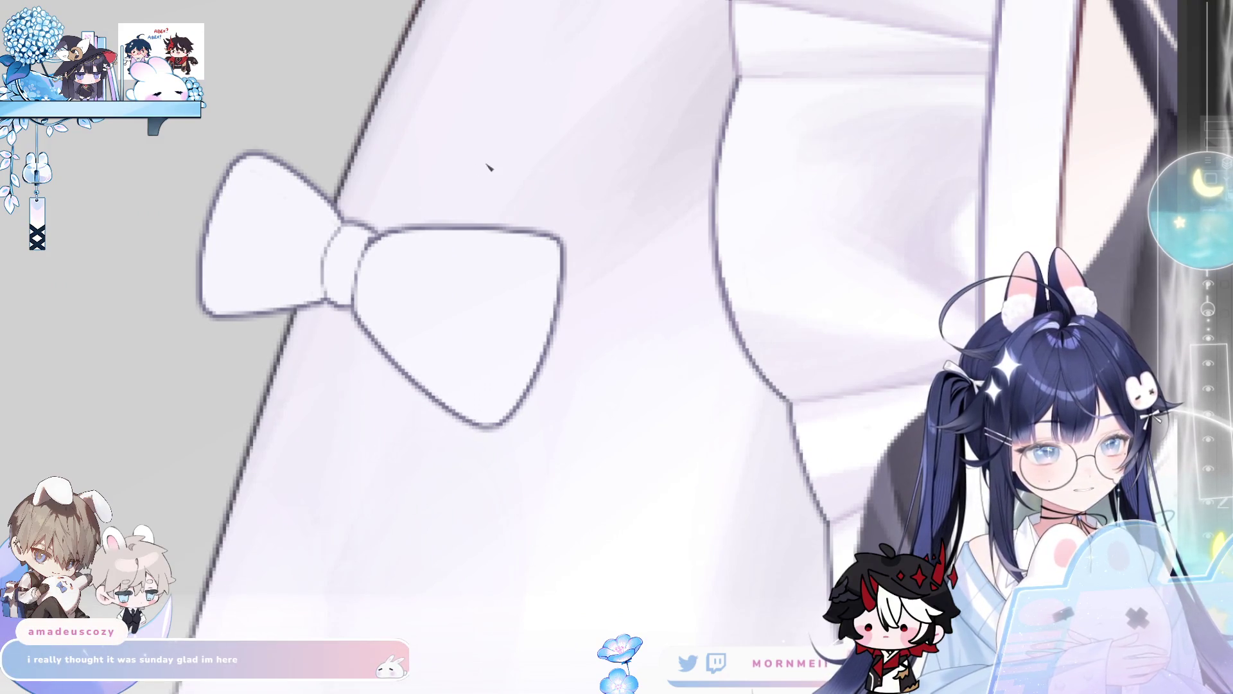
pyautogui.scroll(-6, 514, 357)
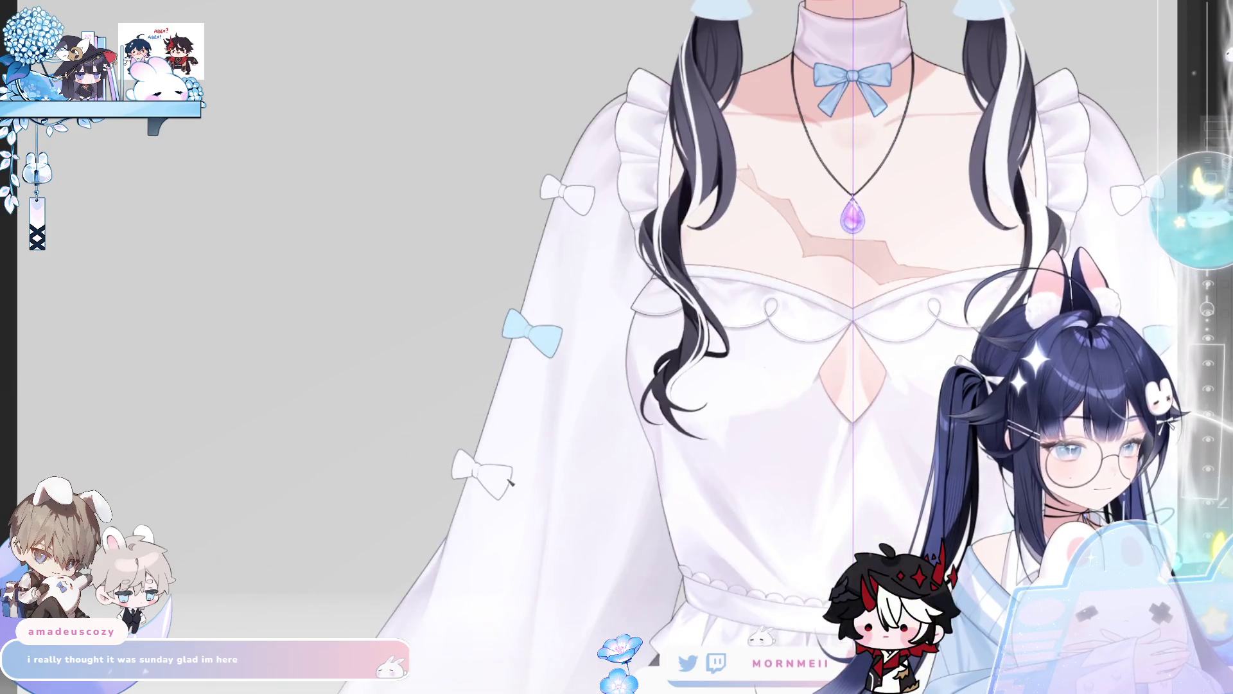
pyautogui.press('h')
pyautogui.scroll(5, 858, 340)
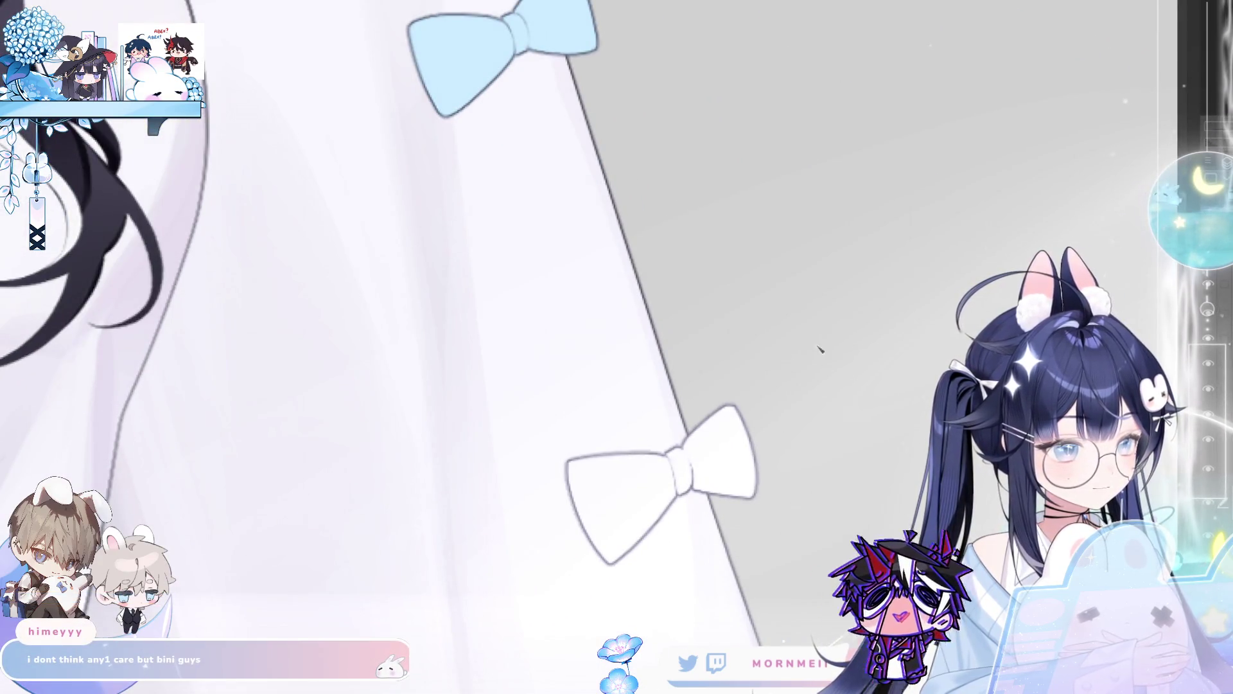
pyautogui.press('h')
pyautogui.scroll(2, 507, 498)
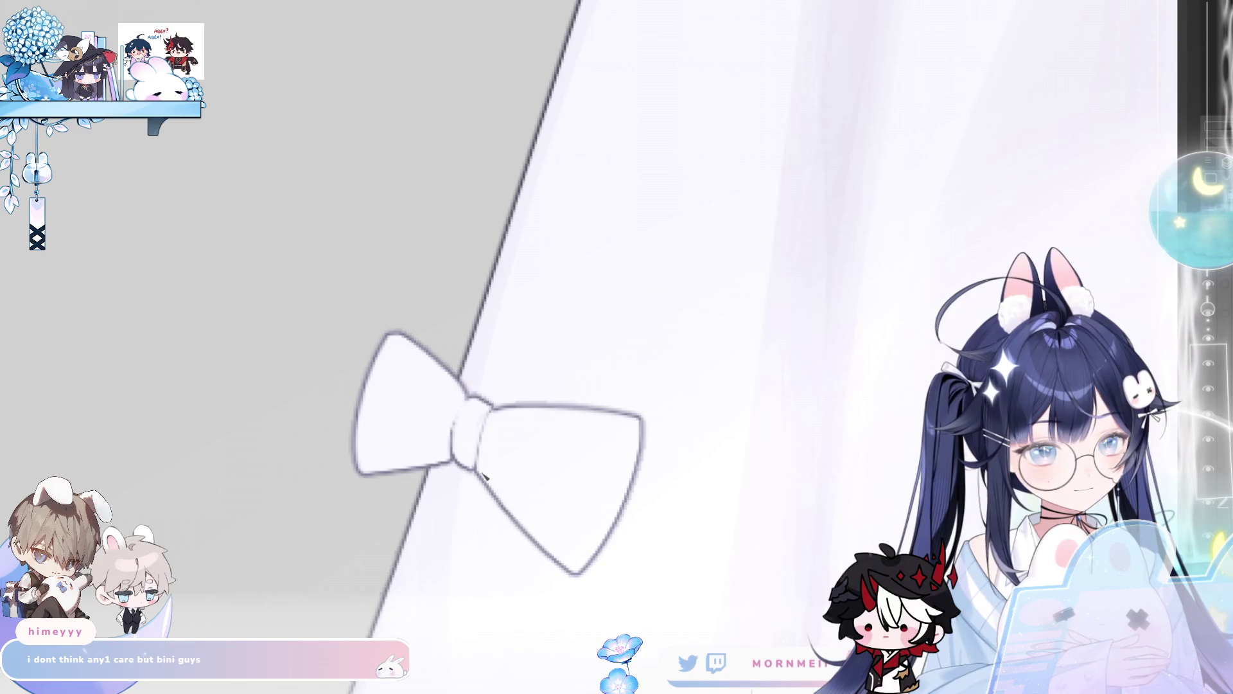
pyautogui.press('h')
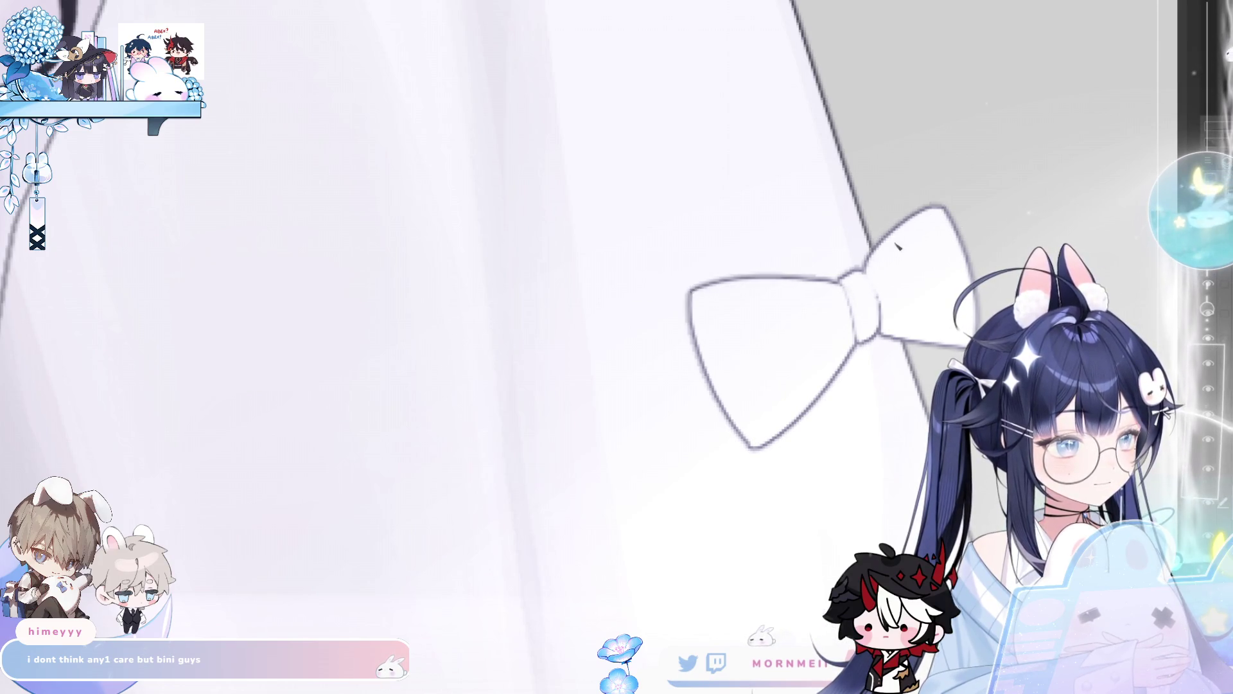
pyautogui.press('h')
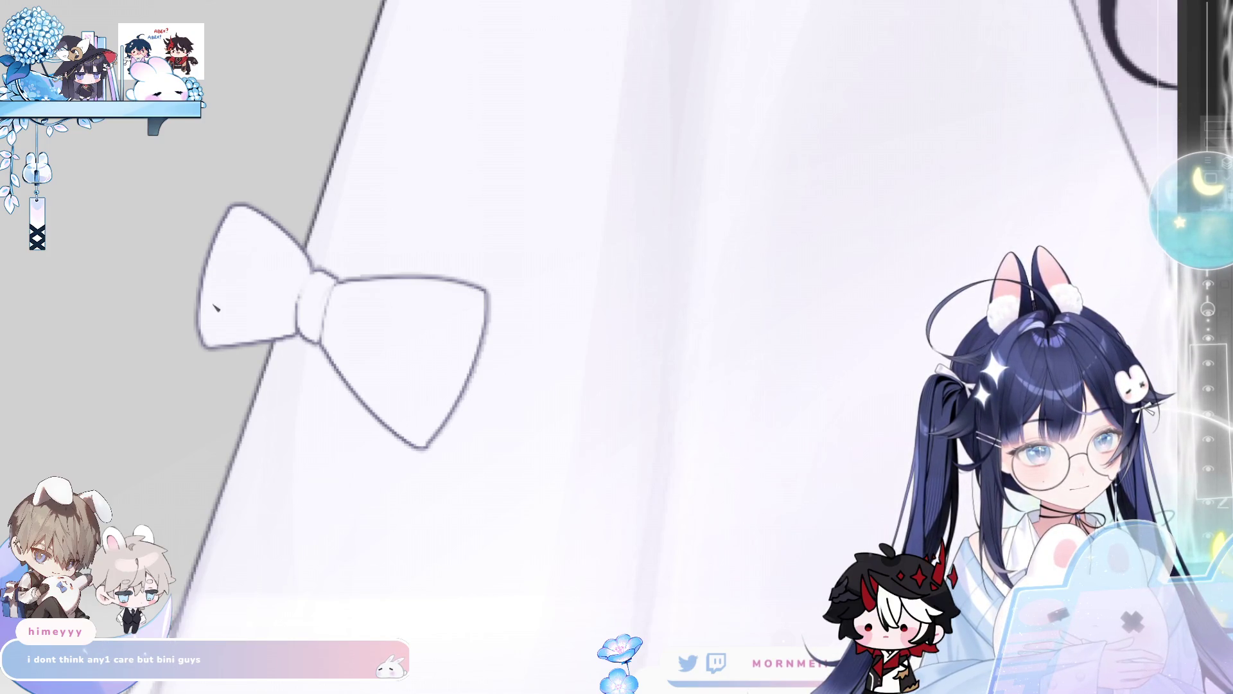
pyautogui.press('h')
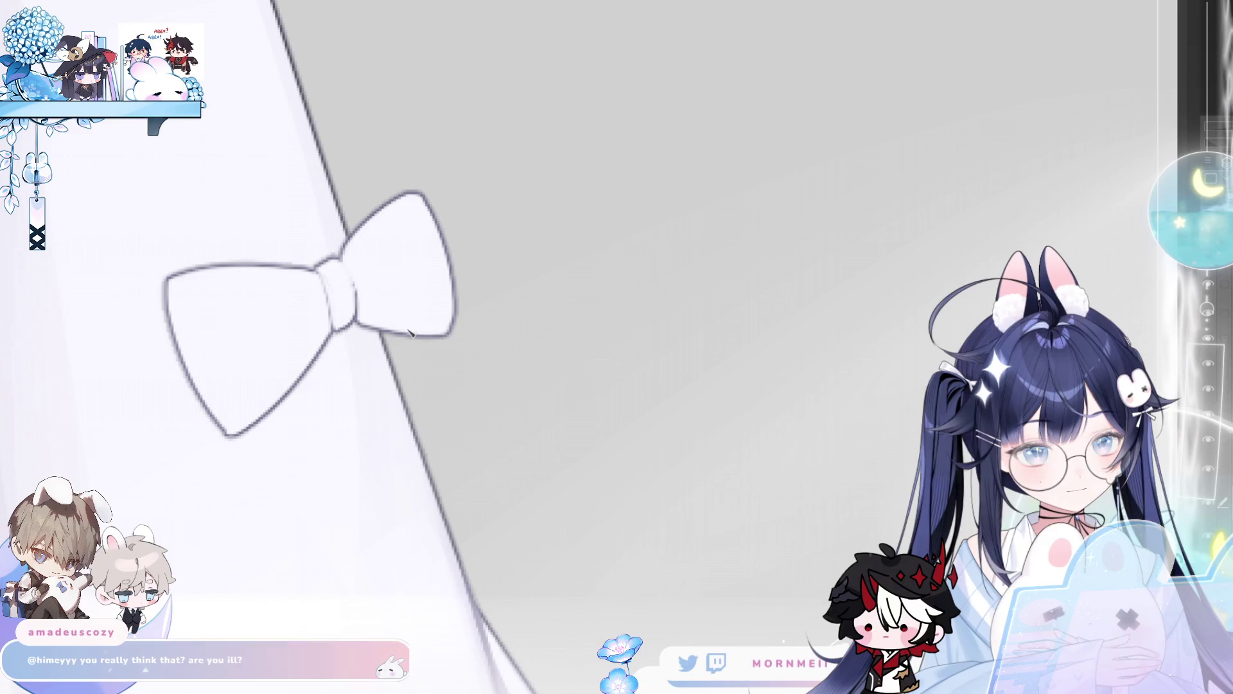
pyautogui.press('h')
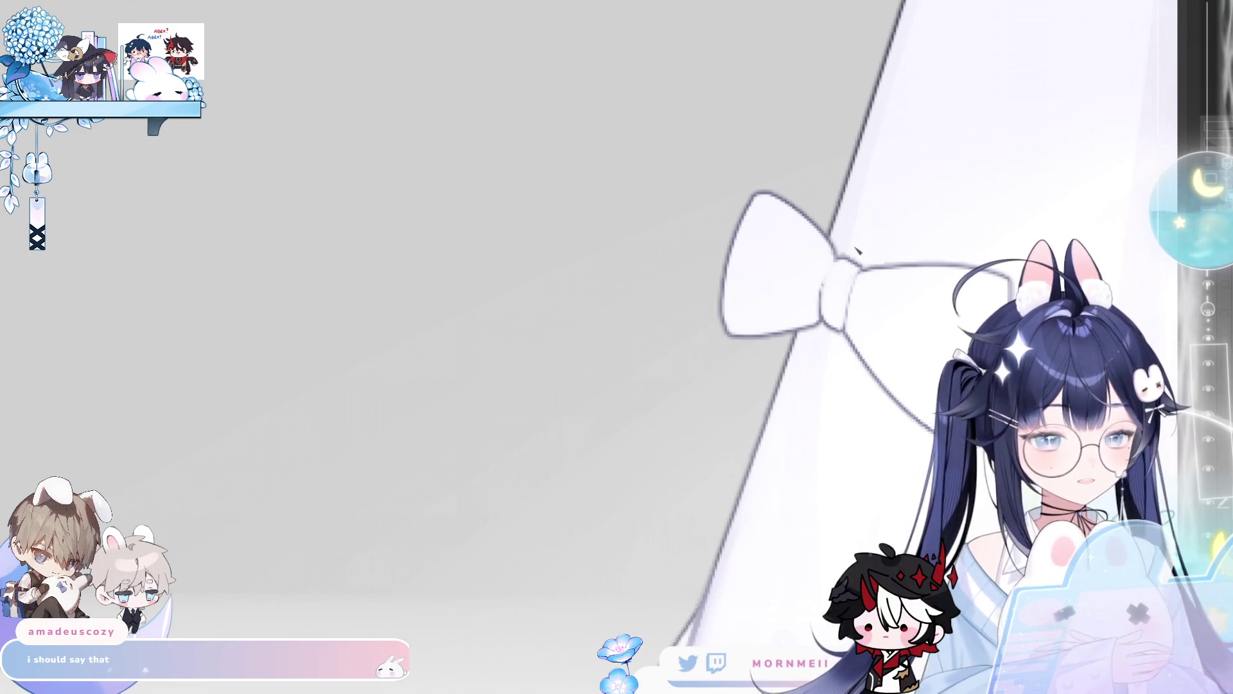
pyautogui.press('h')
pyautogui.scroll(-3, 633, 409)
pyautogui.scroll(3, 632, 409)
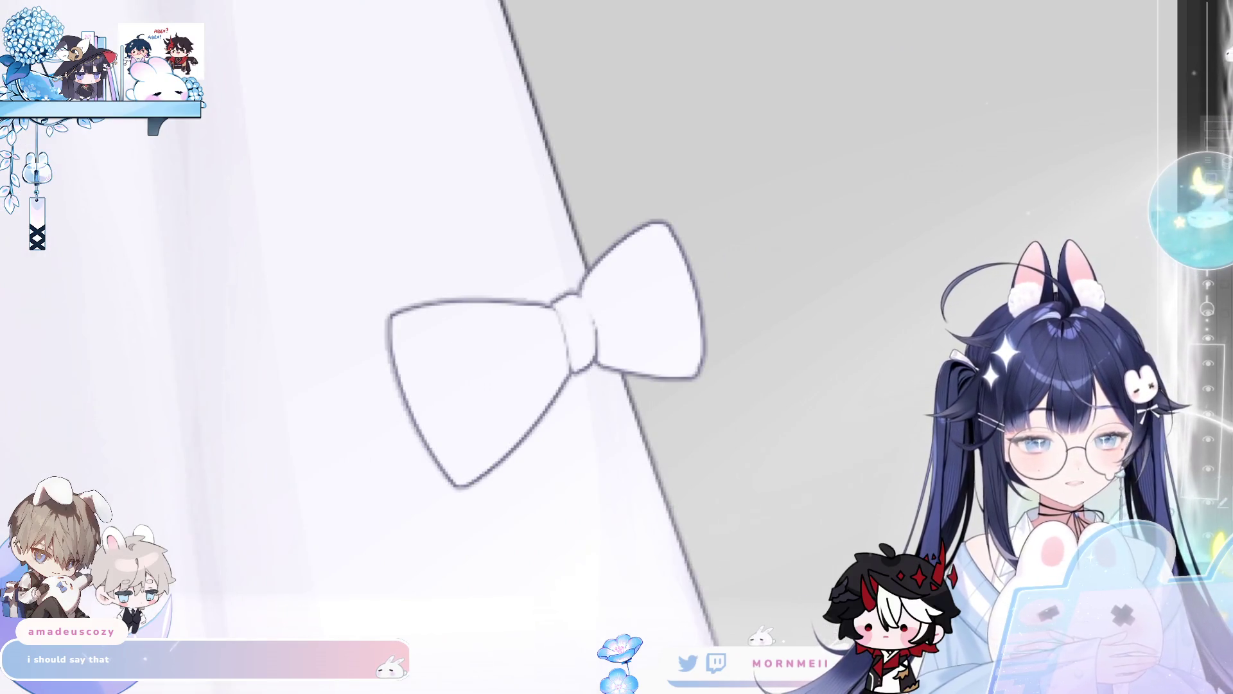
pyautogui.press('h')
pyautogui.moveTo(878, 153); pyautogui.dragTo(788, 184)
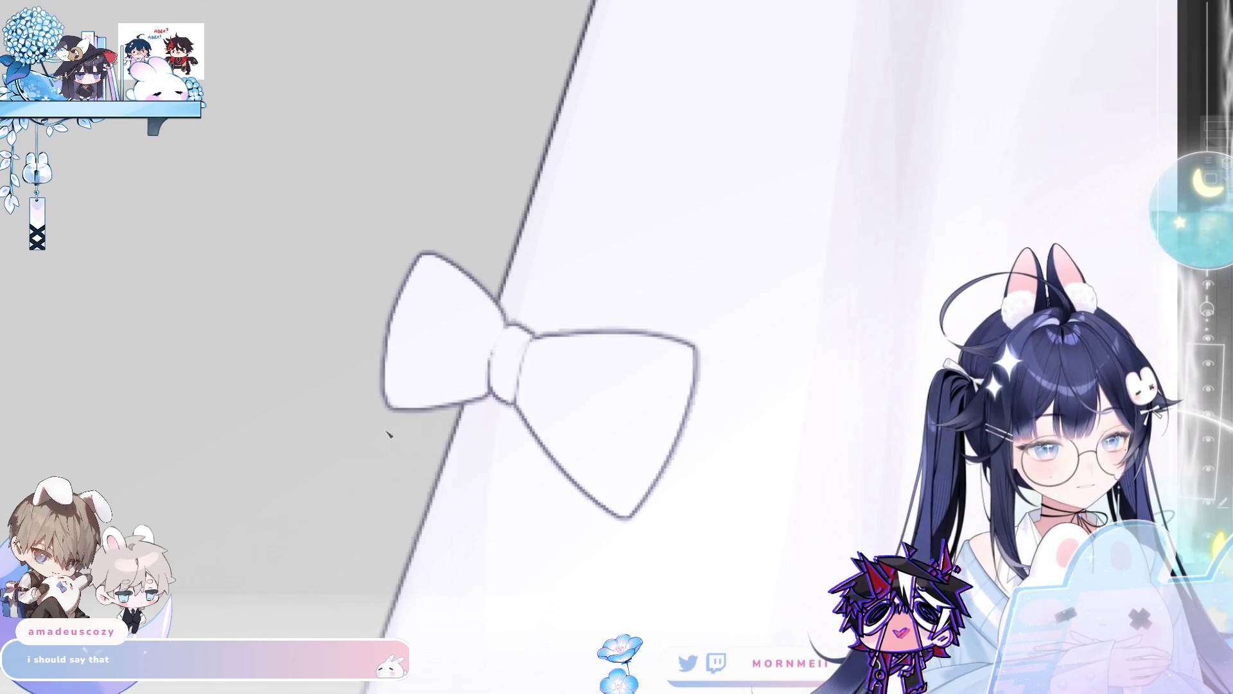
pyautogui.scroll(-5, 654, 134)
pyautogui.press('h')
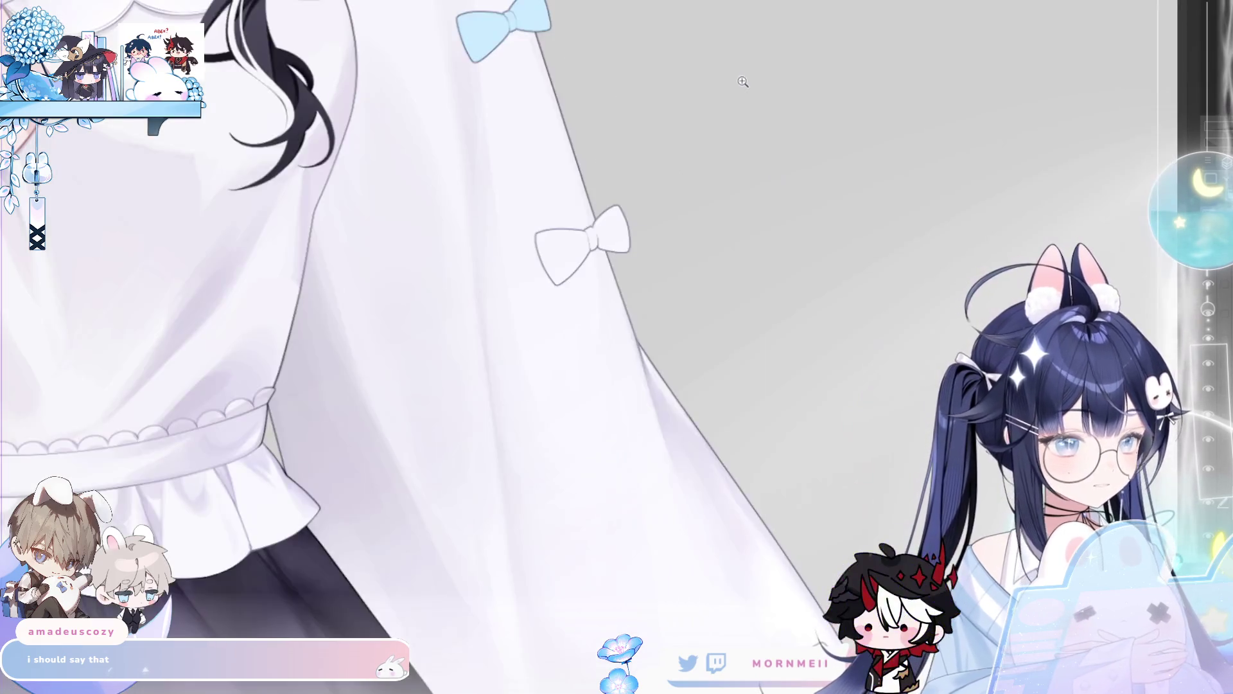
pyautogui.press('h')
pyautogui.scroll(5, 495, 313)
pyautogui.scroll(2, 496, 313)
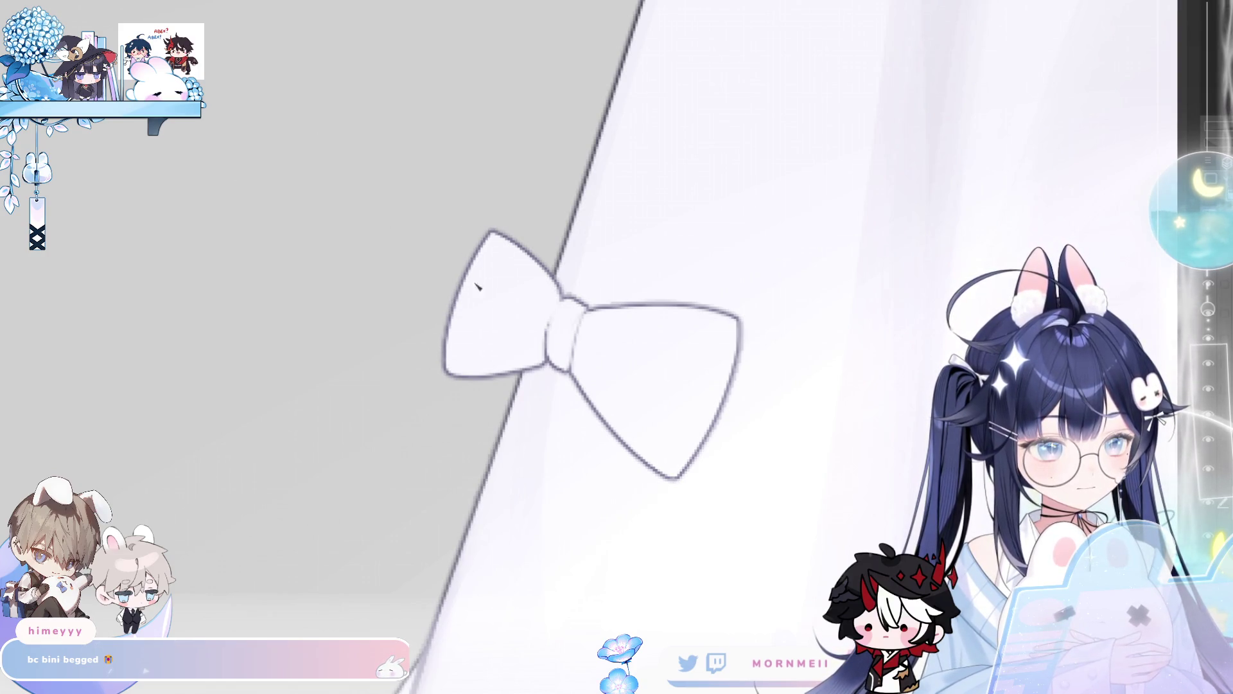
pyautogui.scroll(-5, 617, 303)
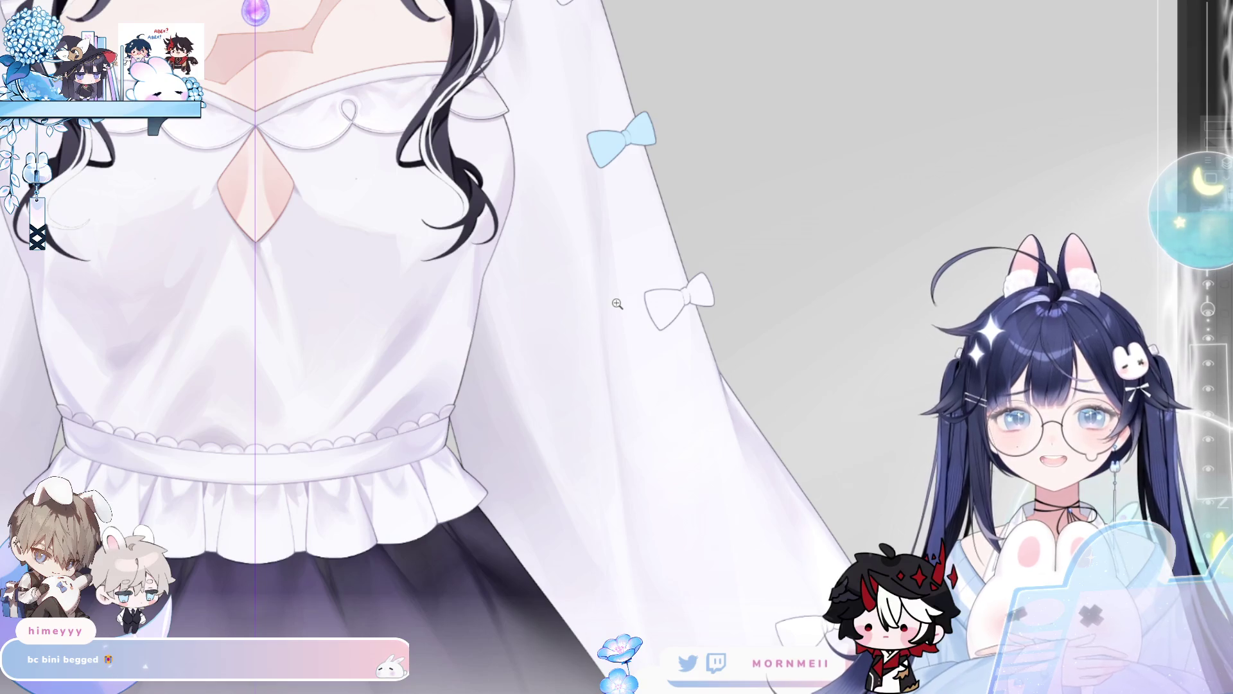
pyautogui.hscroll(-5, 617, 303)
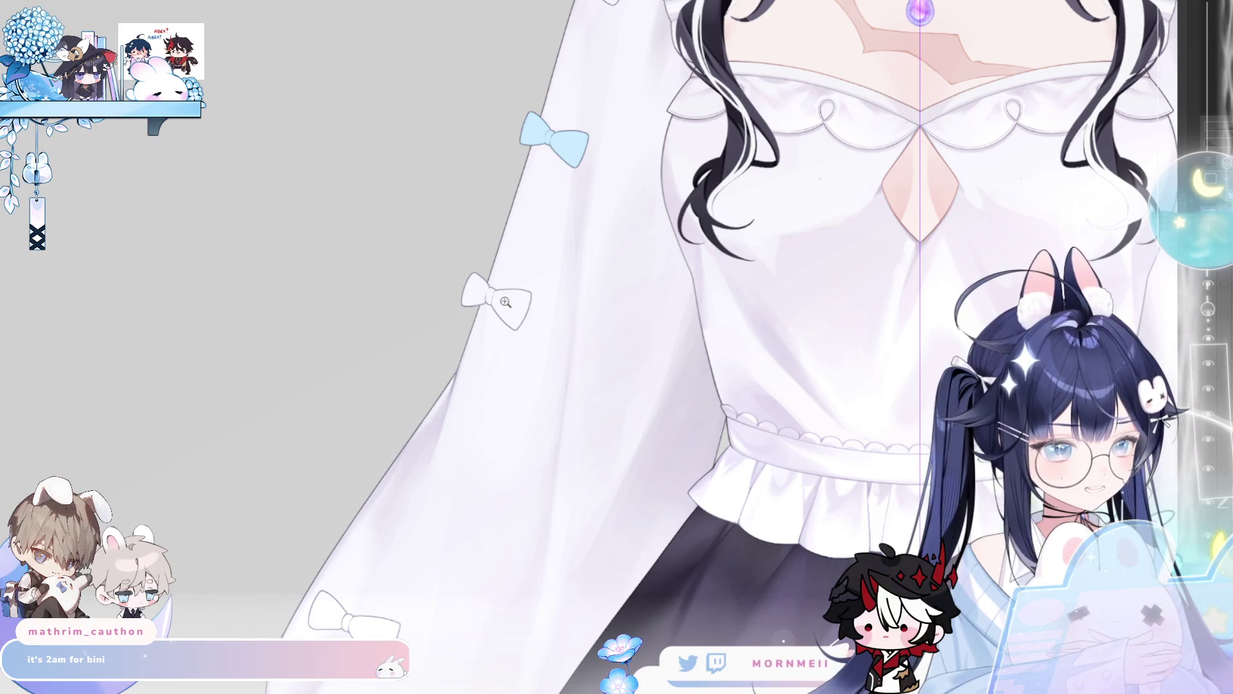
pyautogui.scroll(-2, 511, 337)
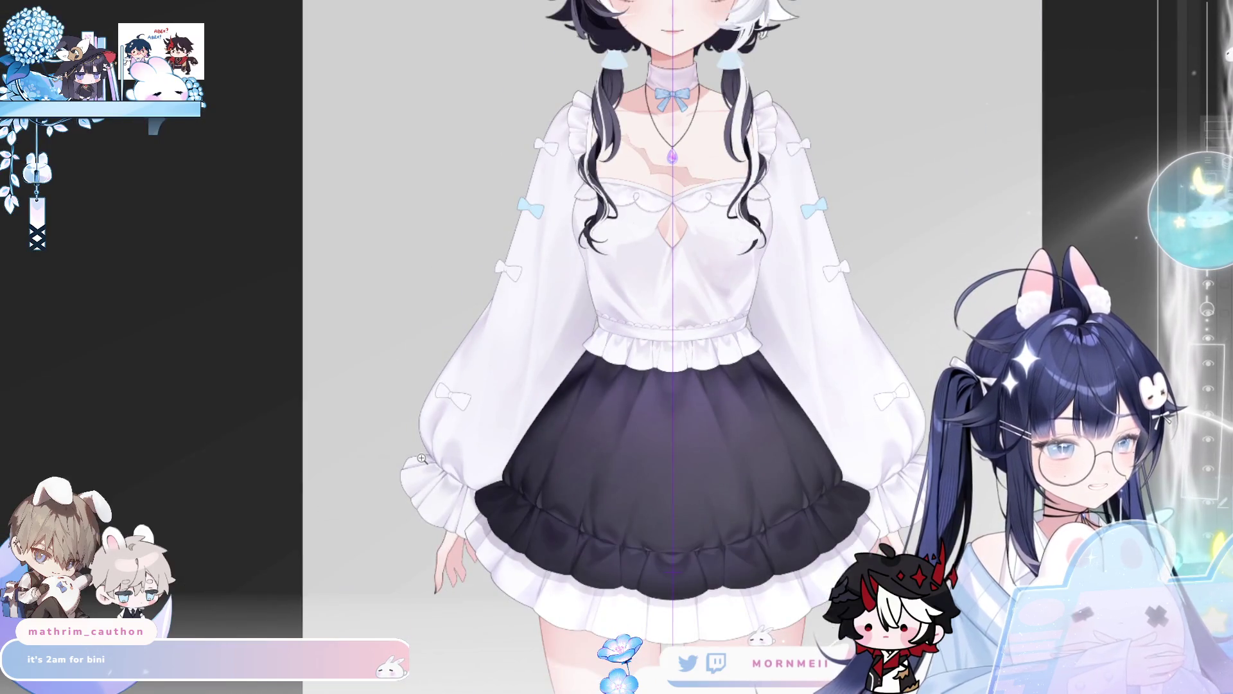
# - Zoom in on the right sleeve's bows, discarding a stray stroke
pyautogui.click(830, 198)
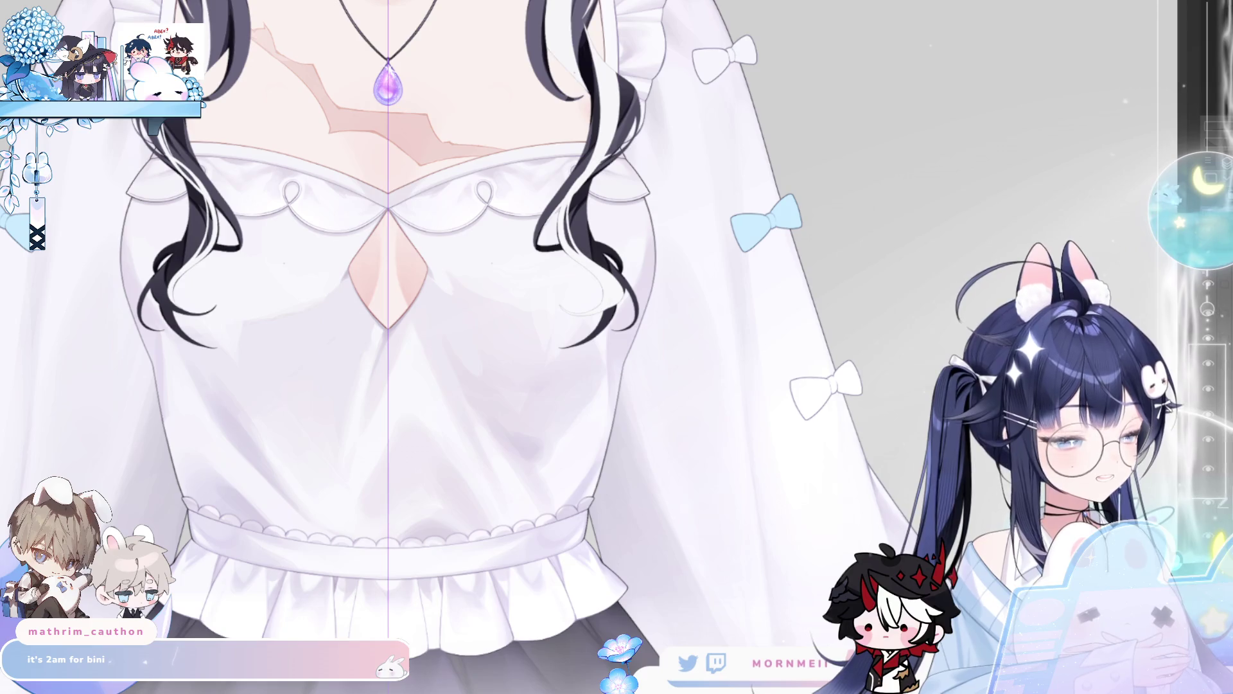
pyautogui.scroll(-1, 589, 315)
pyautogui.click(590, 315)
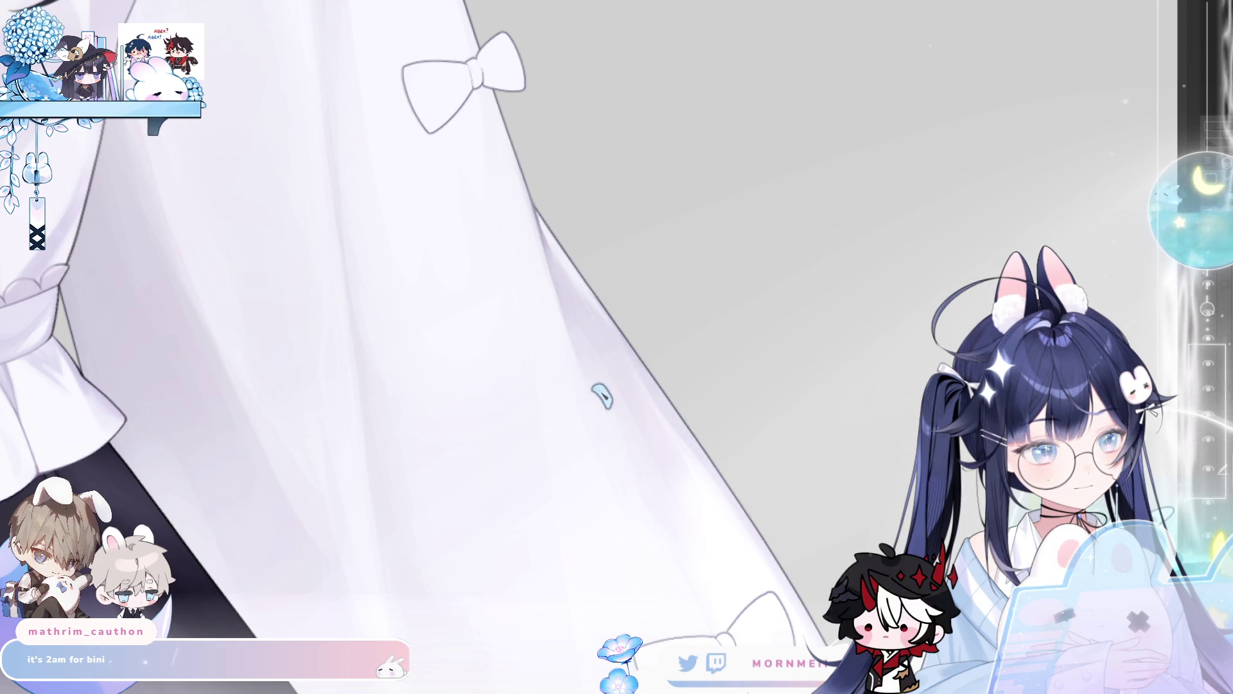
pyautogui.scroll(2, 576, 393)
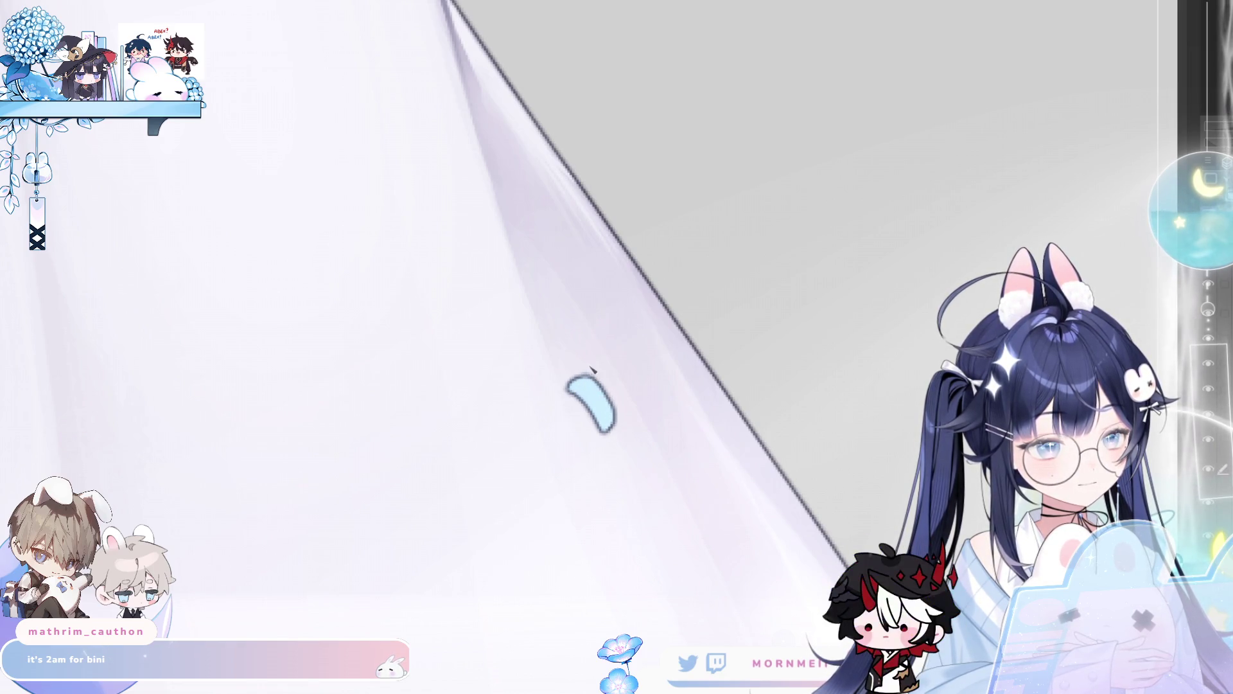
pyautogui.moveTo(589, 361); pyautogui.dragTo(662, 281)
pyautogui.hotkey('ctrl', 'z')
pyautogui.scroll(-3, 592, 406)
pyautogui.scroll(3, 592, 406)
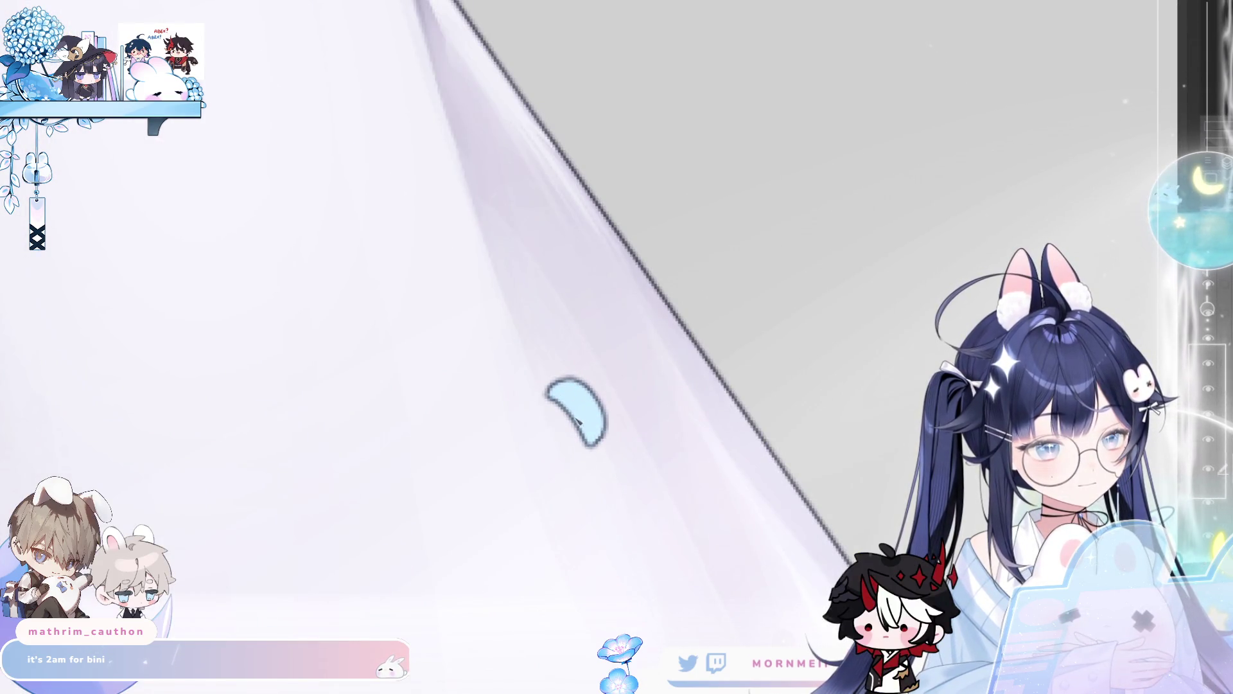
# - Outline the bow tail below the blue shape and fill it light blue
pyautogui.moveTo(547, 395); pyautogui.dragTo(583, 457)
pyautogui.press('h')
pyautogui.hotkey('ctrl', 'z')
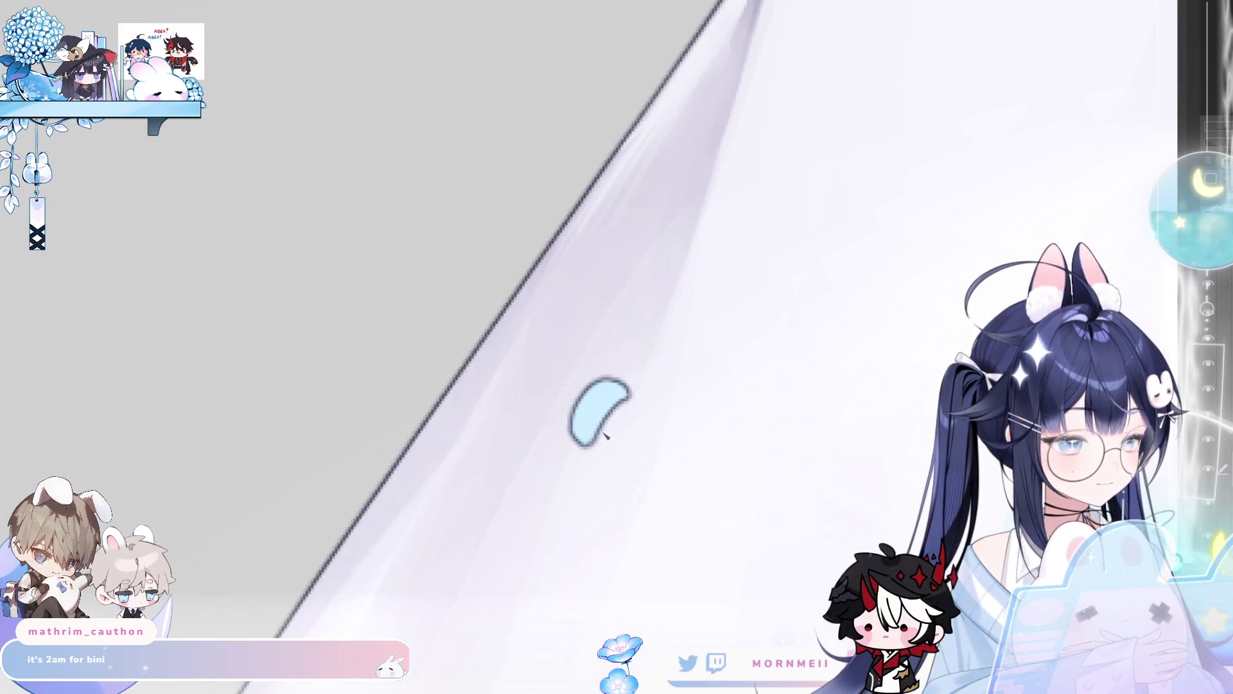
pyautogui.press('h')
pyautogui.moveTo(542, 432)
pyautogui.mouseDown()
pyautogui.moveTo(597, 316)
pyautogui.moveTo(623, 322)
pyautogui.moveTo(428, 364)
pyautogui.moveTo(533, 508)
pyautogui.mouseUp()
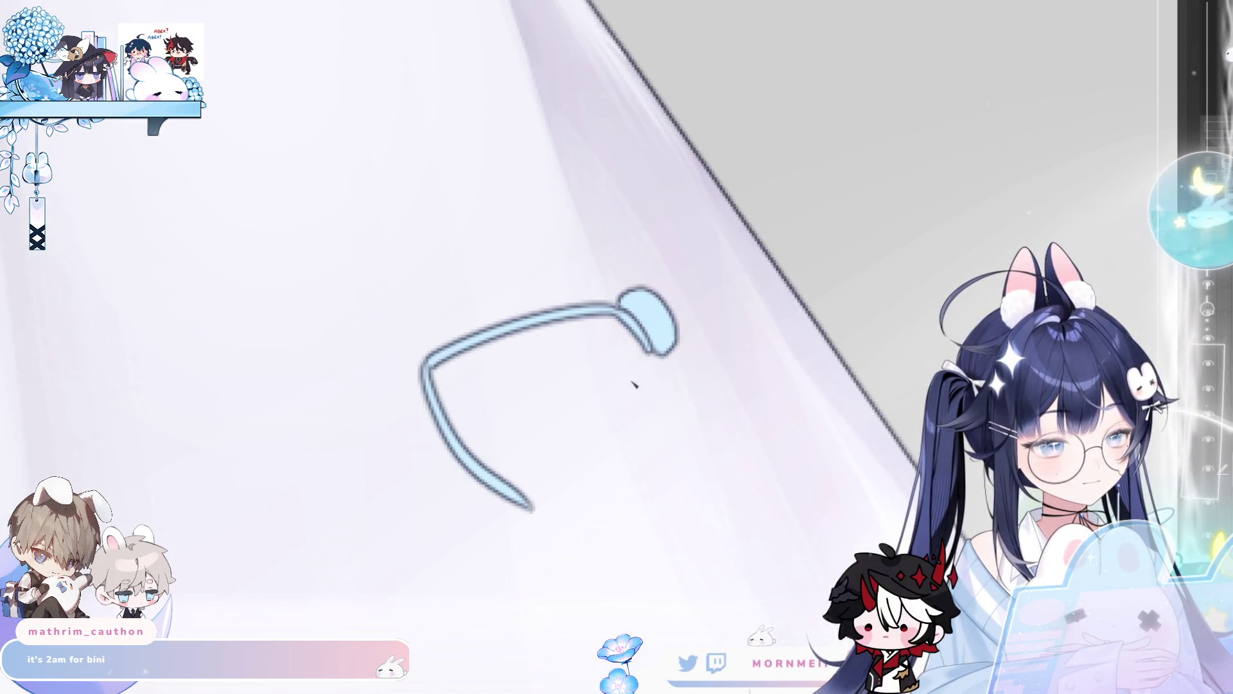
pyautogui.moveTo(656, 354); pyautogui.dragTo(551, 503)
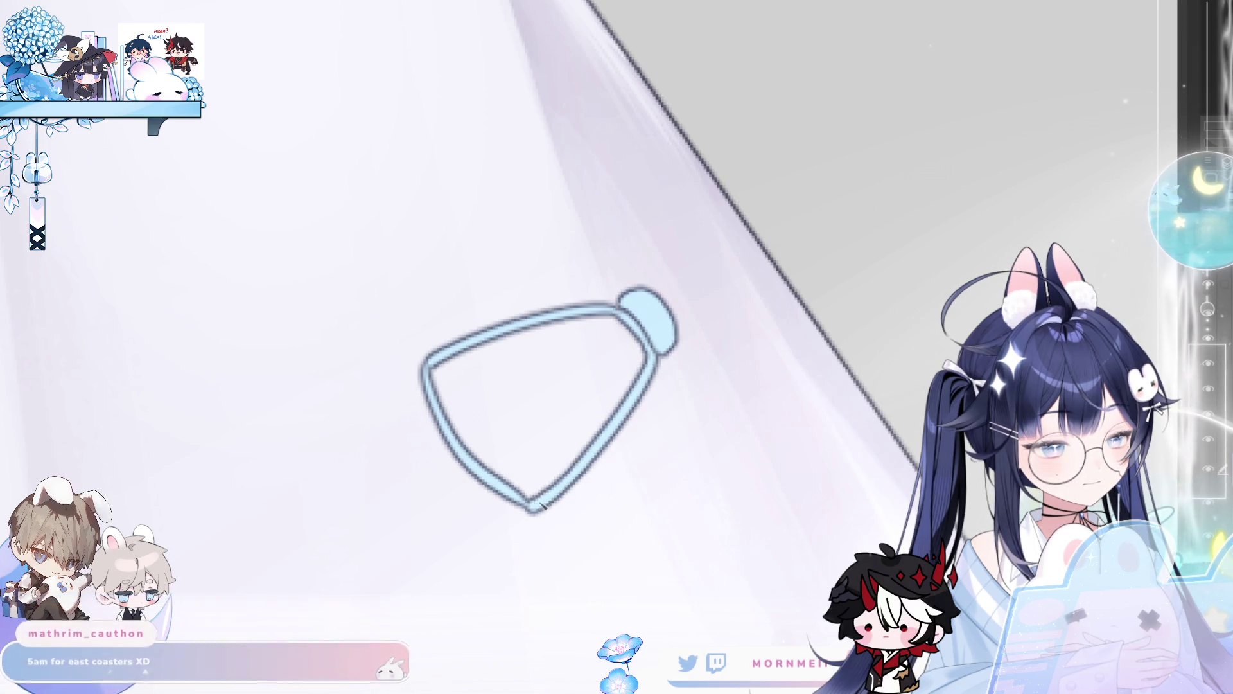
pyautogui.click(586, 377)
pyautogui.press('h')
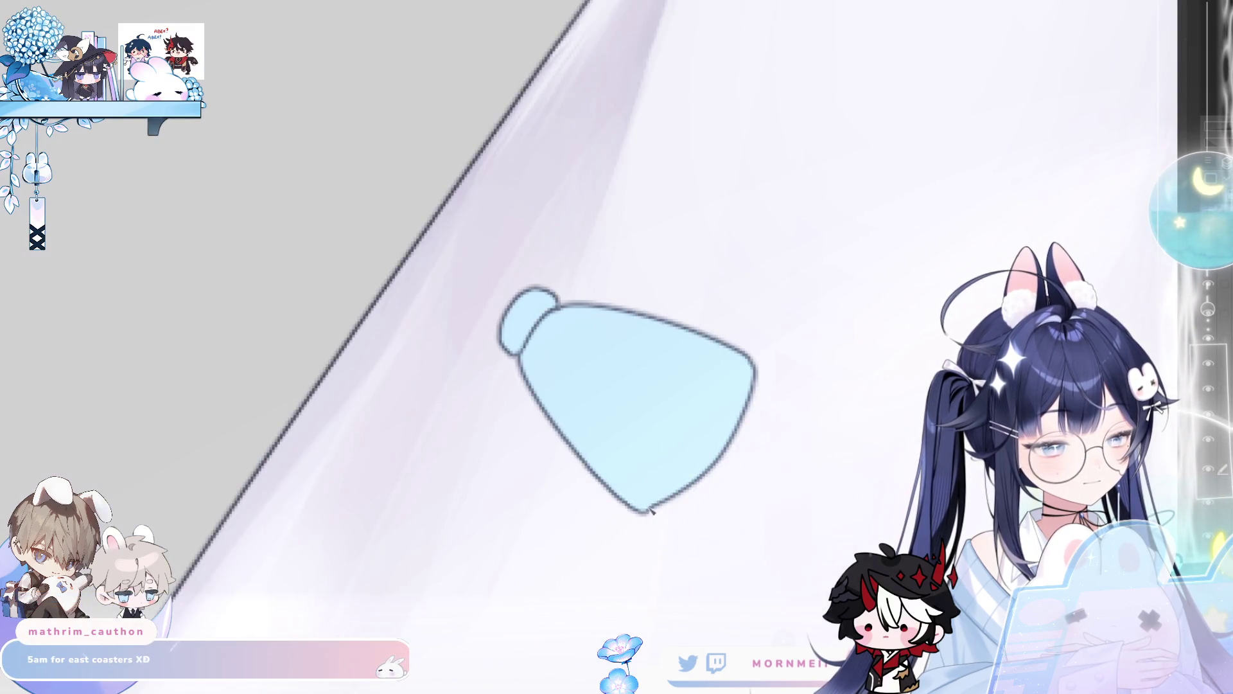
pyautogui.scroll(-5, 670, 177)
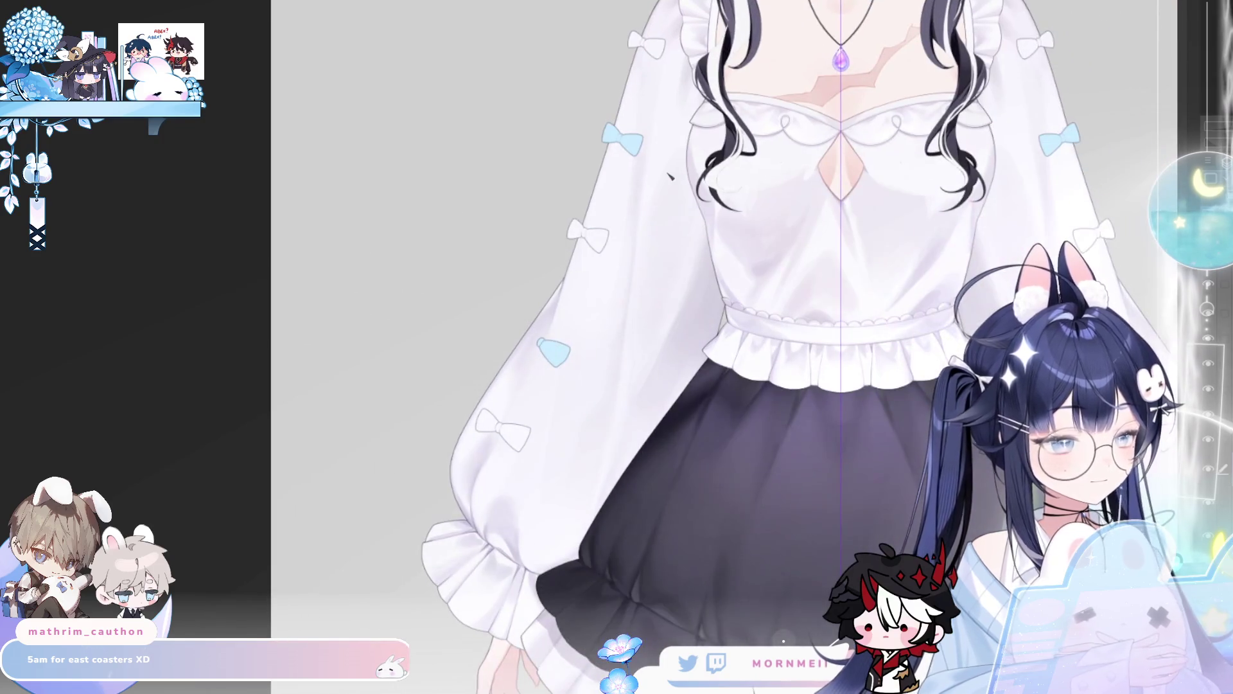
pyautogui.press('h')
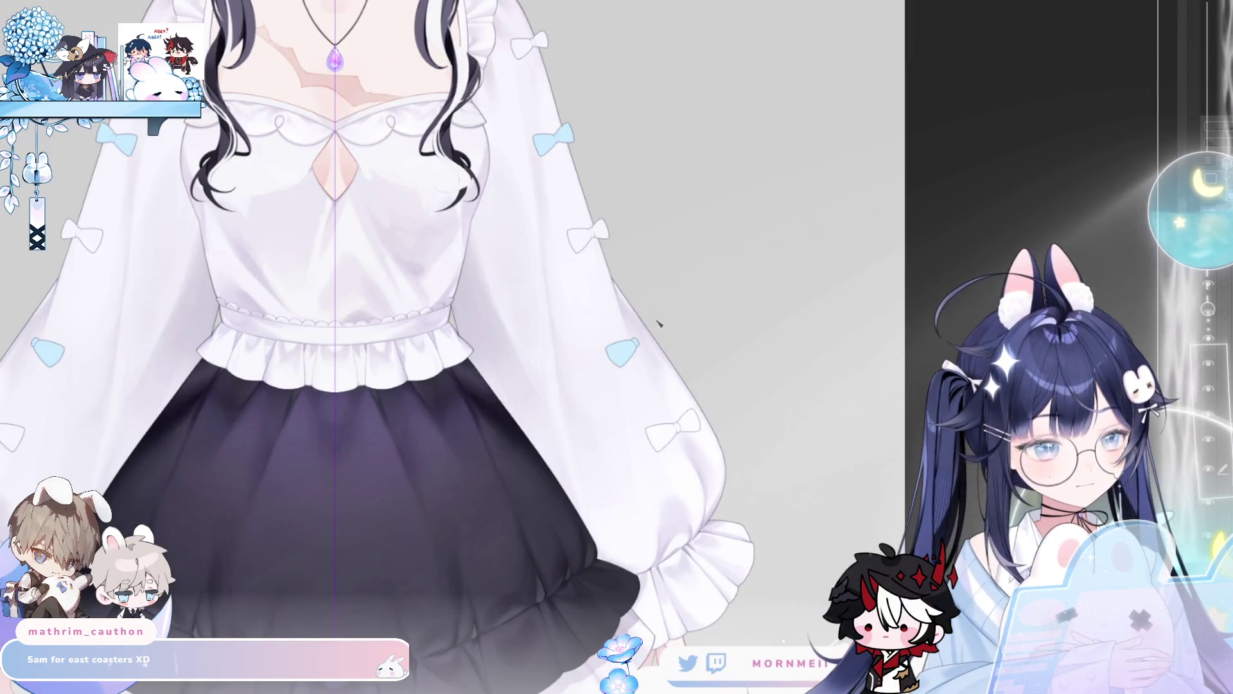
pyautogui.scroll(5, 668, 338)
# - Draw the curved upper-right bow loop to the knot and fill it light blue
pyautogui.moveTo(518, 388)
pyautogui.mouseDown()
pyautogui.moveTo(534, 343)
pyautogui.moveTo(555, 333)
pyautogui.moveTo(590, 407)
pyautogui.mouseUp()
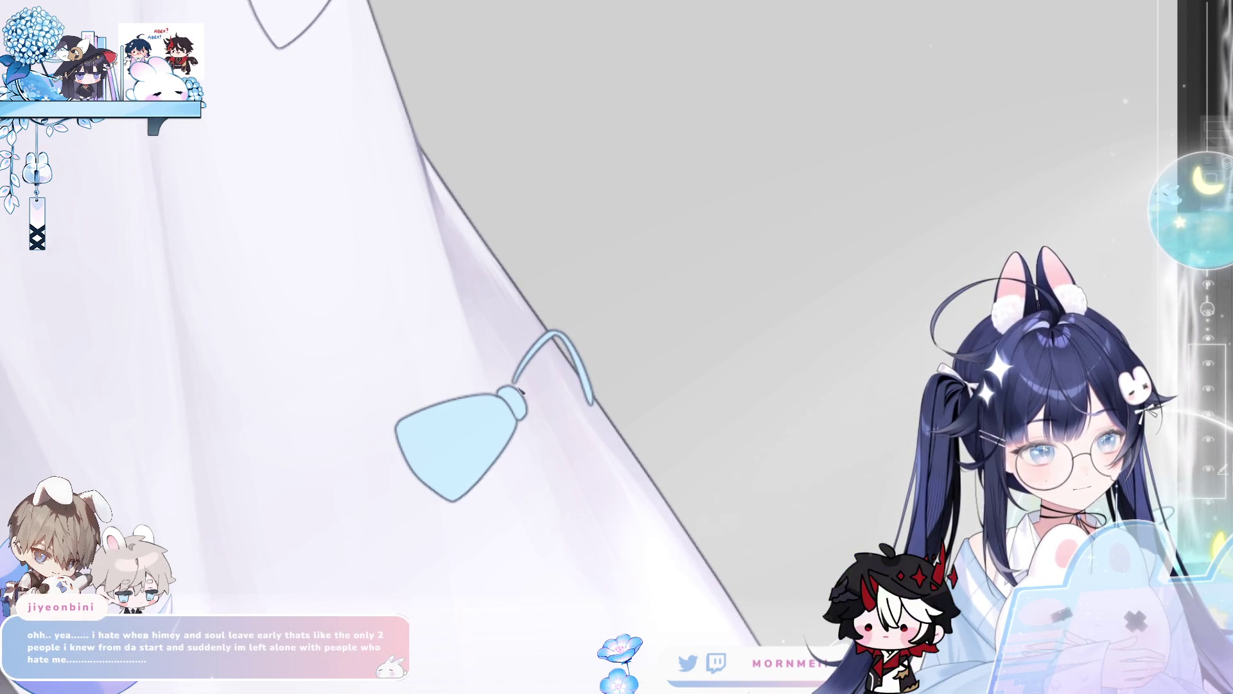
pyautogui.moveTo(532, 414); pyautogui.dragTo(589, 408)
pyautogui.click(572, 365)
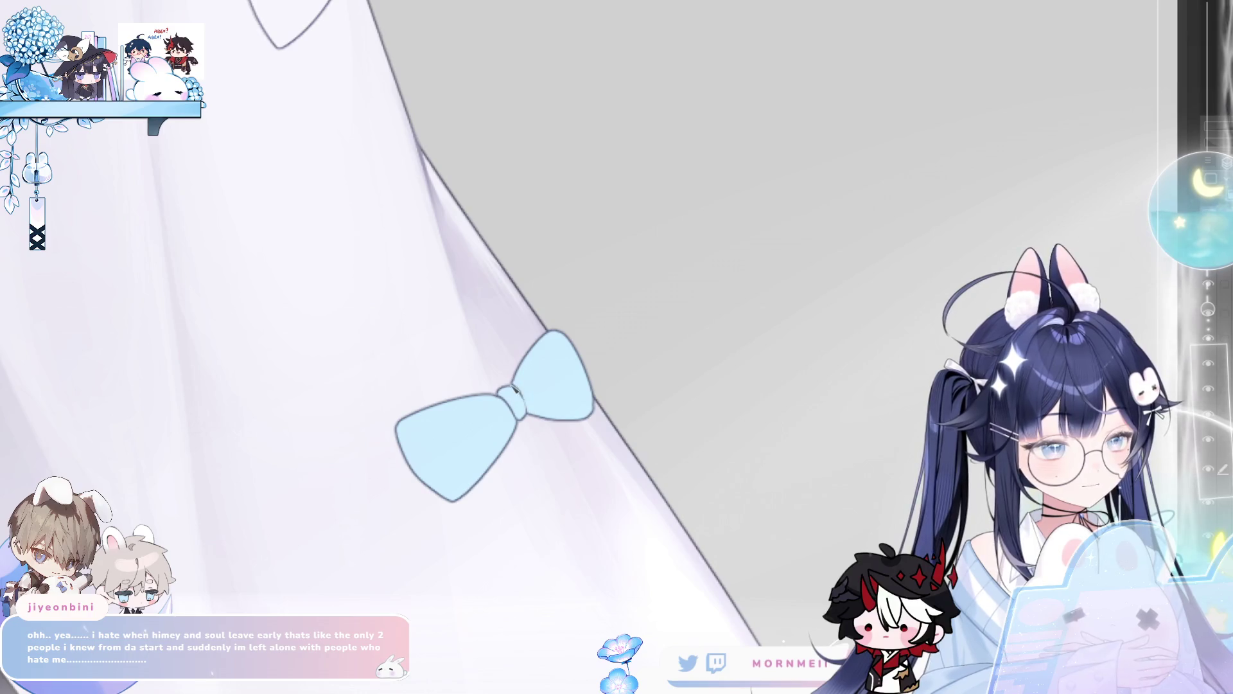
pyautogui.scroll(-3, 606, 281)
pyautogui.scroll(3, 611, 267)
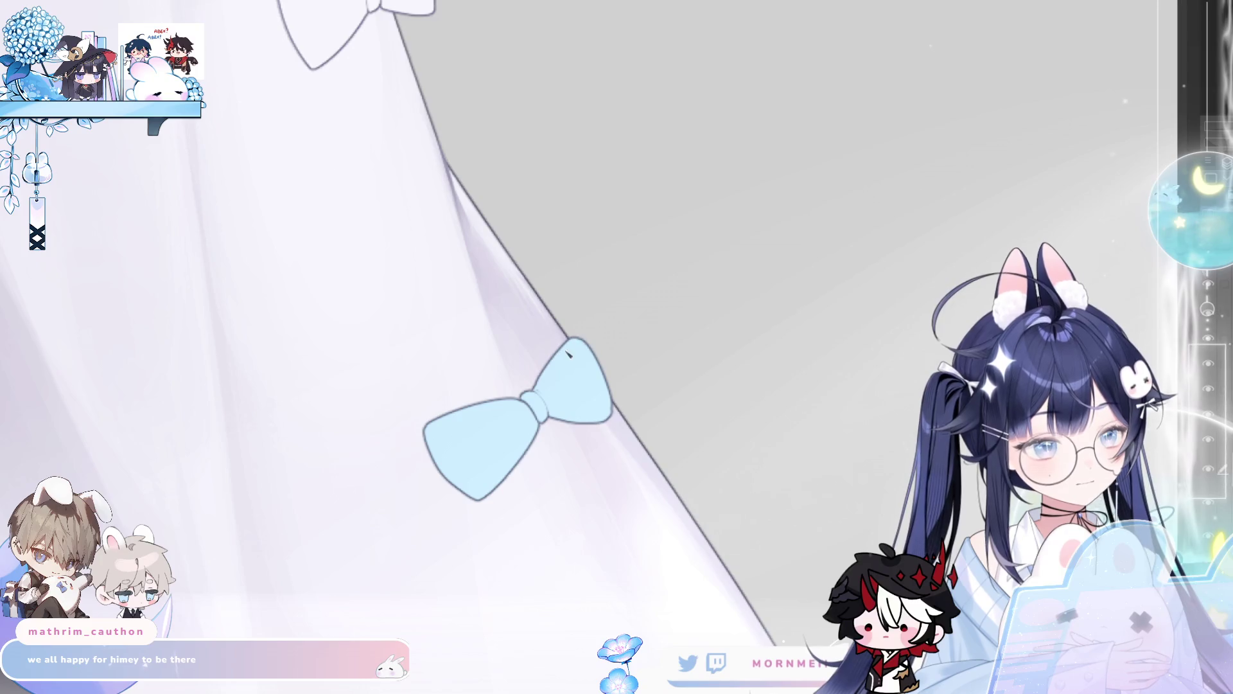
# - Check the bow mirrored, then draw the curved left edge of the centre knot
pyautogui.press('m')
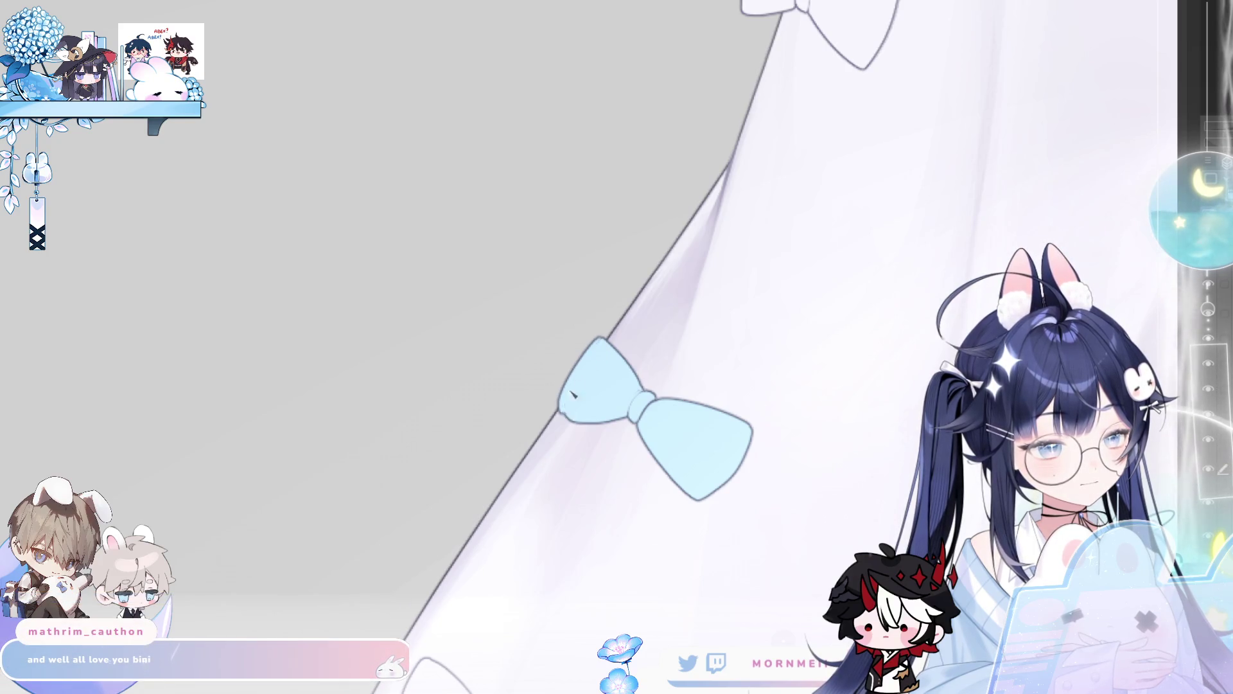
pyautogui.press('m')
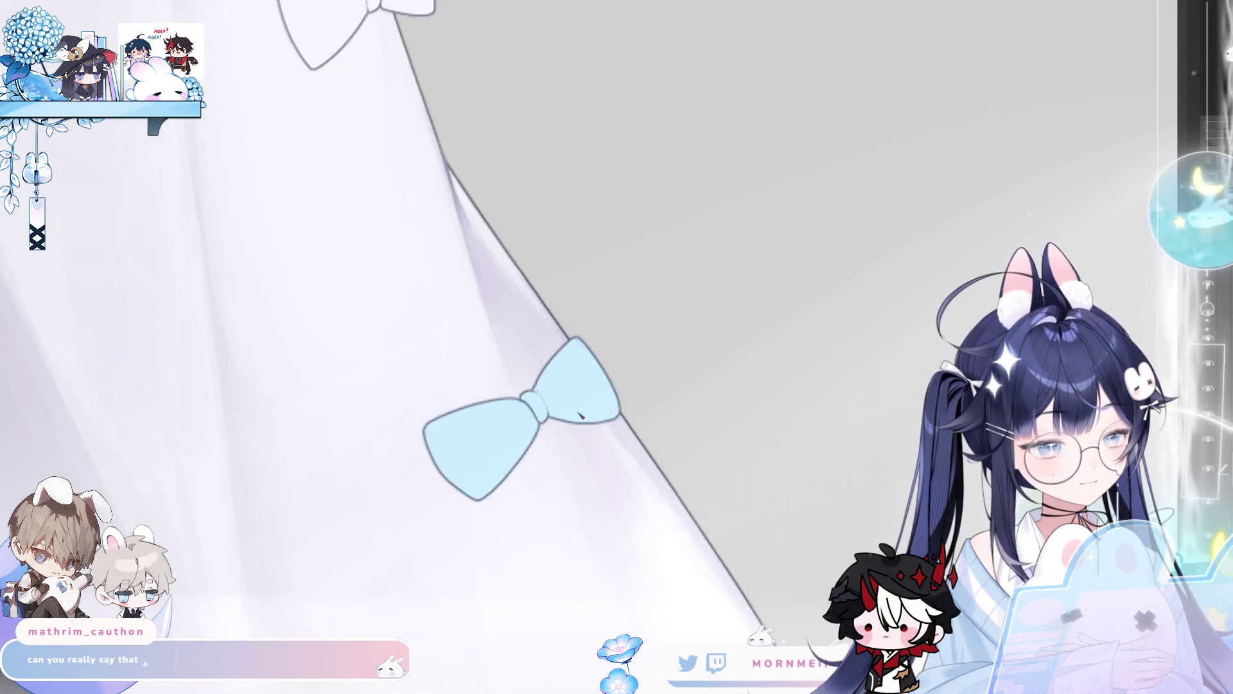
pyautogui.press('m')
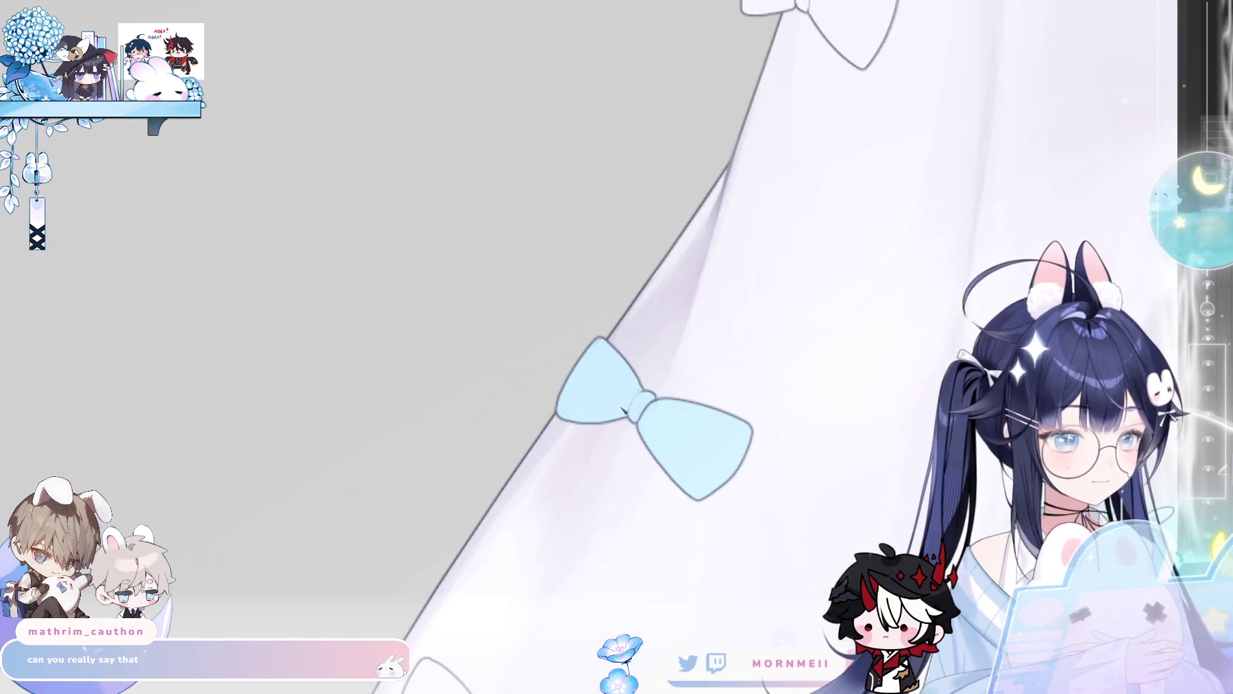
pyautogui.press('m')
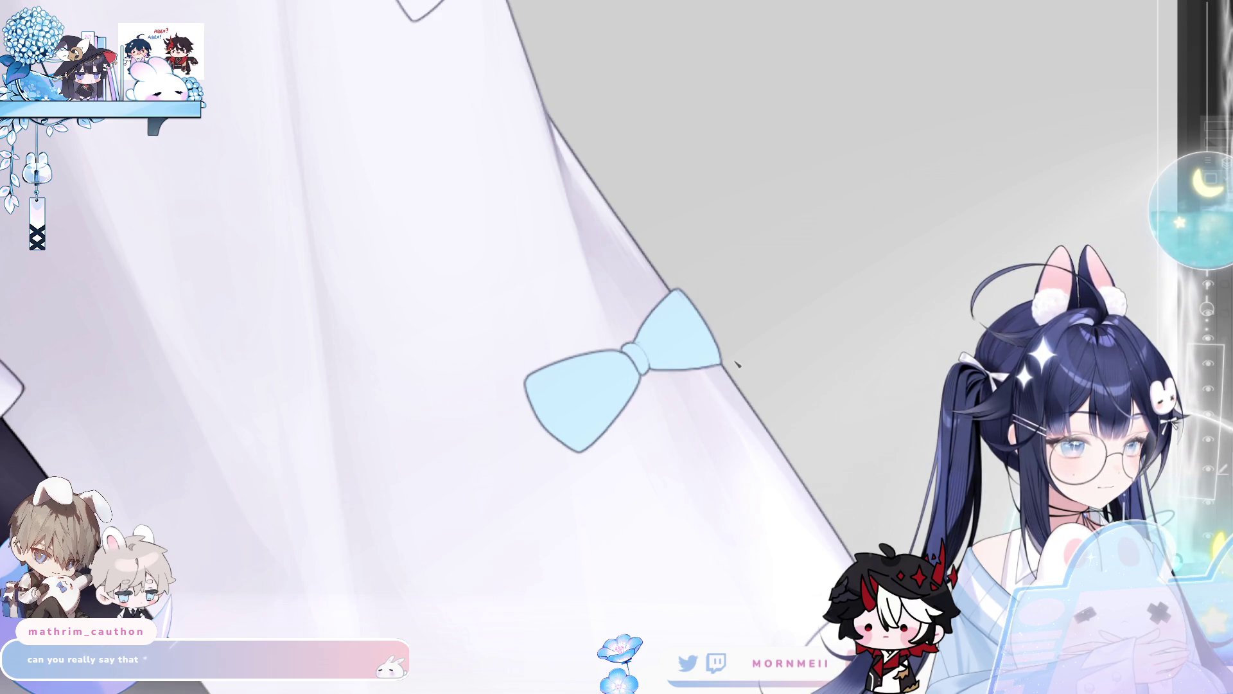
pyautogui.press('m')
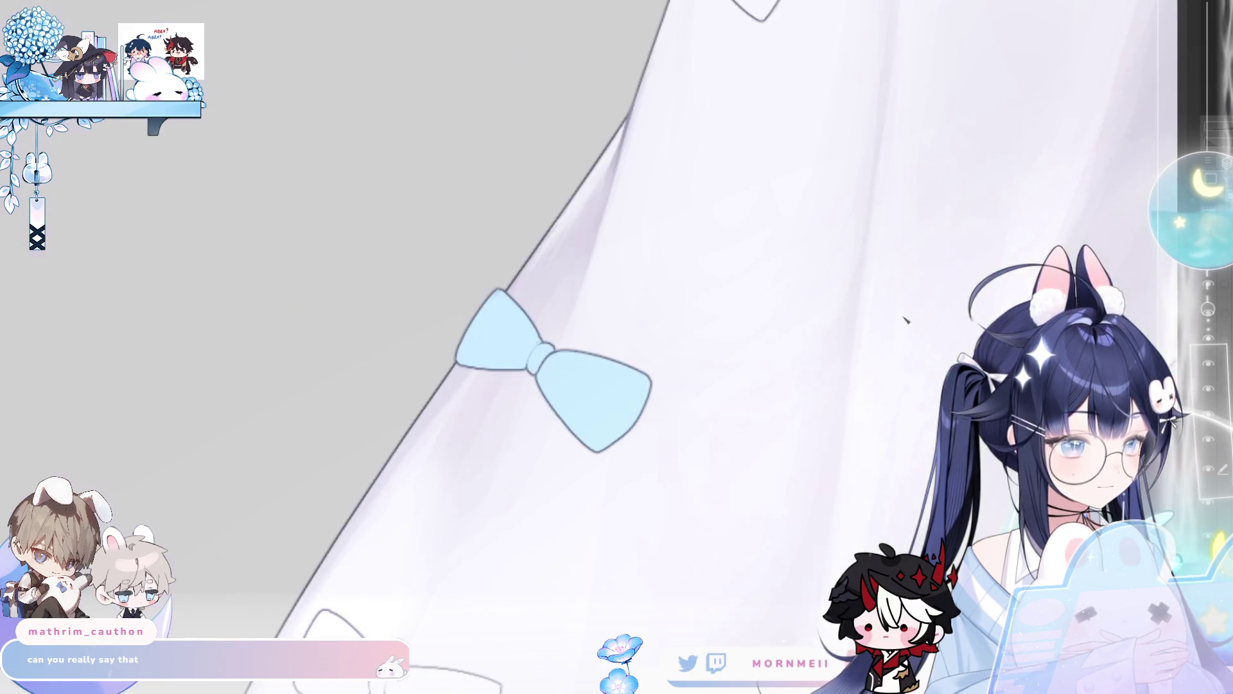
pyautogui.press('m')
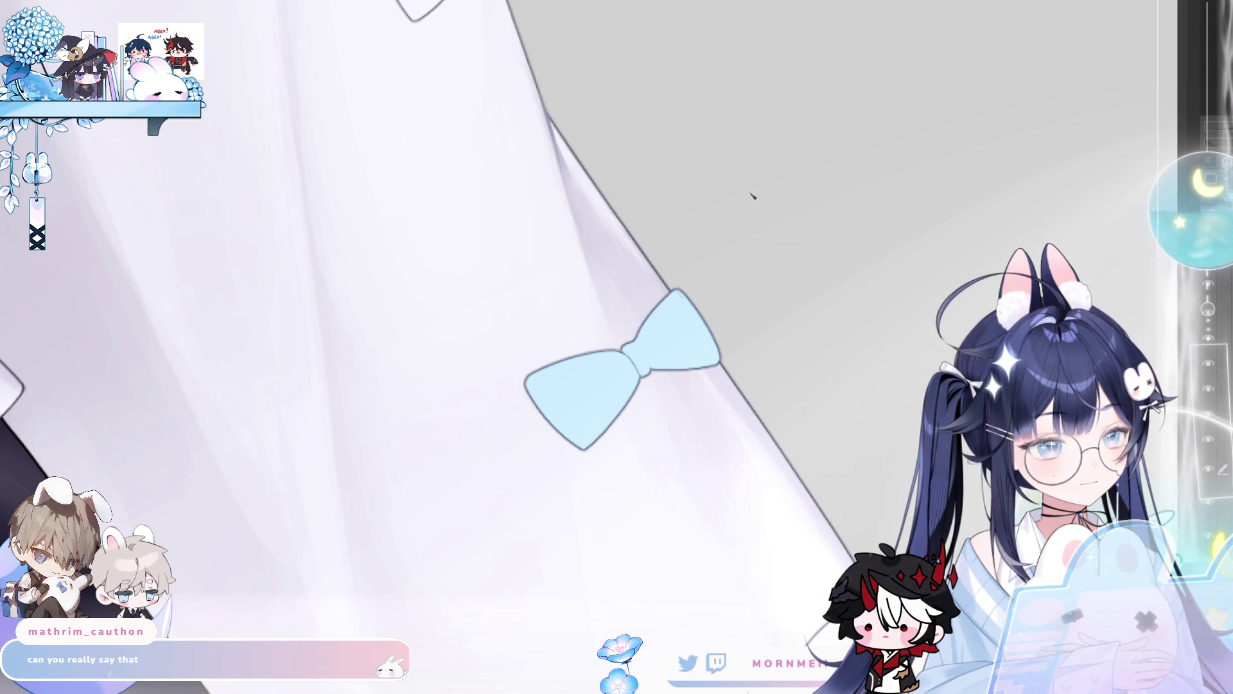
pyautogui.press('m')
pyautogui.scroll(2, 456, 225)
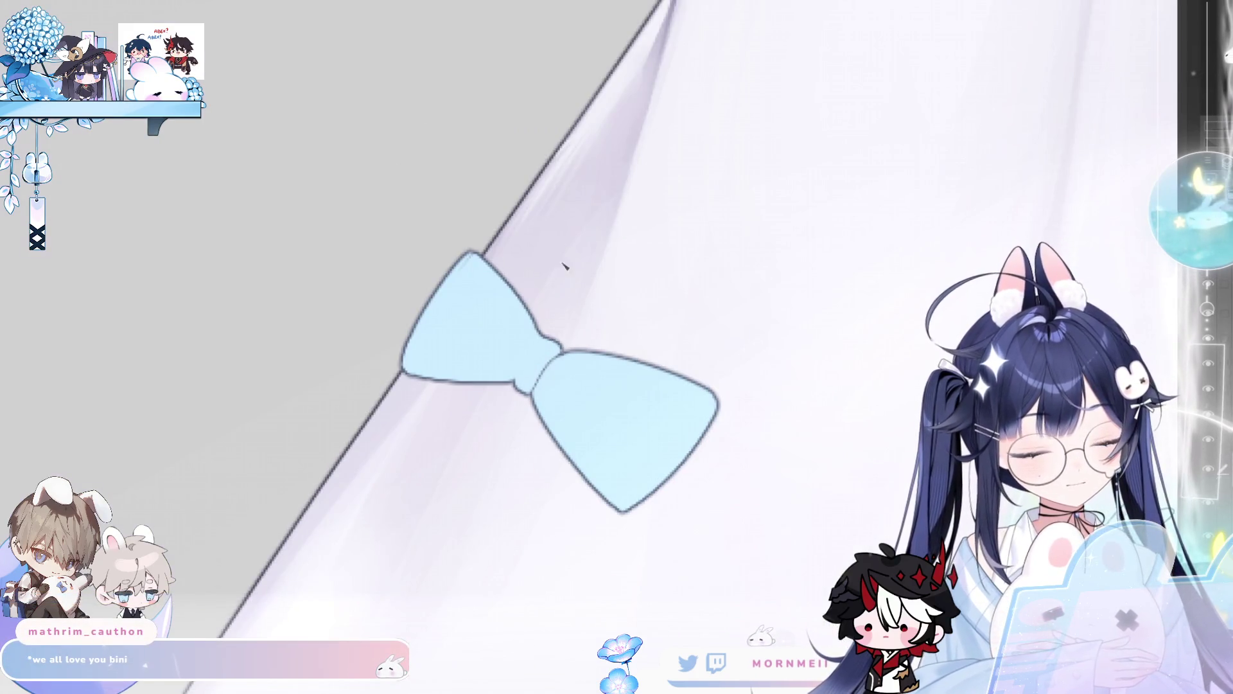
pyautogui.moveTo(530, 342); pyautogui.dragTo(518, 379)
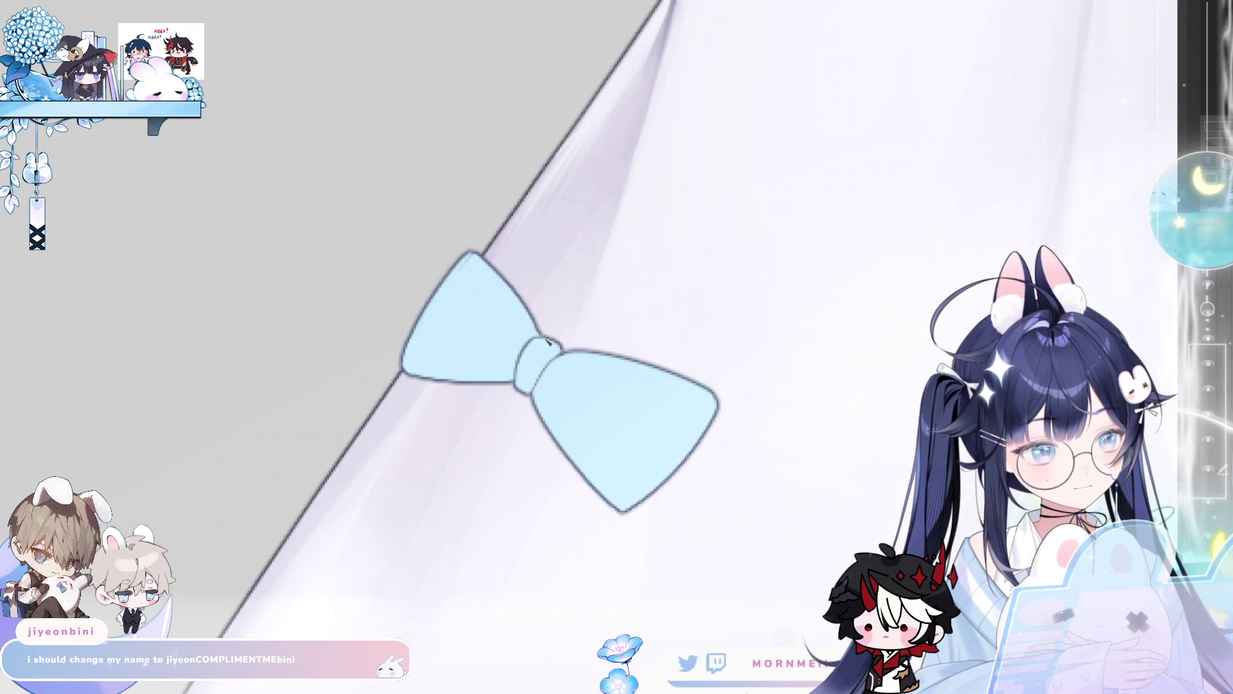
pyautogui.scroll(-4, 542, 332)
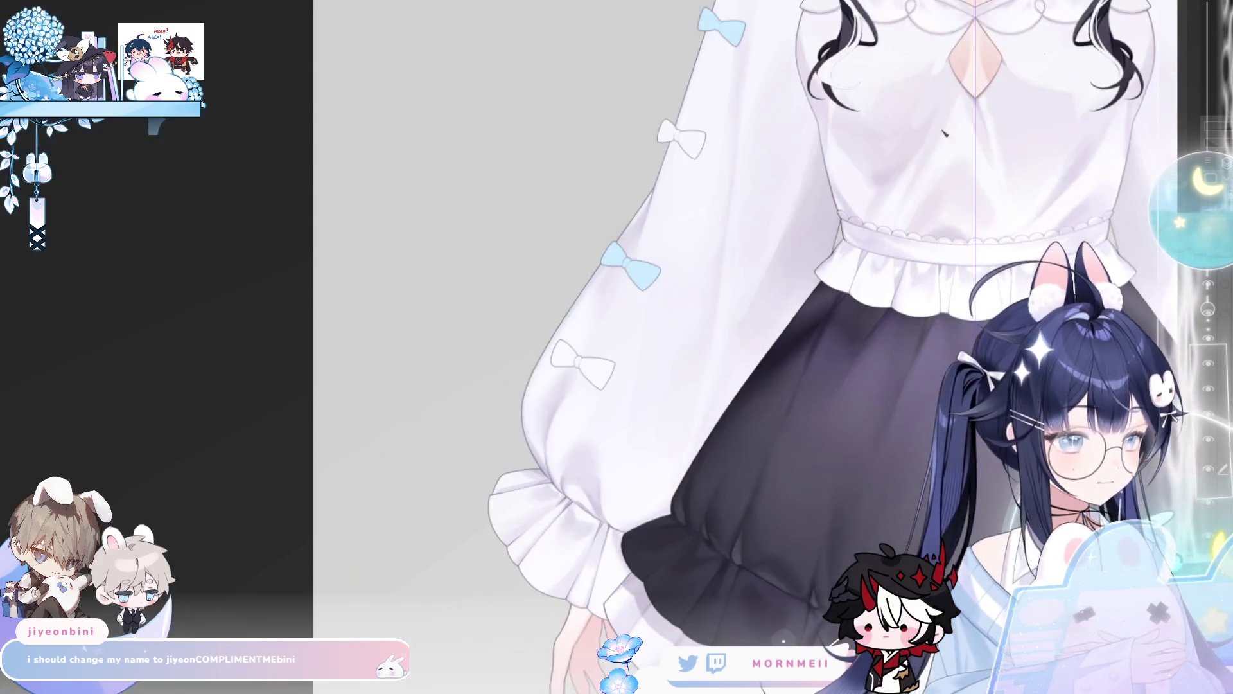
# - Draw the first cuff bow loop and fill it and the gap above the knot light blue
pyautogui.press('m')
pyautogui.scroll(-2, 576, 265)
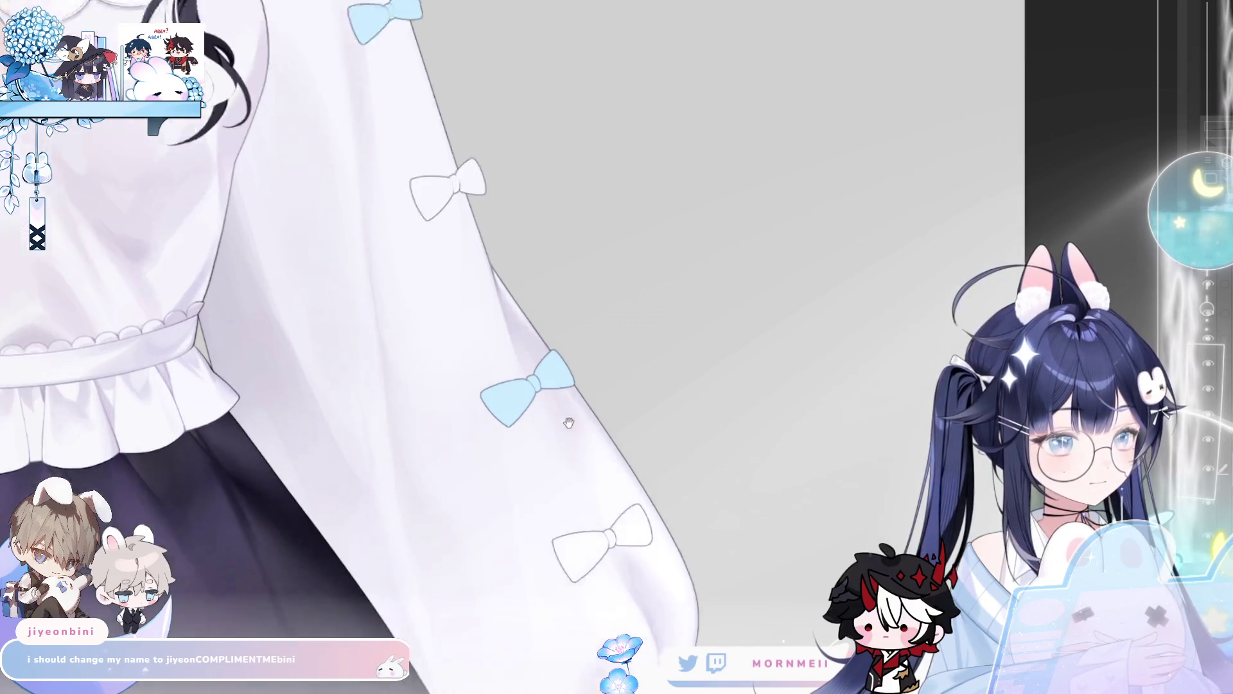
pyautogui.press('Tab')
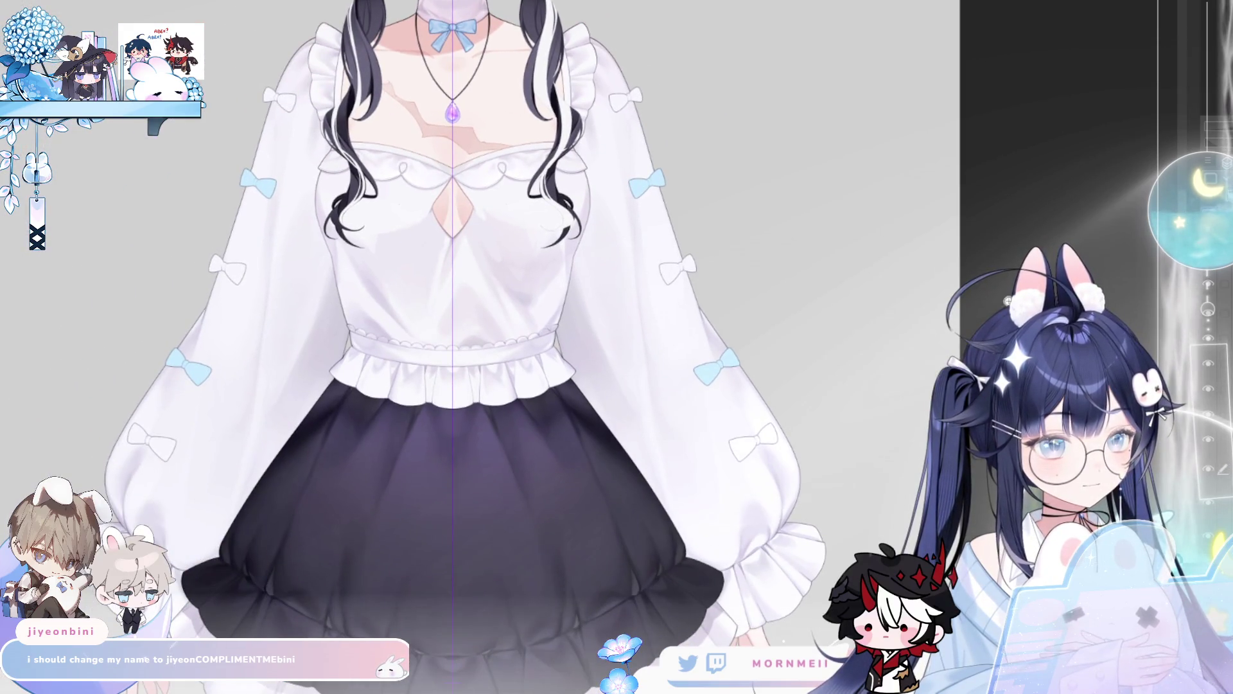
pyautogui.press('Tab')
pyautogui.scroll(3, 613, 415)
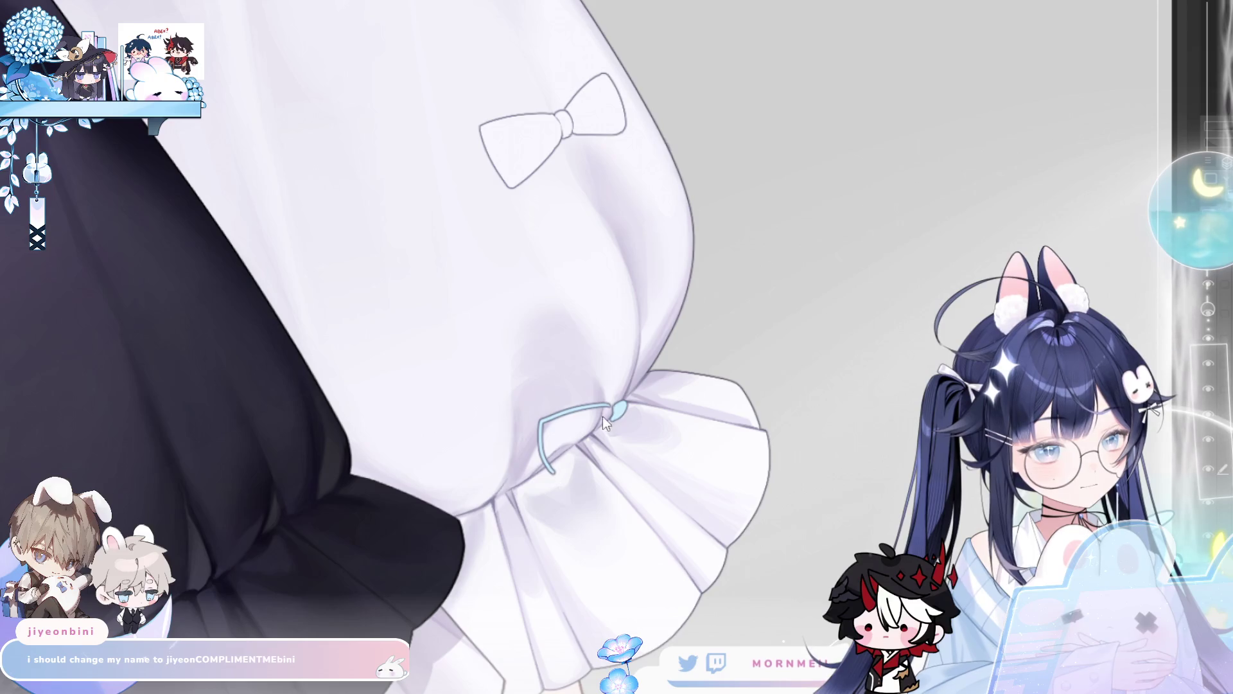
pyautogui.moveTo(611, 411)
pyautogui.mouseDown()
pyautogui.moveTo(546, 440)
pyautogui.moveTo(562, 469)
pyautogui.moveTo(591, 449)
pyautogui.moveTo(570, 482)
pyautogui.mouseUp()
pyautogui.hotkey('ctrl', 'z')
pyautogui.click(578, 444)
pyautogui.hotkey('ctrl', 'z')
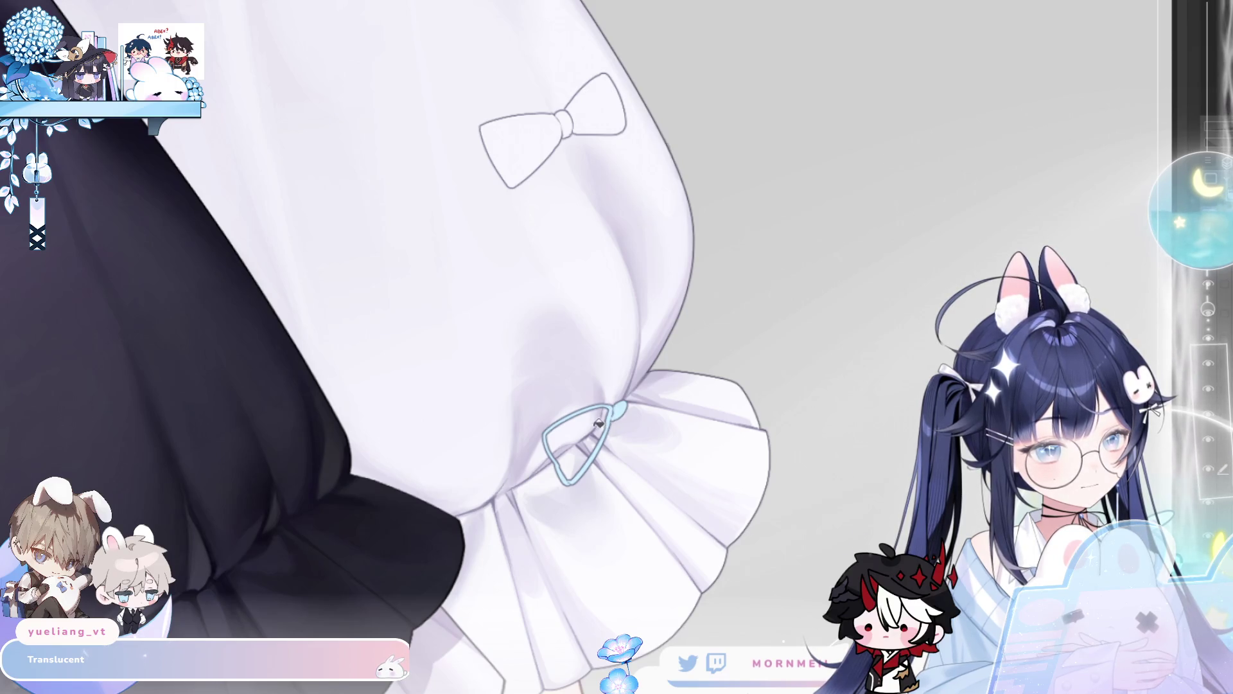
pyautogui.click(598, 422)
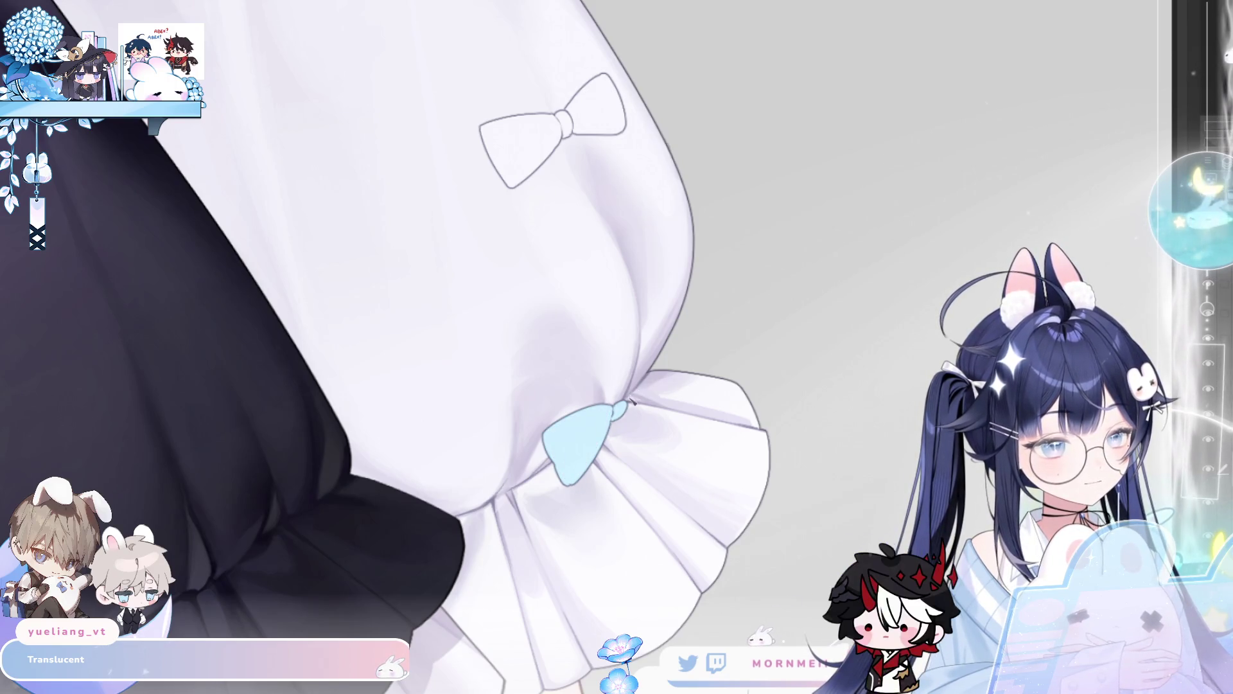
pyautogui.click(632, 387)
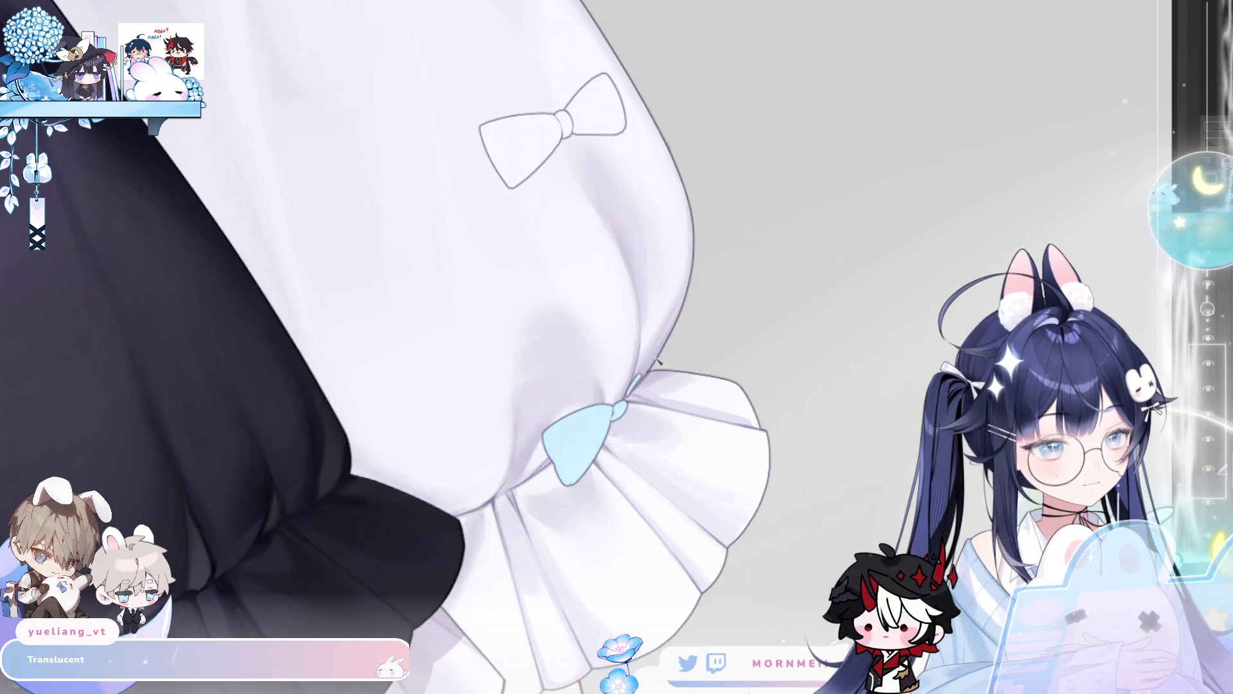
# - Draw the cuff bow's second loop and fill it light blue
pyautogui.moveTo(628, 393)
pyautogui.mouseDown()
pyautogui.moveTo(676, 348)
pyautogui.moveTo(653, 418)
pyautogui.mouseUp()
pyautogui.hotkey('ctrl', 'z')
pyautogui.moveTo(662, 376)
pyautogui.mouseDown()
pyautogui.moveTo(679, 352)
pyautogui.moveTo(641, 419)
pyautogui.mouseUp()
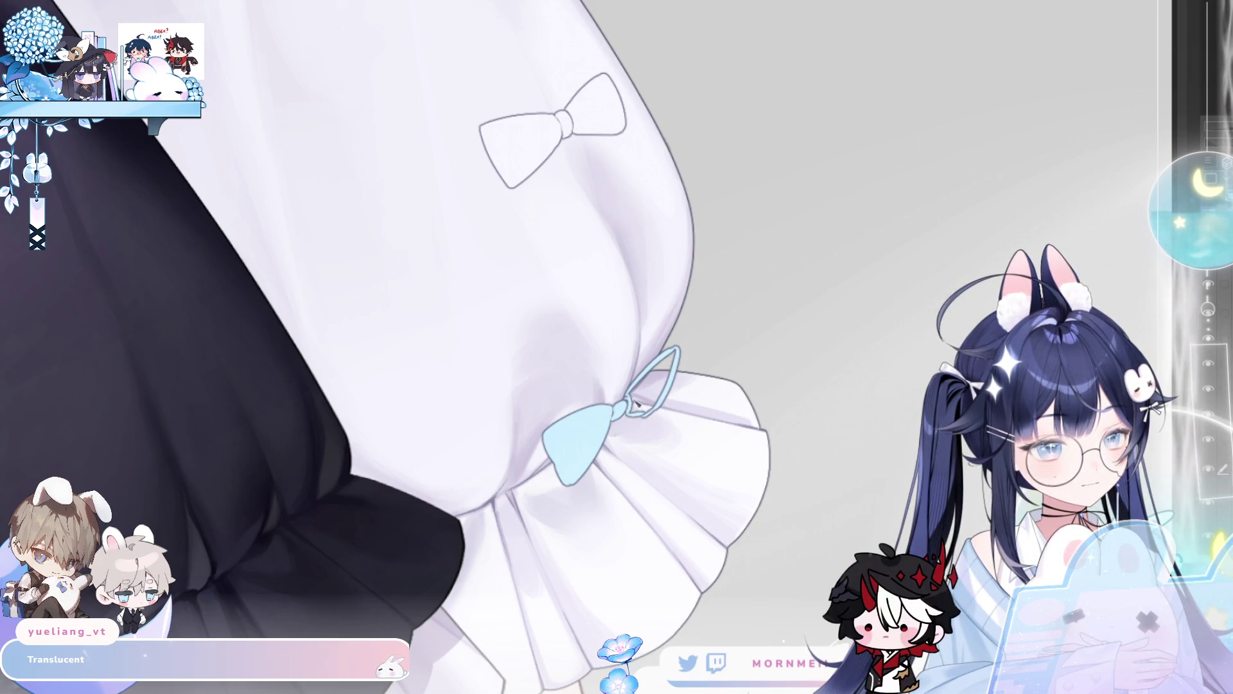
pyautogui.click(639, 400)
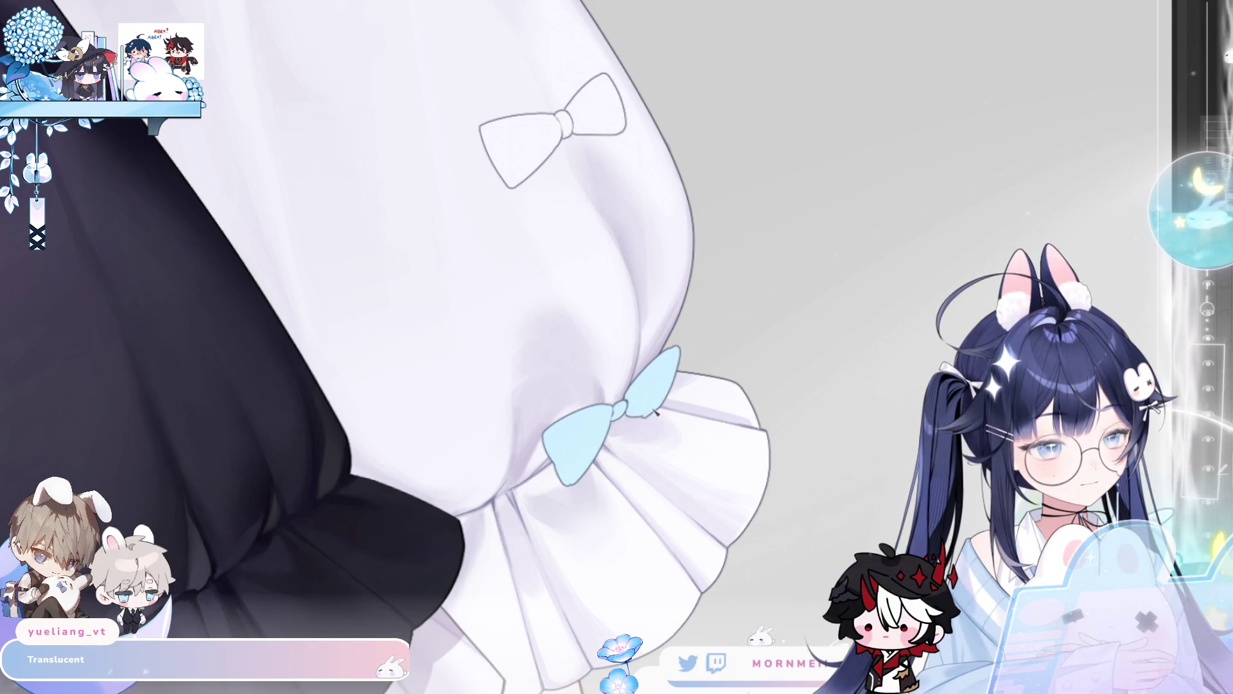
# - Add dark outline strokes along the cuff bow's right edge, checking it mirrored
pyautogui.press('h')
pyautogui.press('h')
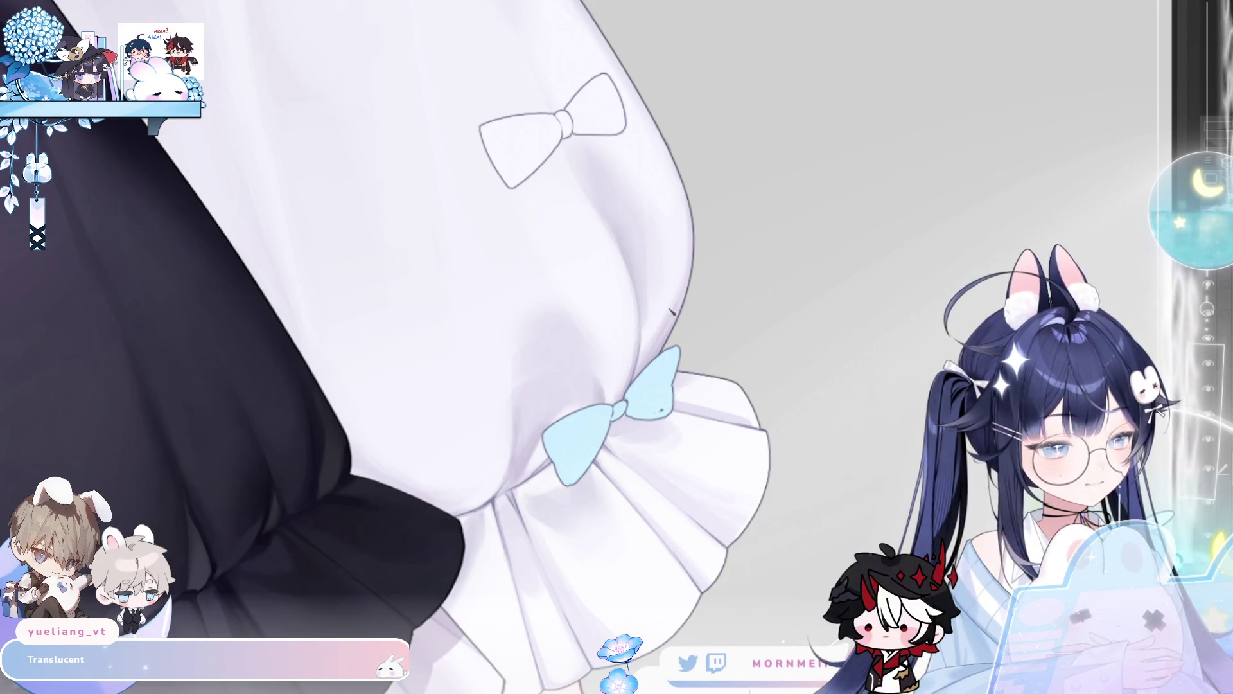
pyautogui.moveTo(635, 421)
pyautogui.mouseDown()
pyautogui.moveTo(675, 410)
pyautogui.moveTo(674, 389)
pyautogui.mouseUp()
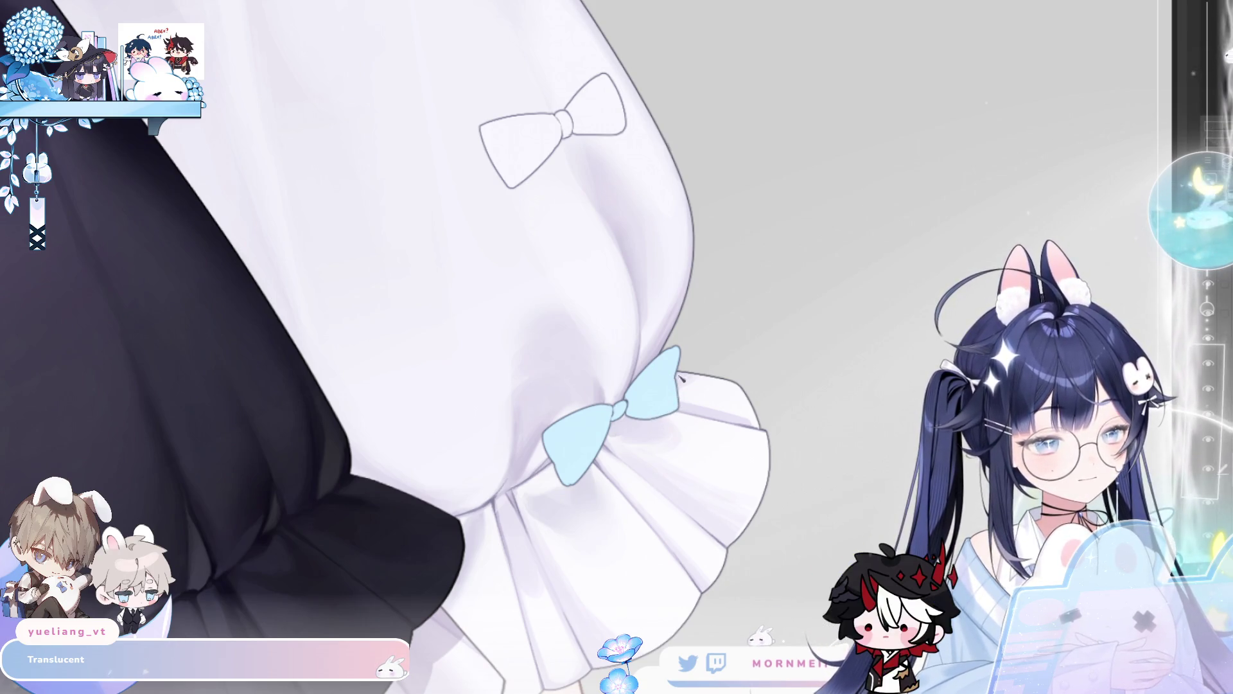
pyautogui.press('h')
pyautogui.press('h')
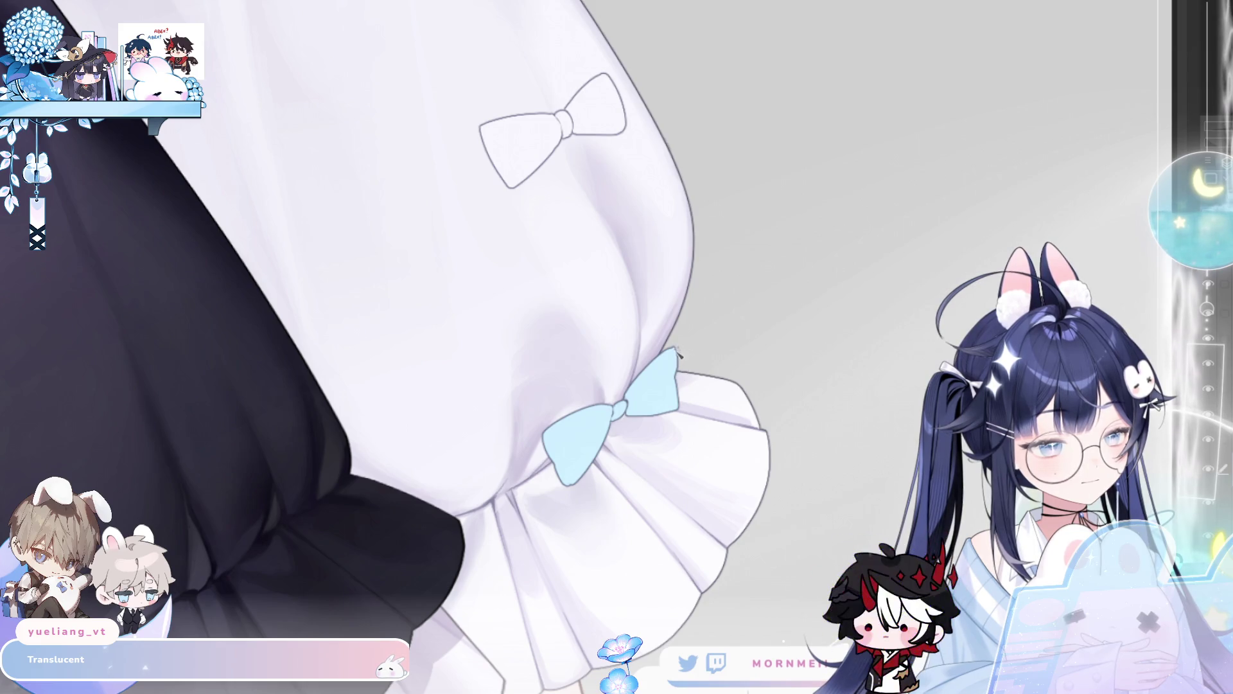
pyautogui.press('h')
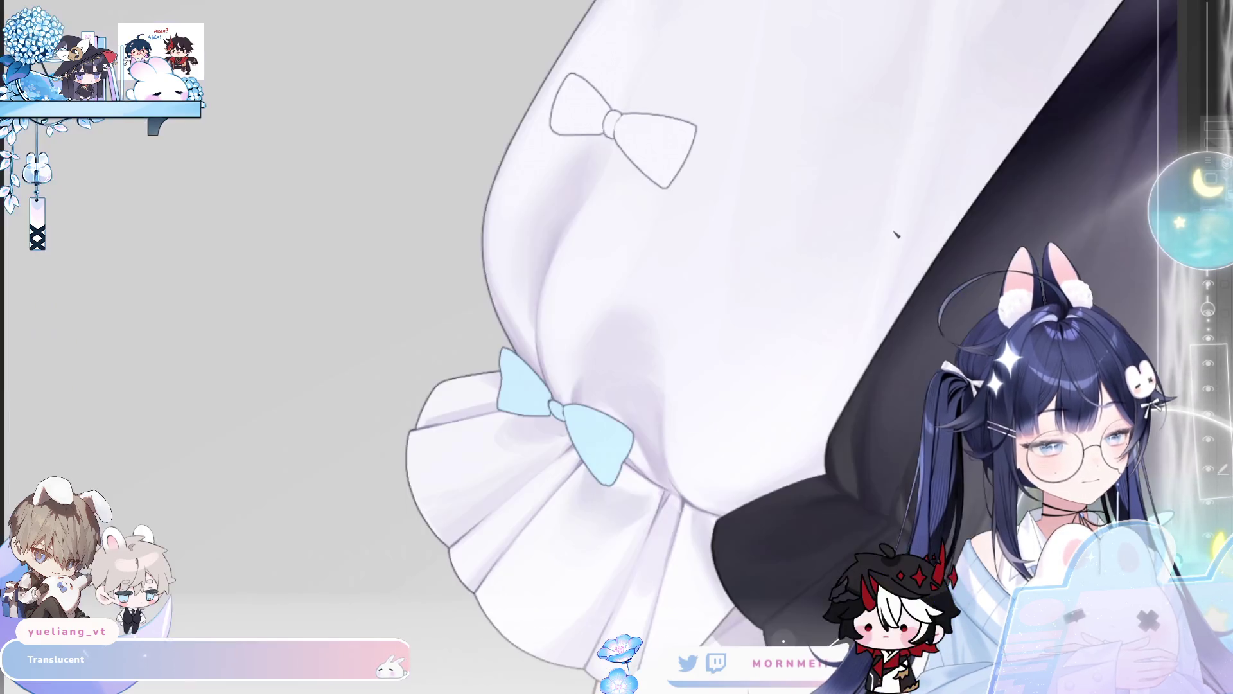
pyautogui.press('h')
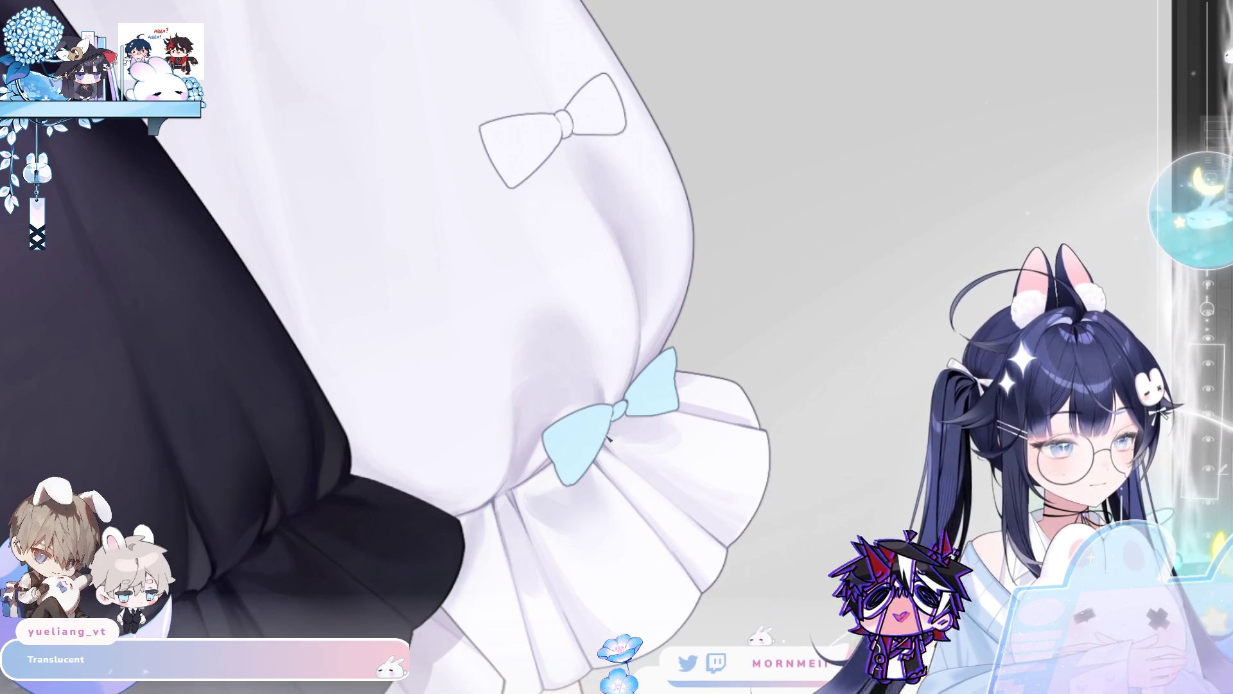
pyautogui.hotkey('ctrl', '0')
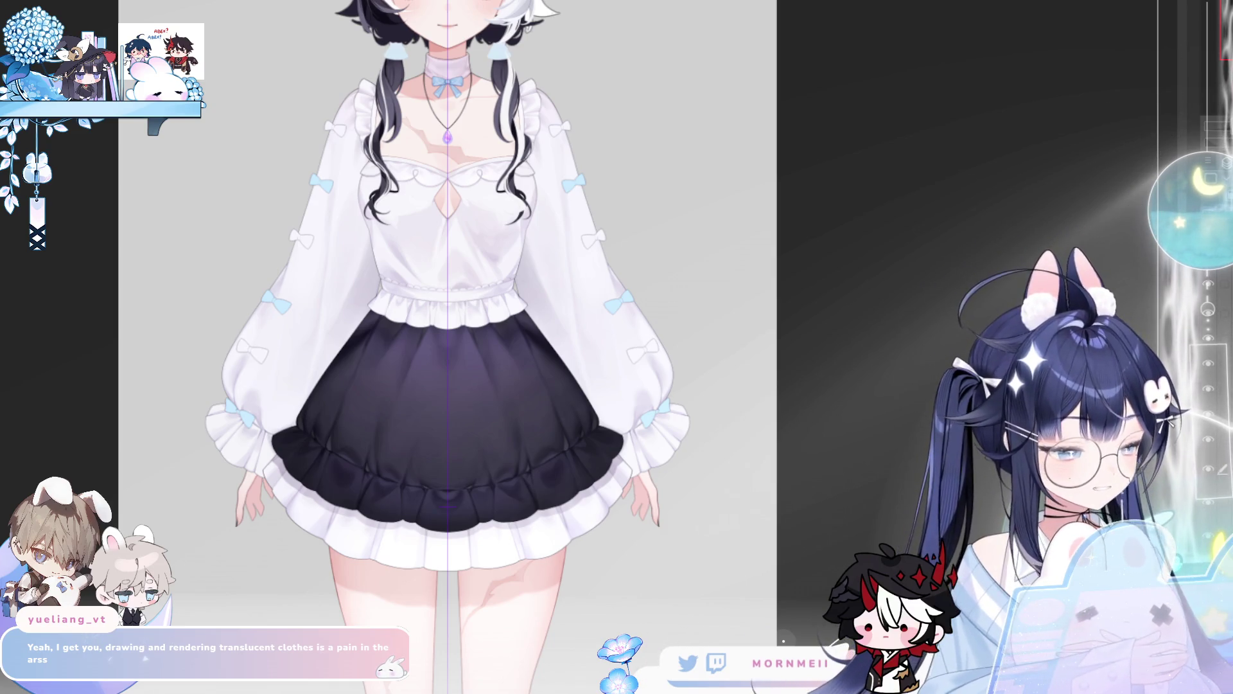
# - Zoom on the fitted canvas to review the sleeve and cuff bows across the outfit
pyautogui.scroll(3, 293, 341)
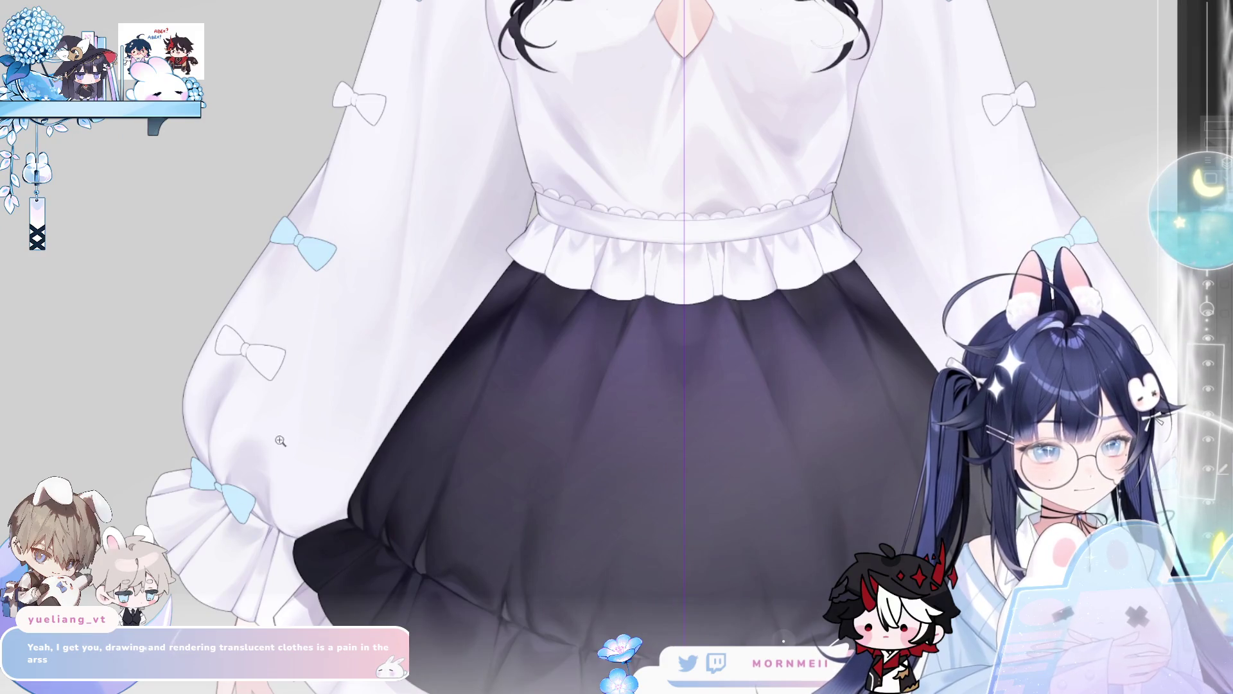
pyautogui.scroll(-4, 276, 450)
pyautogui.scroll(6, 330, 346)
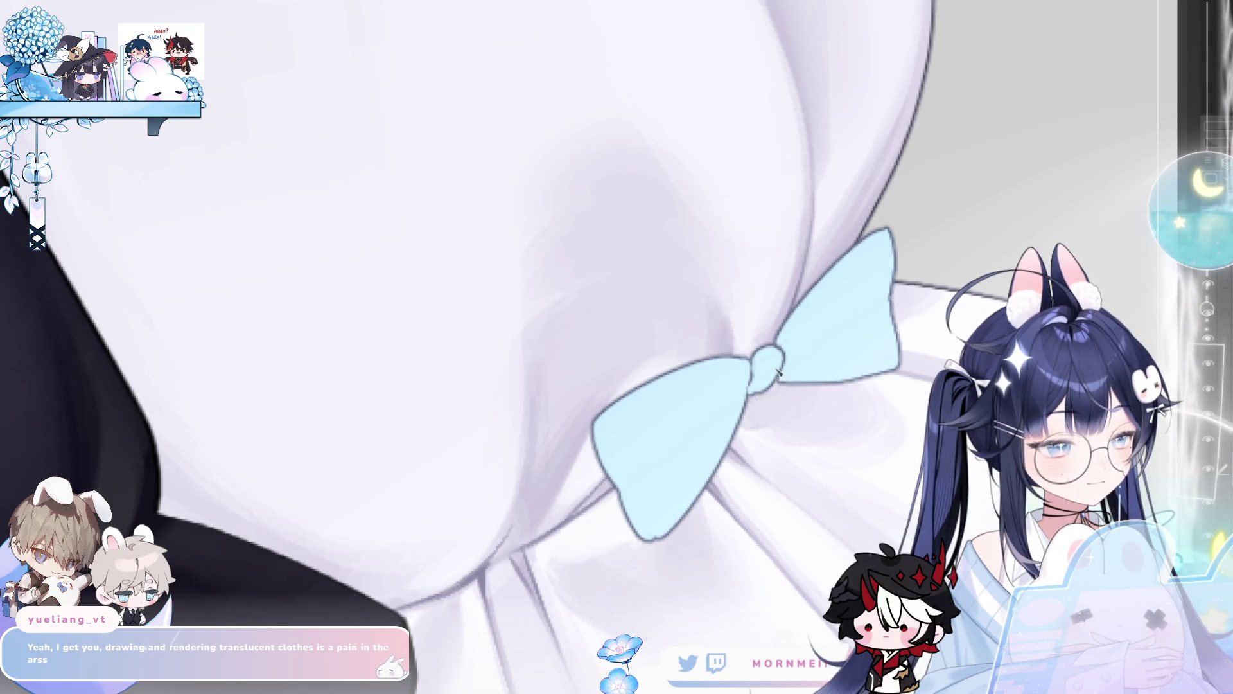
pyautogui.press('h')
pyautogui.press('h')
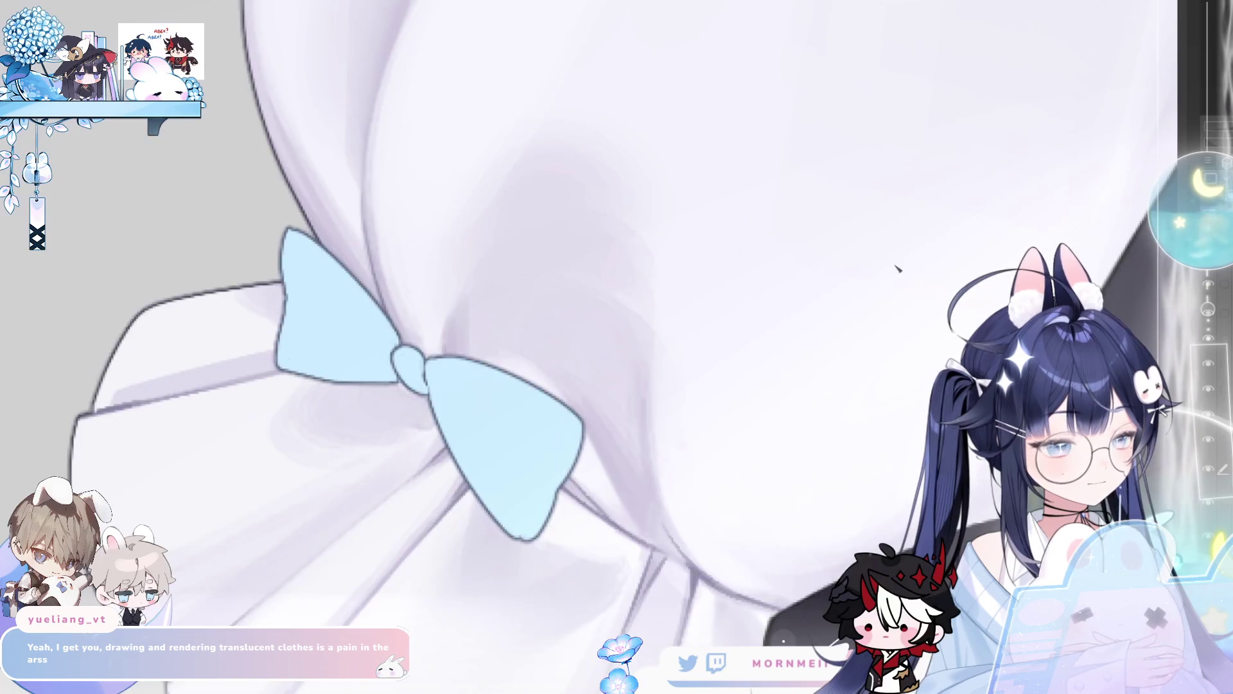
pyautogui.press('h')
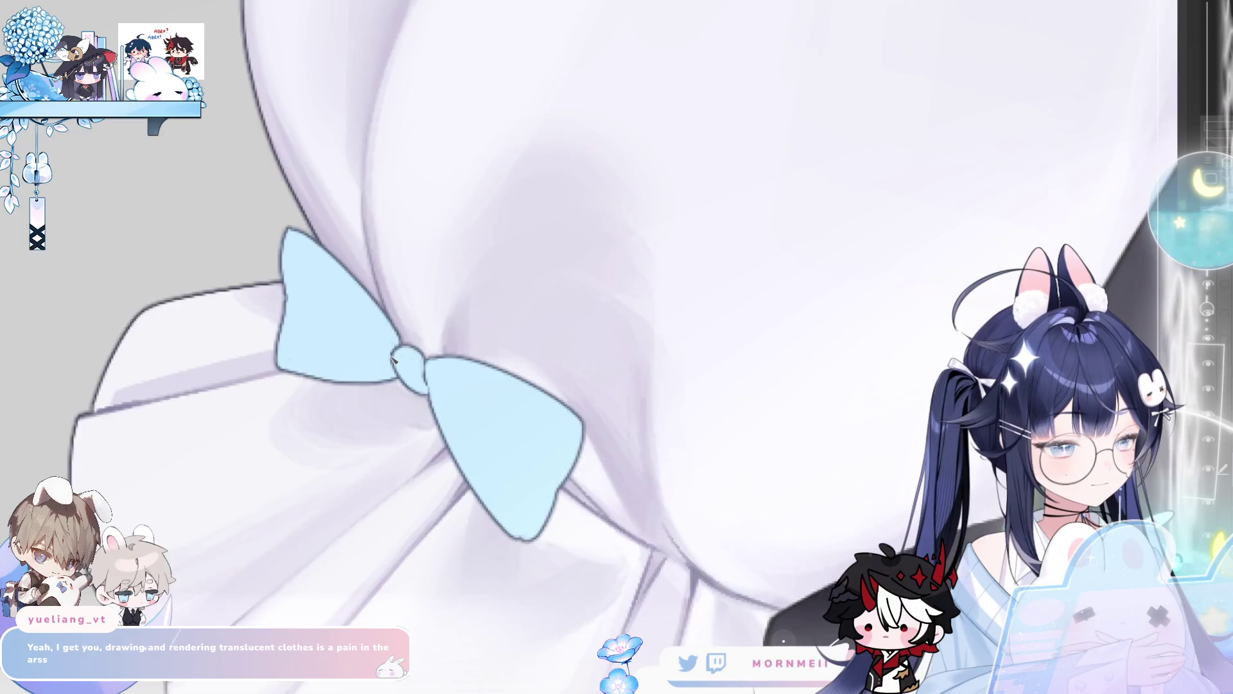
pyautogui.press('h')
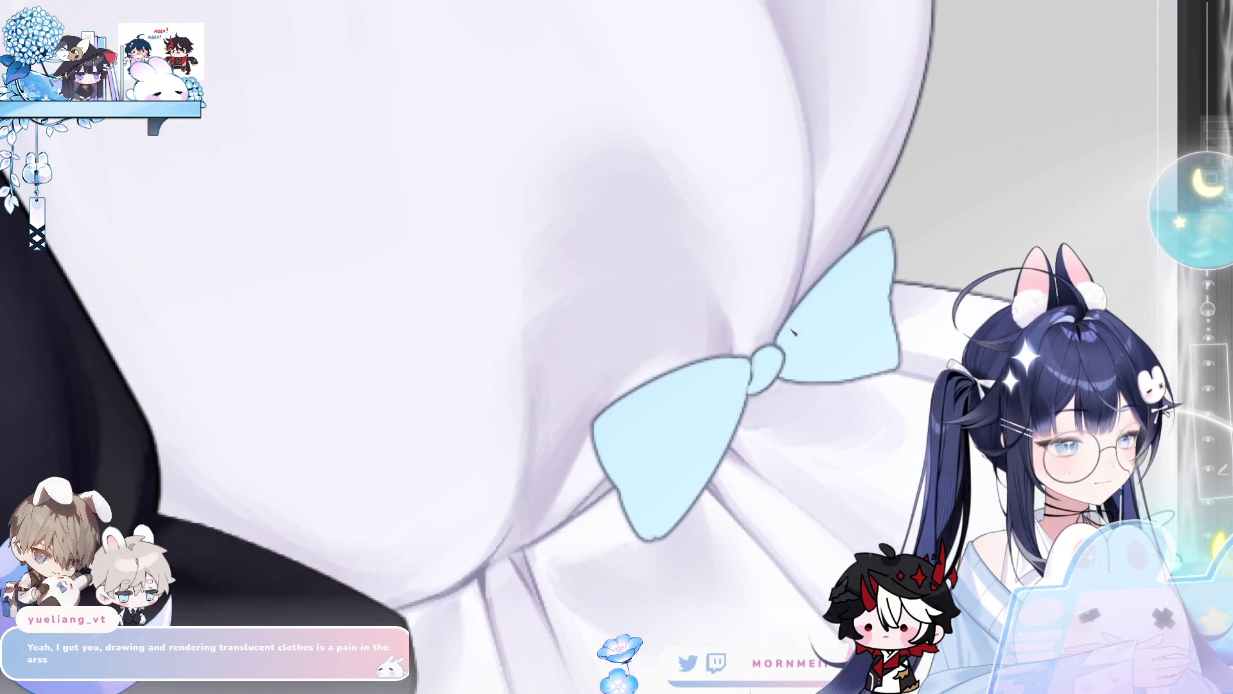
pyautogui.hotkey('ctrl', '0')
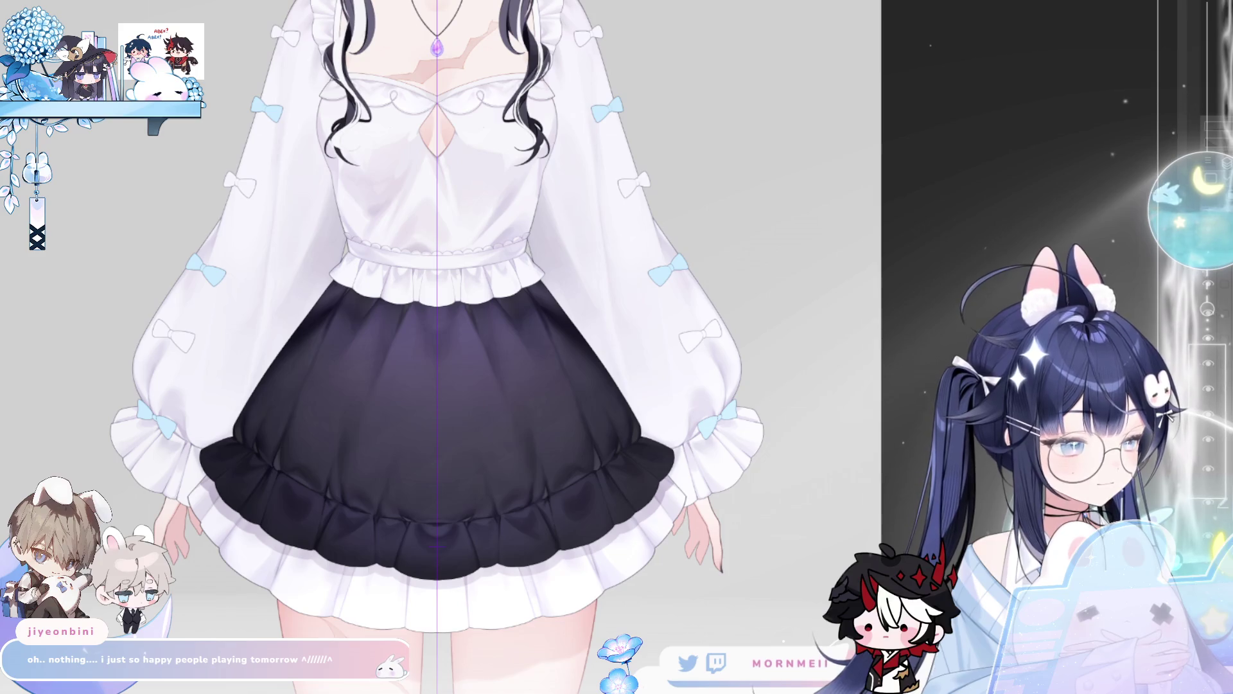
pyautogui.scroll(3, 384, 120)
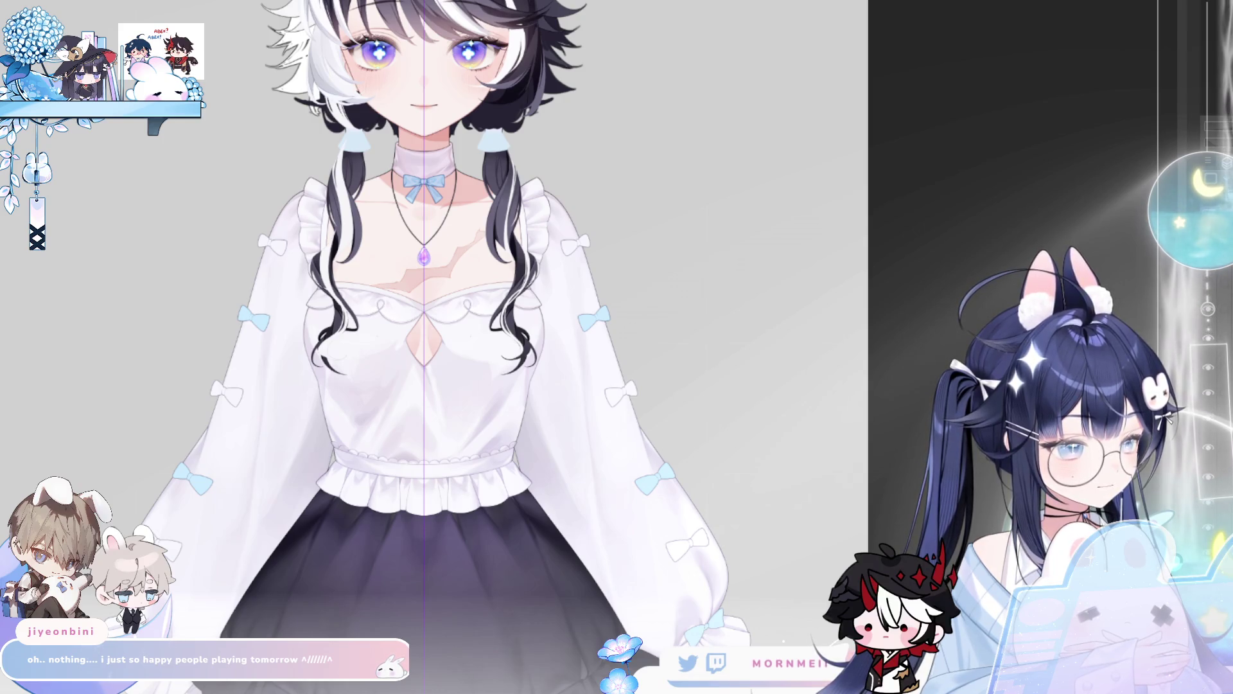
# - Zoom in near the bows and shrink the brush by two steps
pyautogui.moveTo(401, 145); pyautogui.dragTo(490, 292)
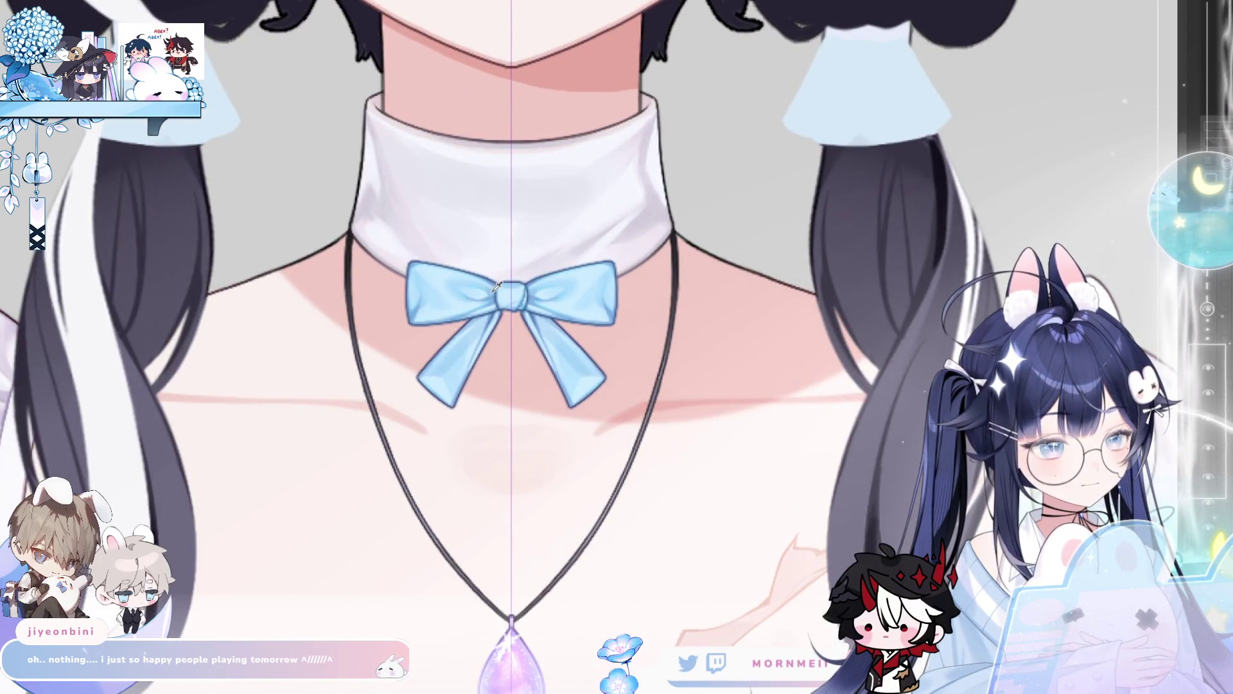
pyautogui.click(485, 289)
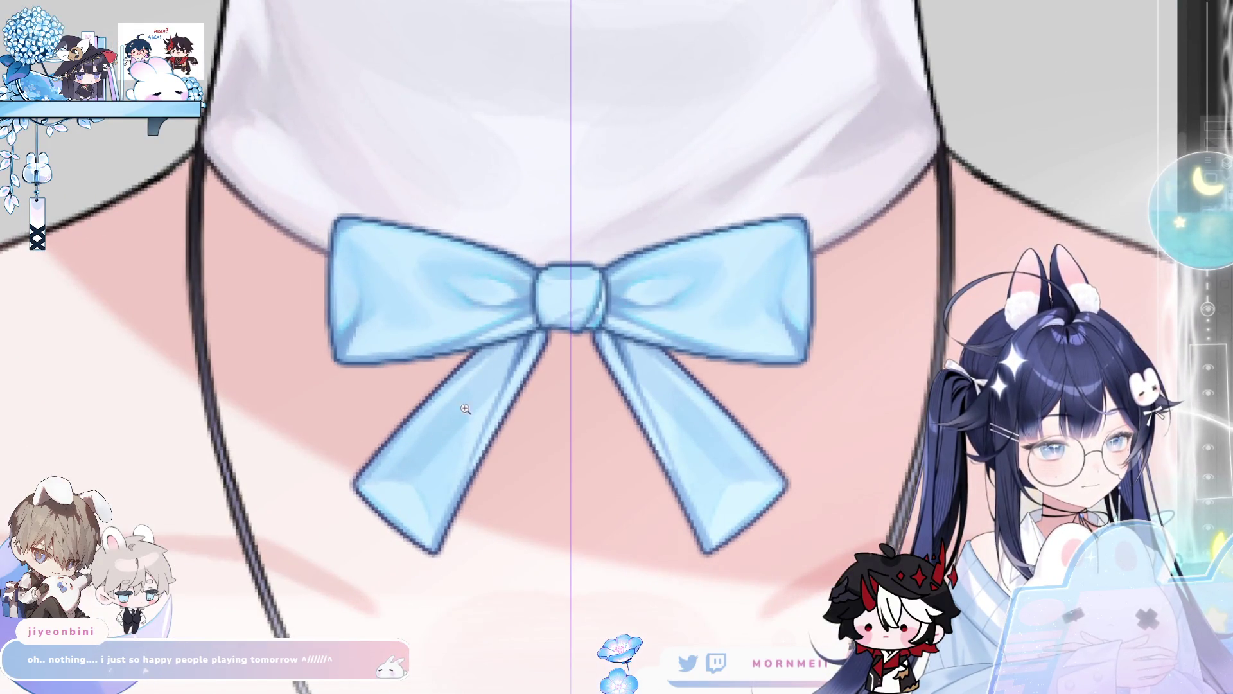
pyautogui.scroll(-10, 459, 415)
pyautogui.scroll(5, 459, 415)
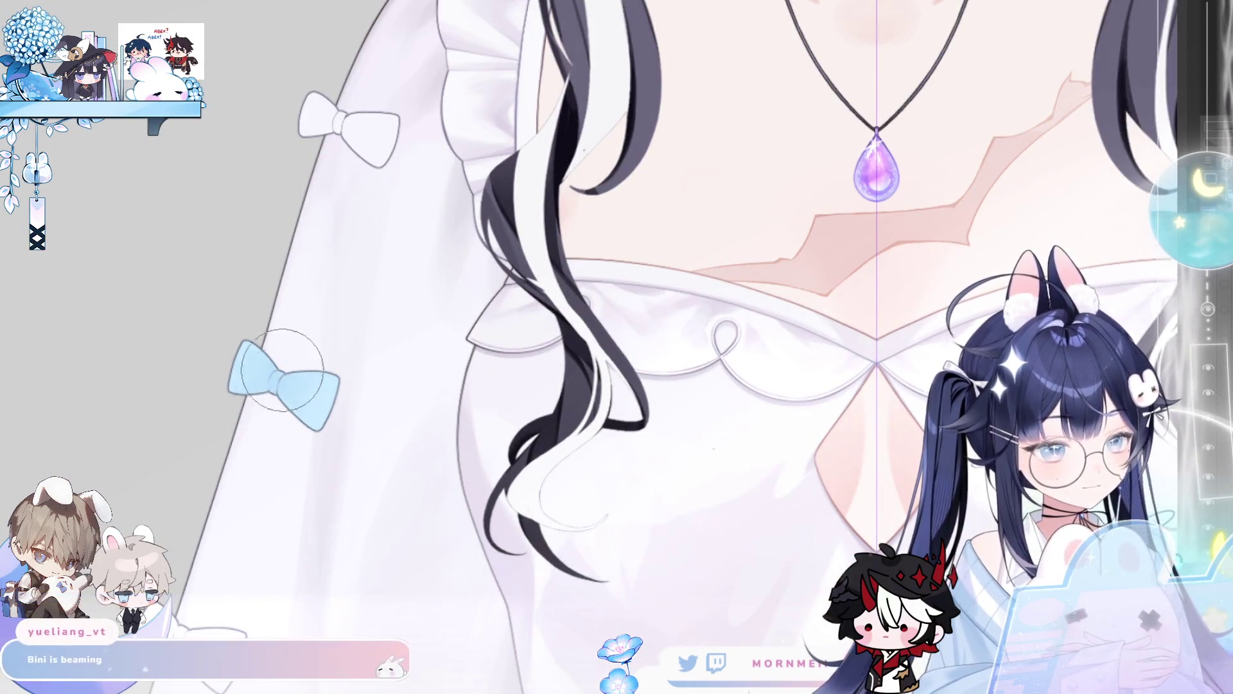
pyautogui.press('[')
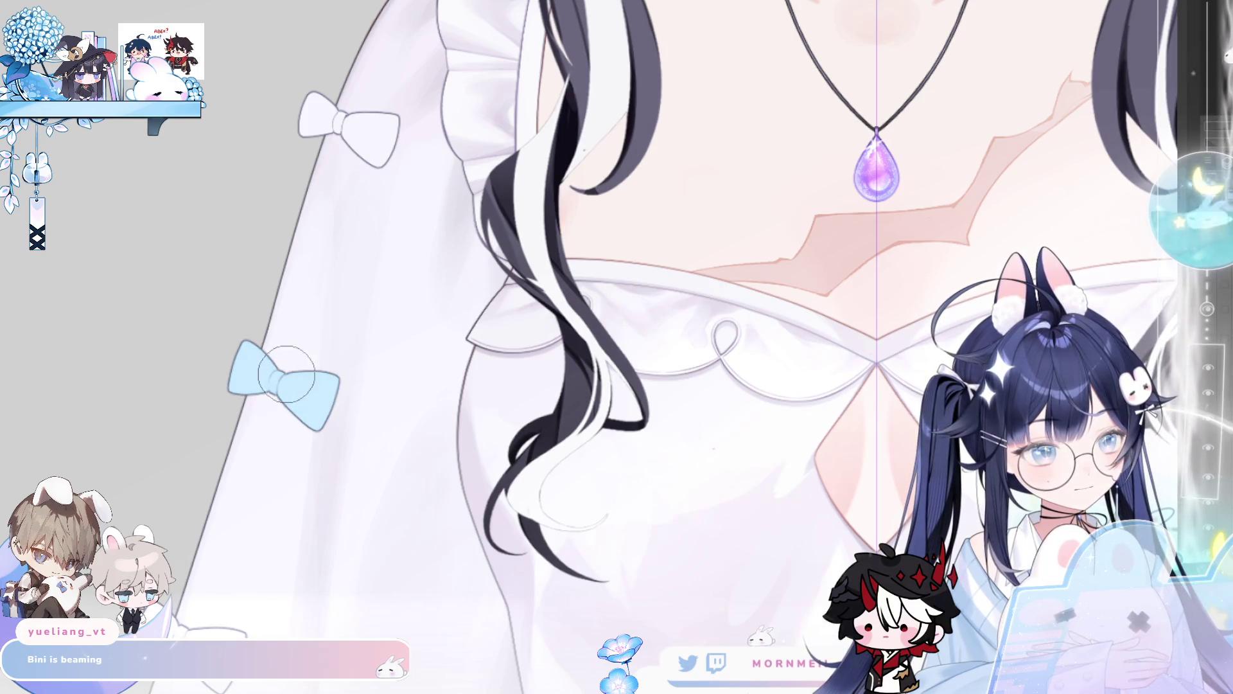
pyautogui.press('[')
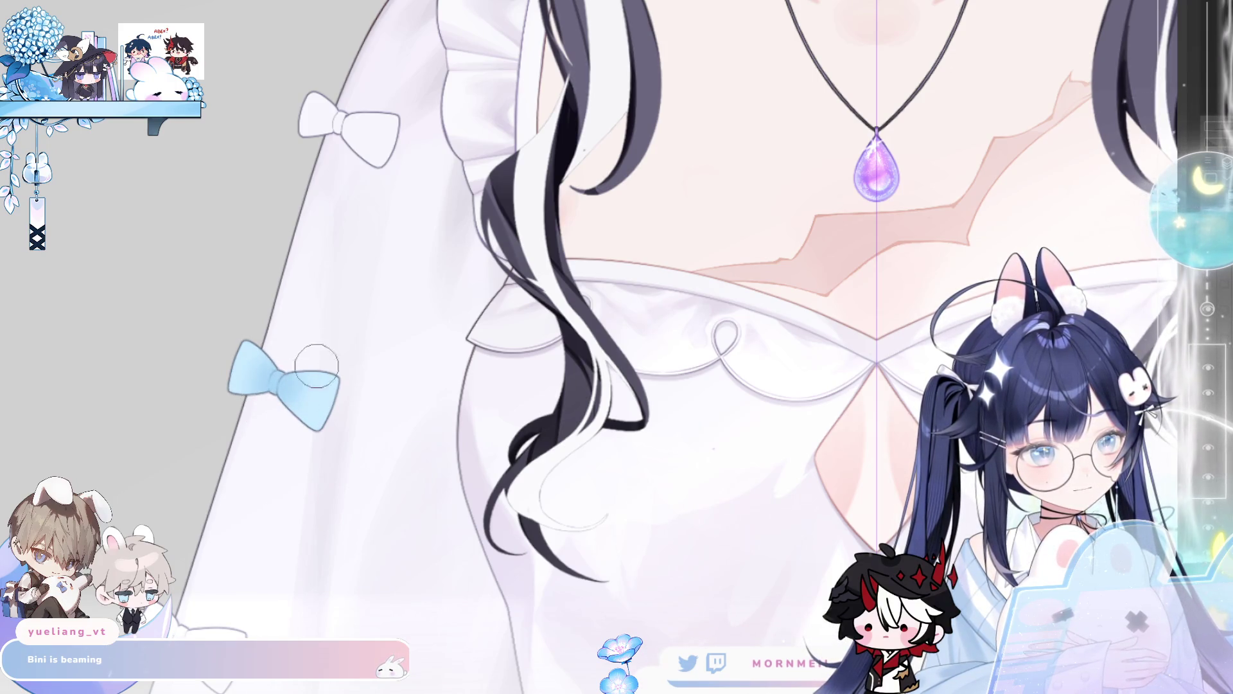
pyautogui.scroll(-3, 310, 376)
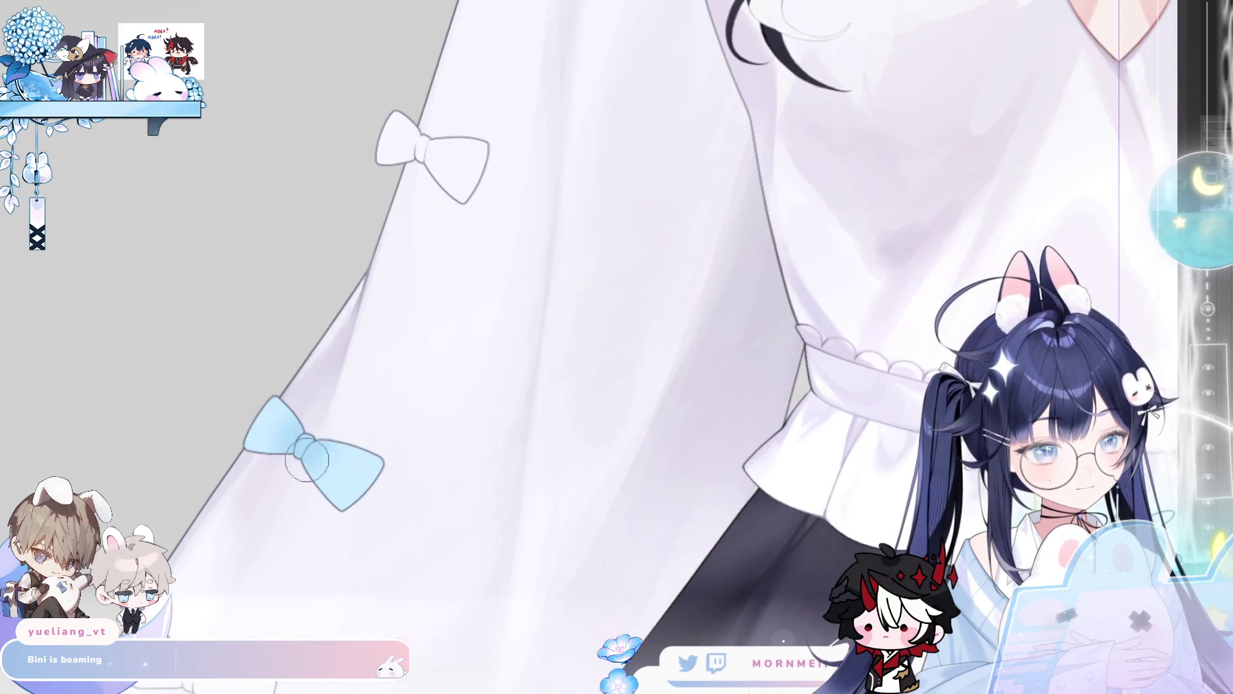
pyautogui.scroll(-5, 299, 568)
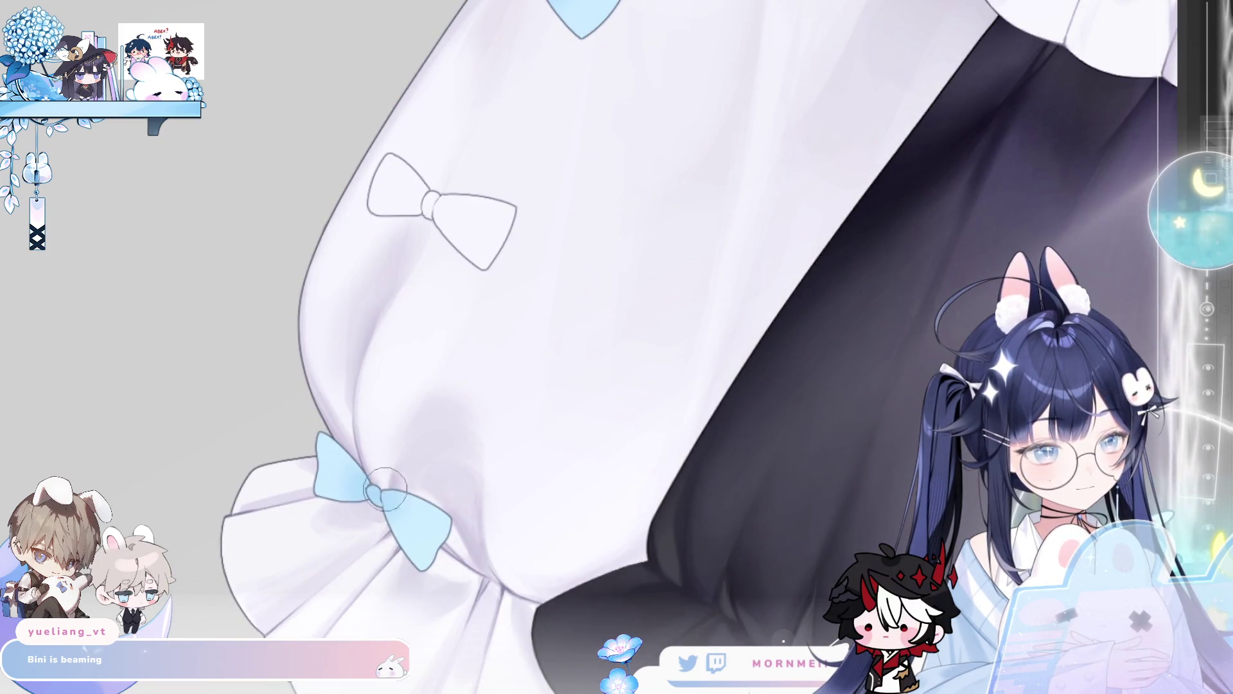
pyautogui.scroll(-3, 463, 461)
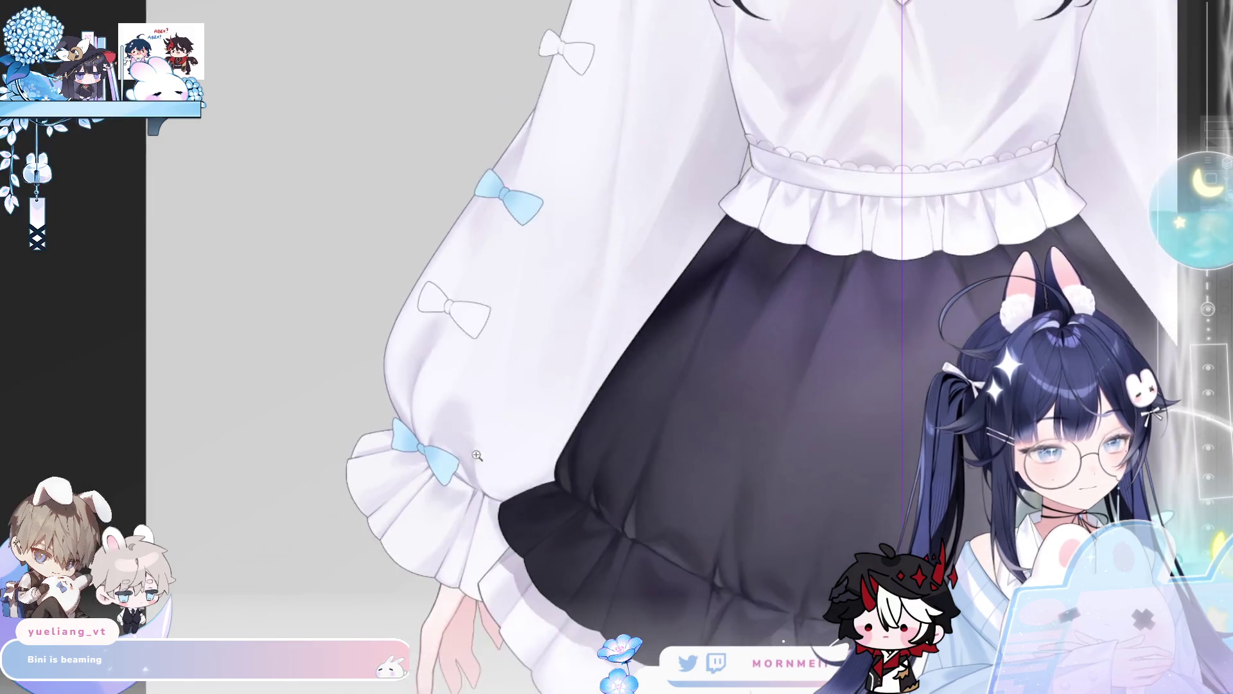
pyautogui.scroll(10, 464, 461)
pyautogui.scroll(5, 506, 277)
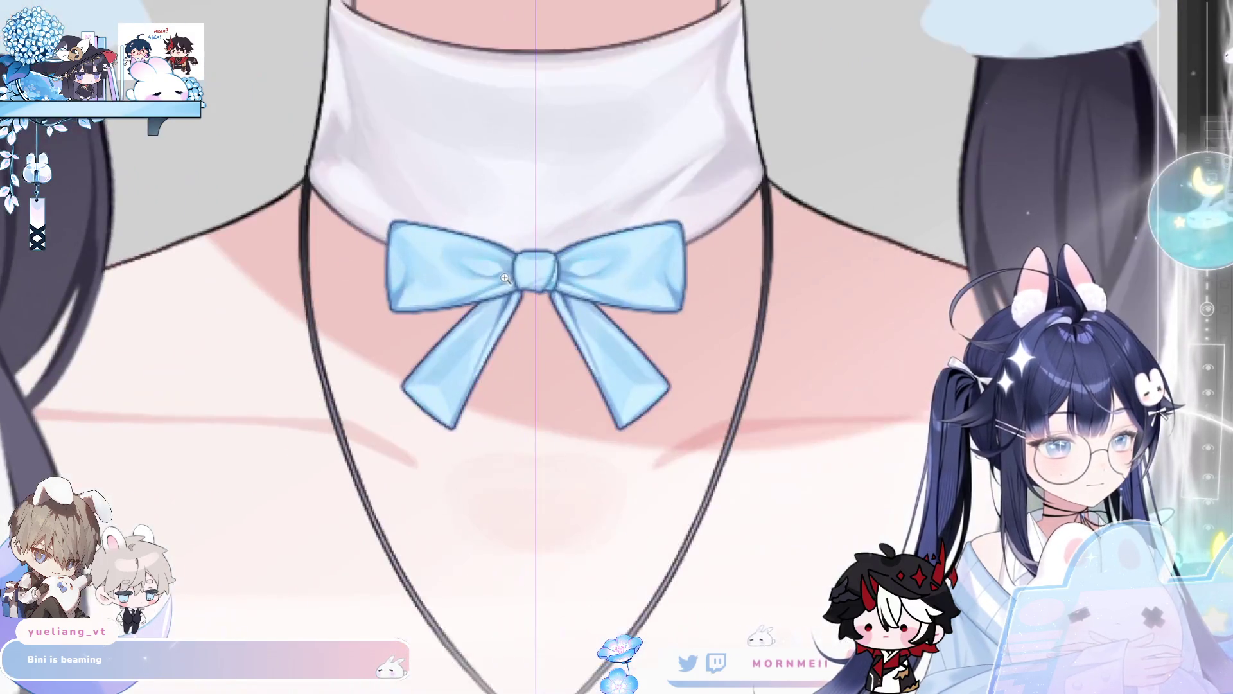
pyautogui.scroll(-10, 505, 277)
# - Paint darker blue shading along the top of the cuff bow's left wing in mirrored view
pyautogui.moveTo(122, 421)
pyautogui.mouseDown()
pyautogui.moveTo(488, 357)
pyautogui.moveTo(498, 257)
pyautogui.mouseUp()
pyautogui.scroll(5, 390, 428)
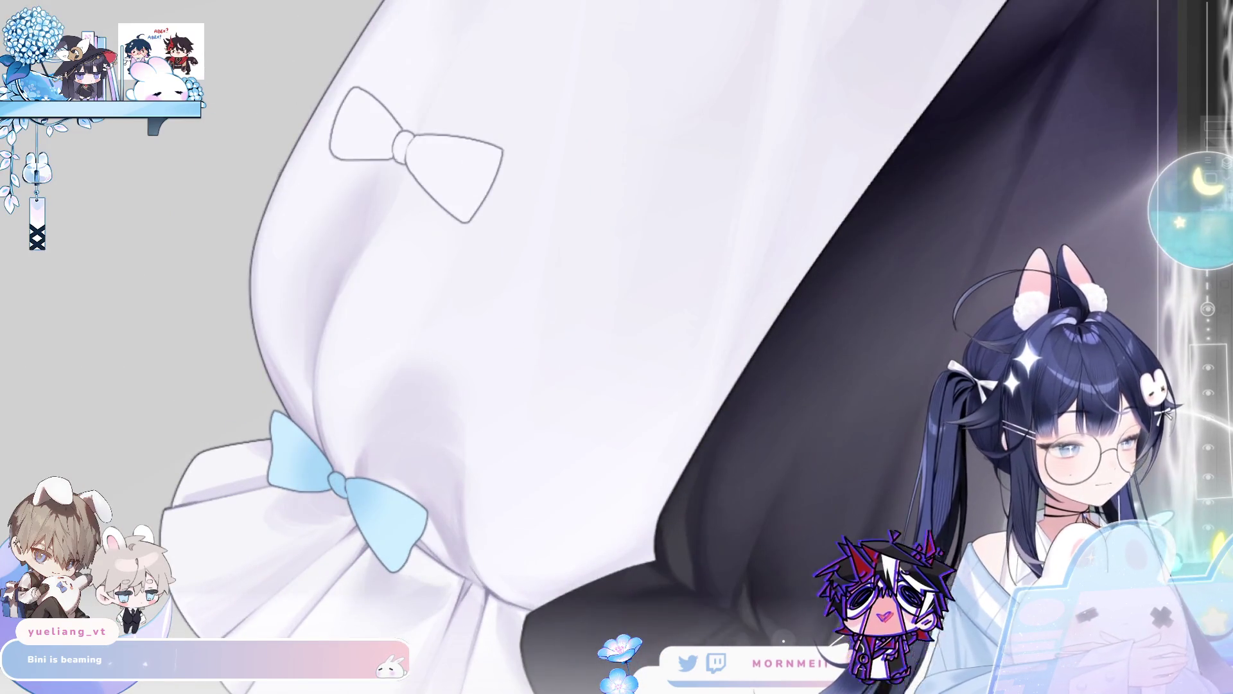
pyautogui.press('h')
pyautogui.scroll(5, 546, 478)
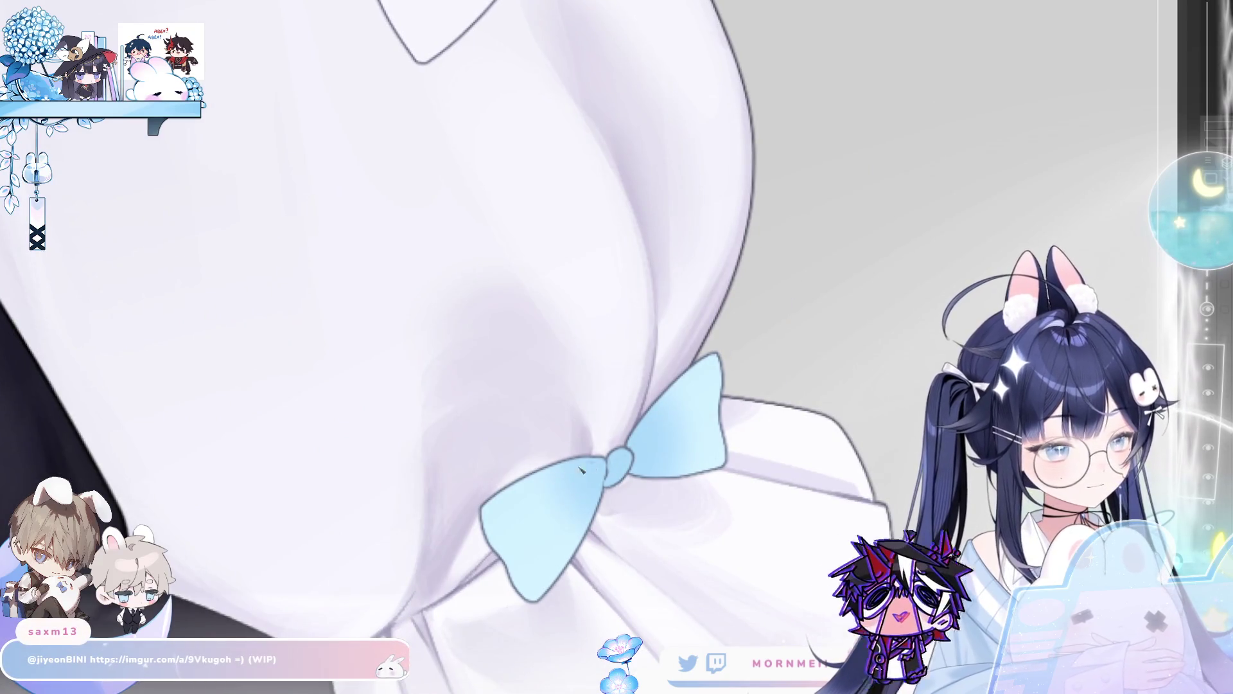
pyautogui.moveTo(498, 521); pyautogui.dragTo(590, 467)
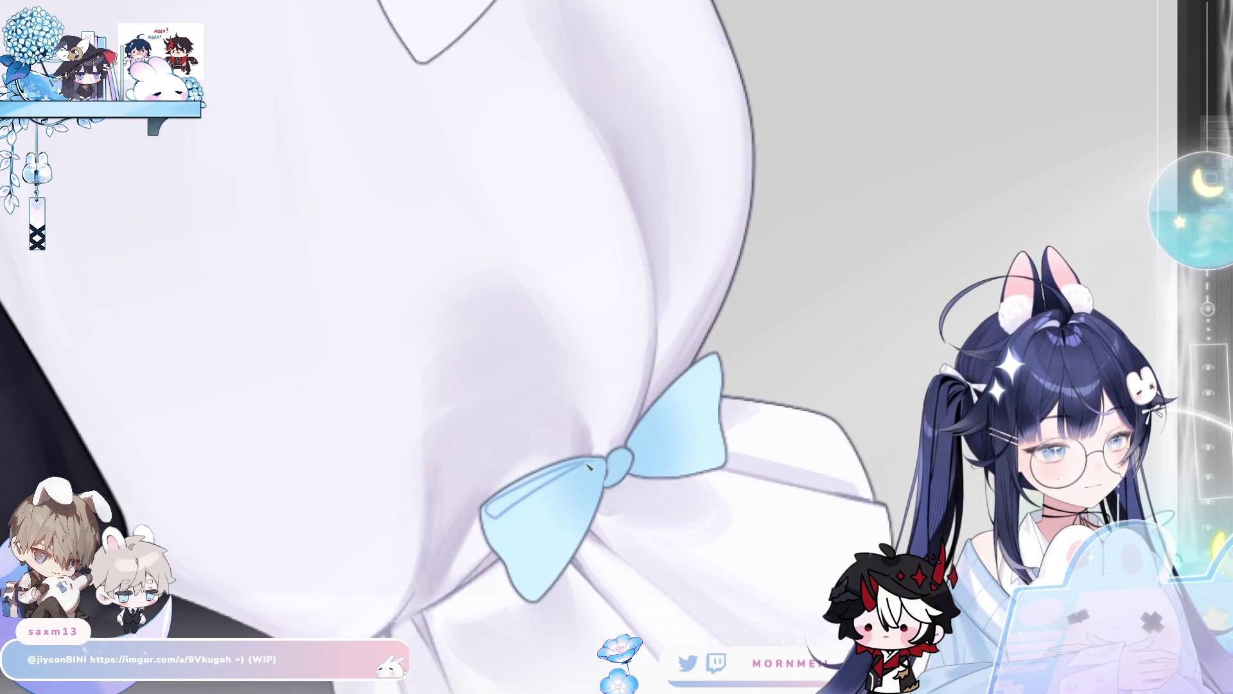
pyautogui.moveTo(499, 508)
pyautogui.mouseDown()
pyautogui.moveTo(492, 515)
pyautogui.moveTo(541, 487)
pyautogui.mouseUp()
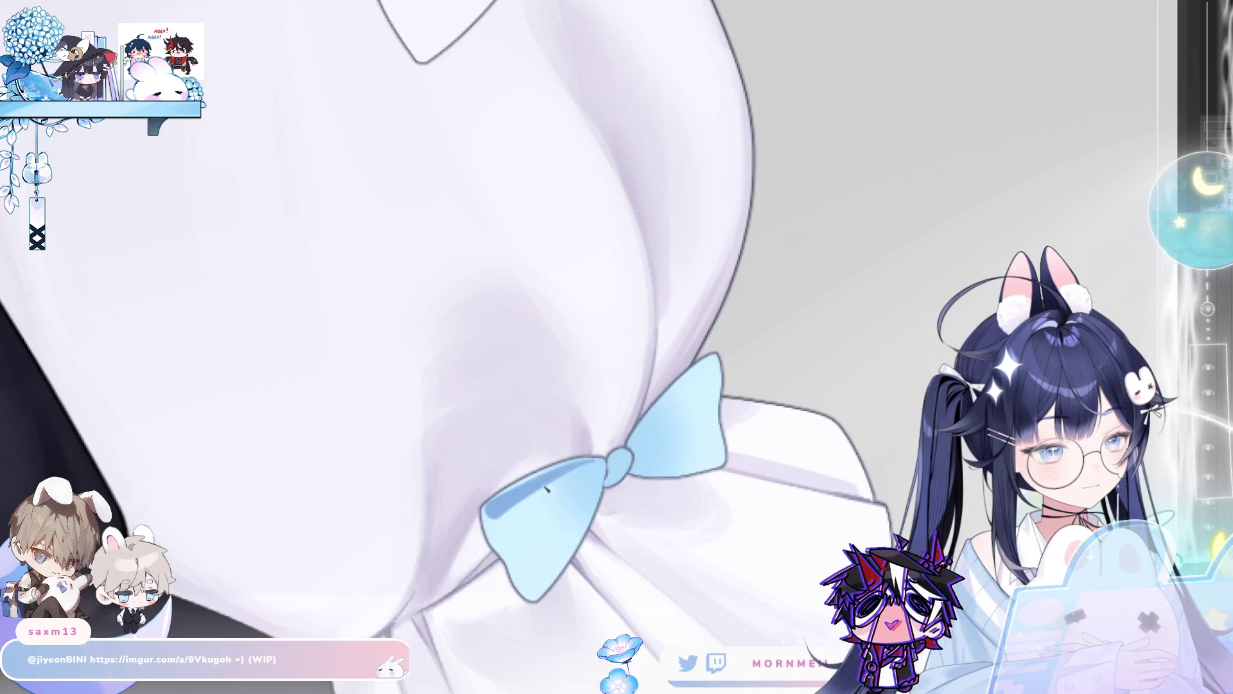
pyautogui.scroll(-5, 546, 485)
pyautogui.scroll(-1, 458, 683)
pyautogui.scroll(5, 570, 497)
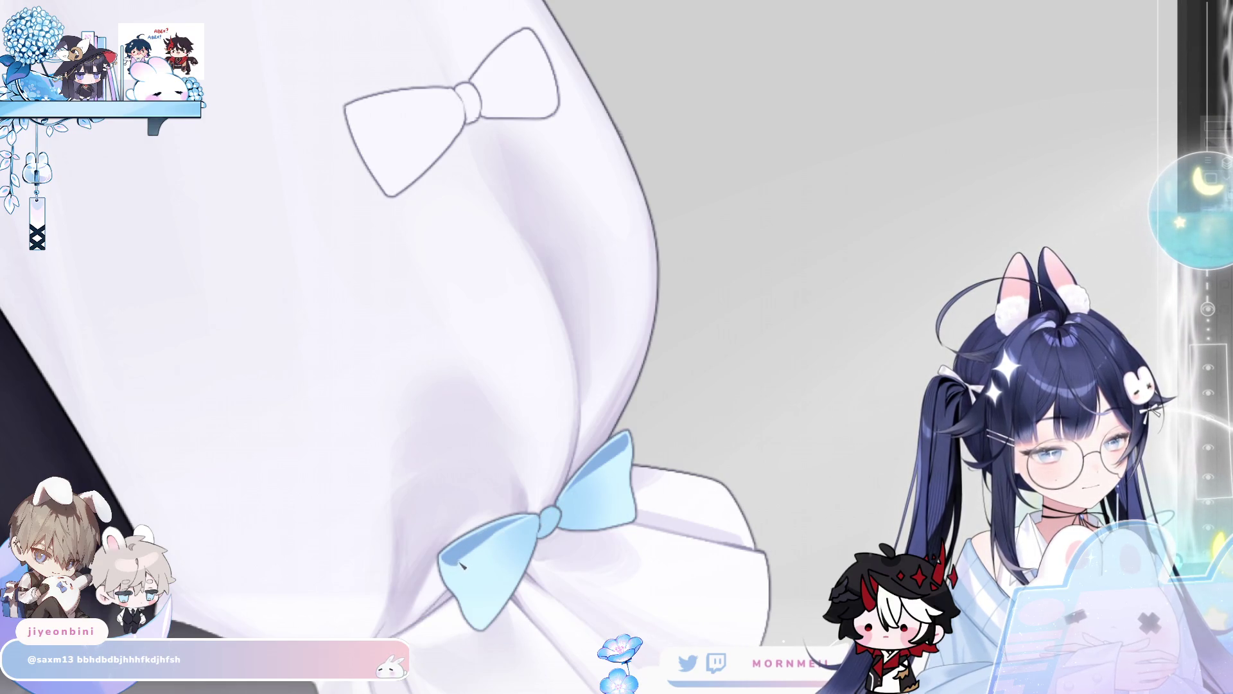
pyautogui.scroll(-5, 573, 498)
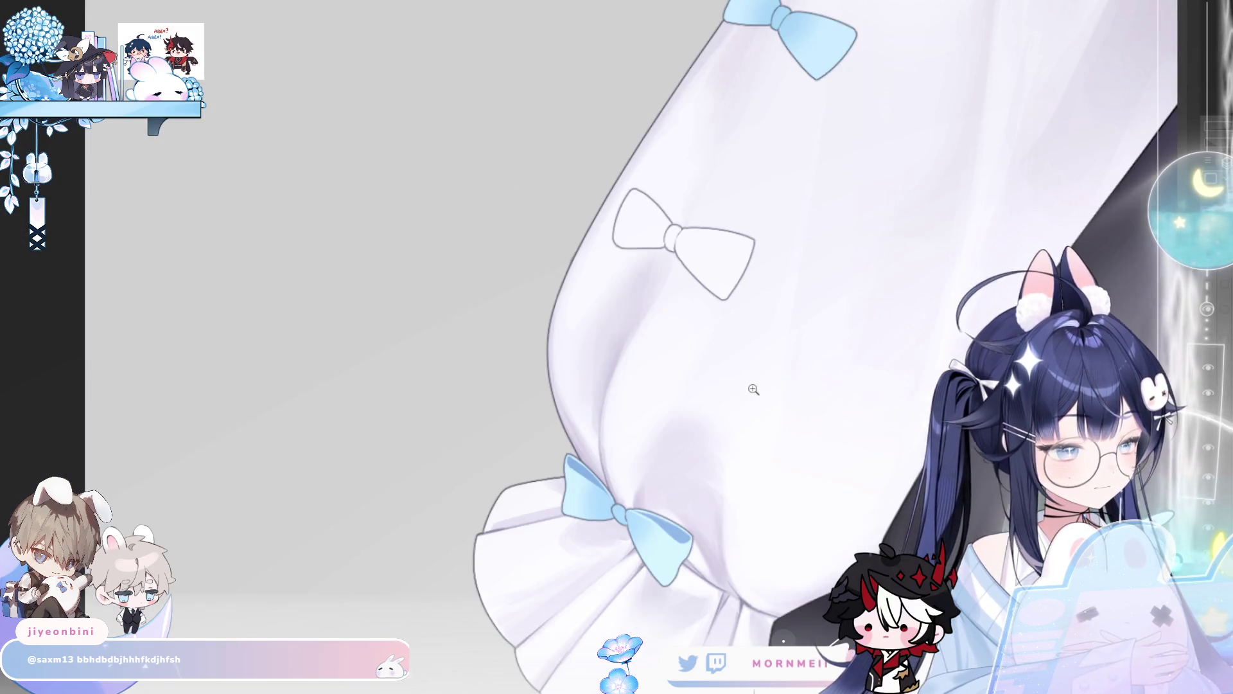
# - Draw a fold line on the blue bow's lower wing, redrawing it until it curves down
pyautogui.press('h')
pyautogui.scroll(3, 662, 373)
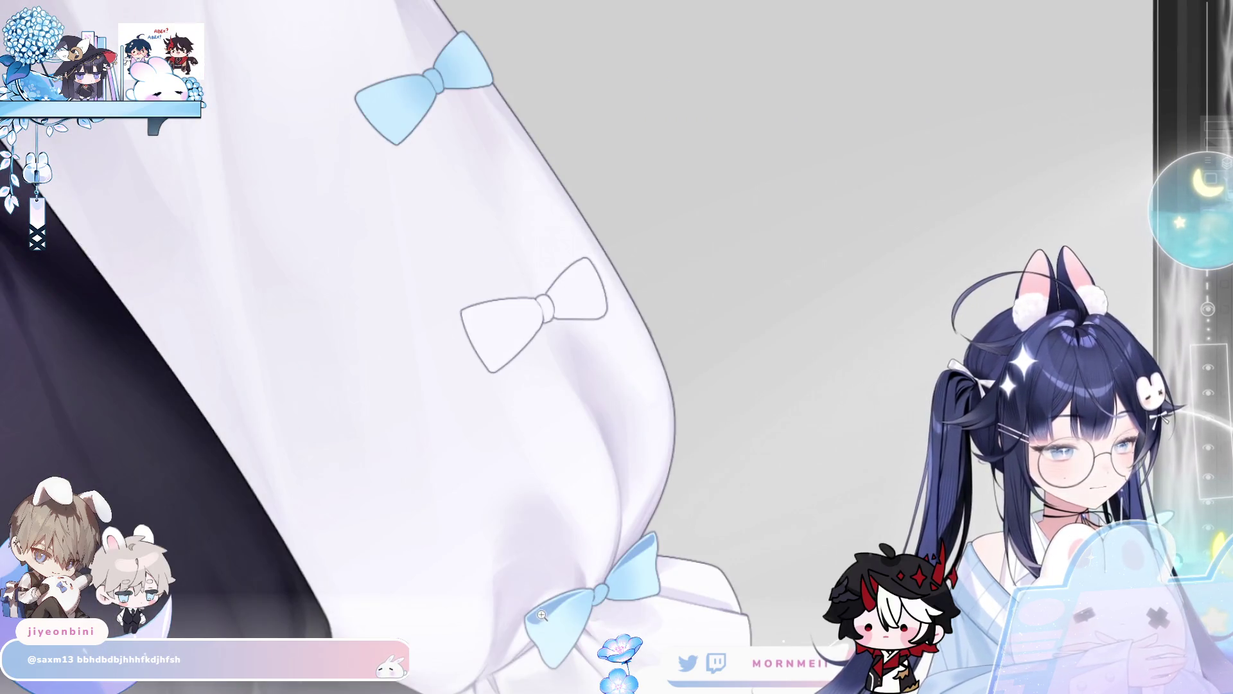
pyautogui.scroll(2, 420, 436)
pyautogui.scroll(2, 419, 435)
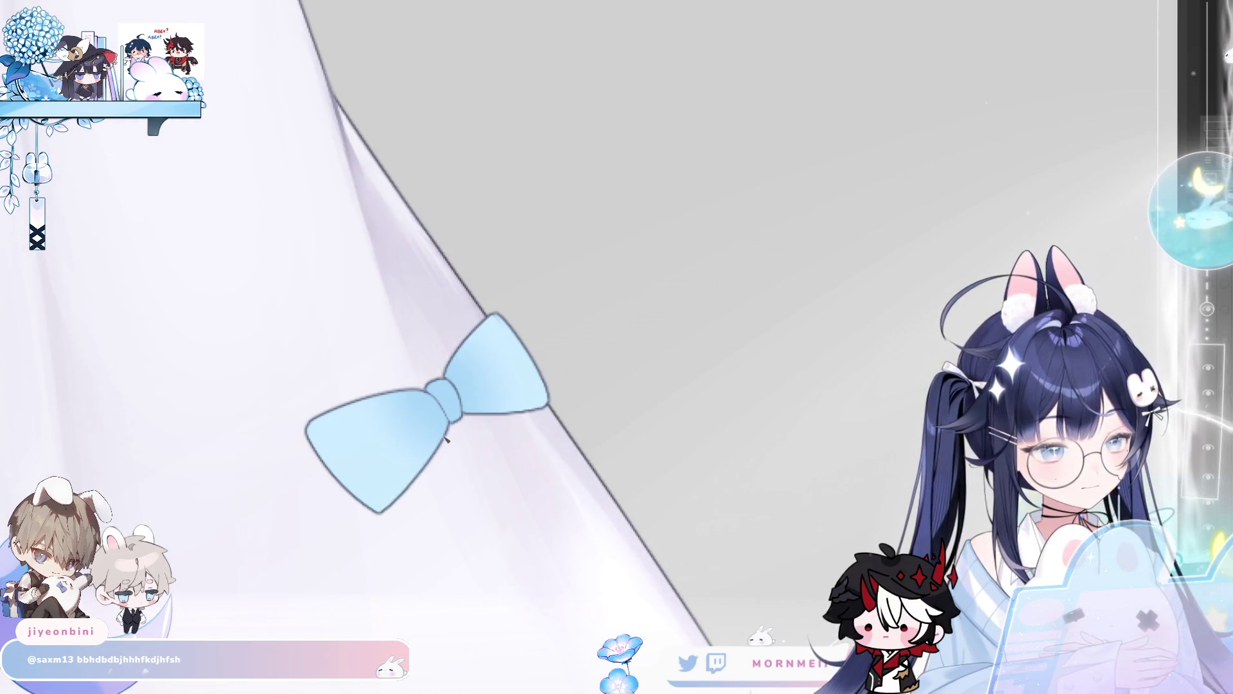
pyautogui.moveTo(451, 427); pyautogui.dragTo(390, 491)
pyautogui.hotkey('ctrl', 'z')
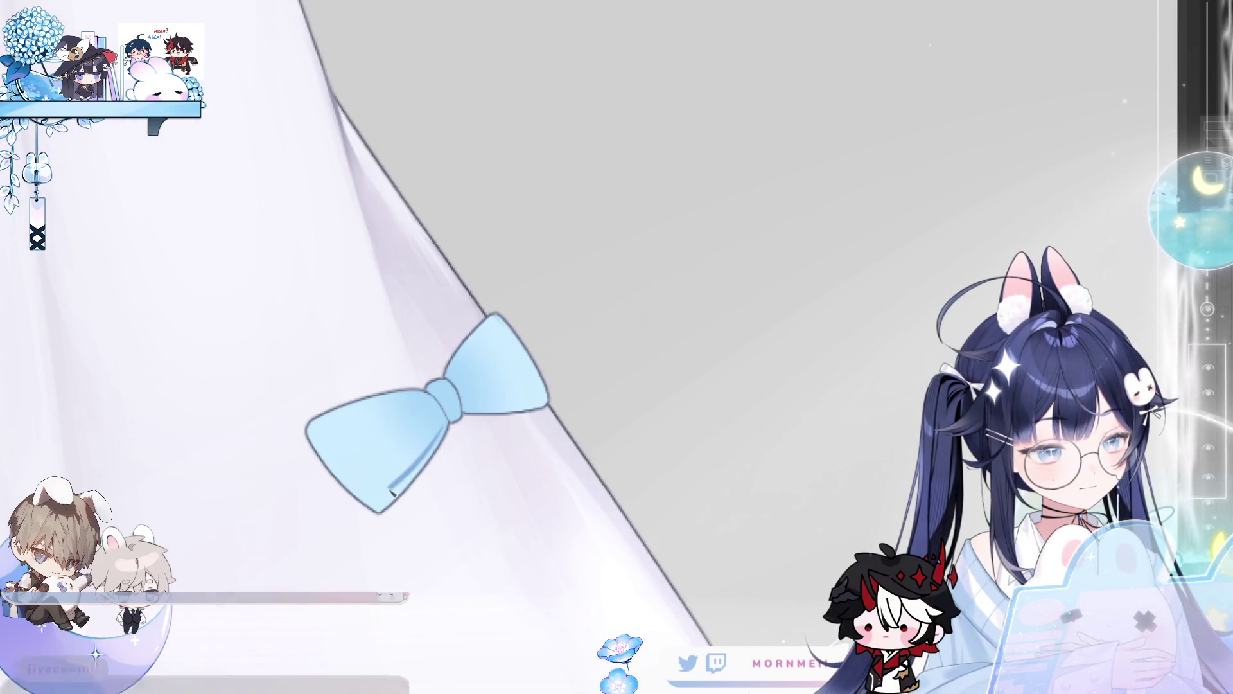
pyautogui.moveTo(452, 425); pyautogui.dragTo(392, 486)
pyautogui.hotkey('ctrl', 'z')
pyautogui.hotkey('ctrl', 'z')
pyautogui.moveTo(451, 425)
pyautogui.mouseDown()
pyautogui.moveTo(386, 508)
pyautogui.moveTo(430, 450)
pyautogui.mouseUp()
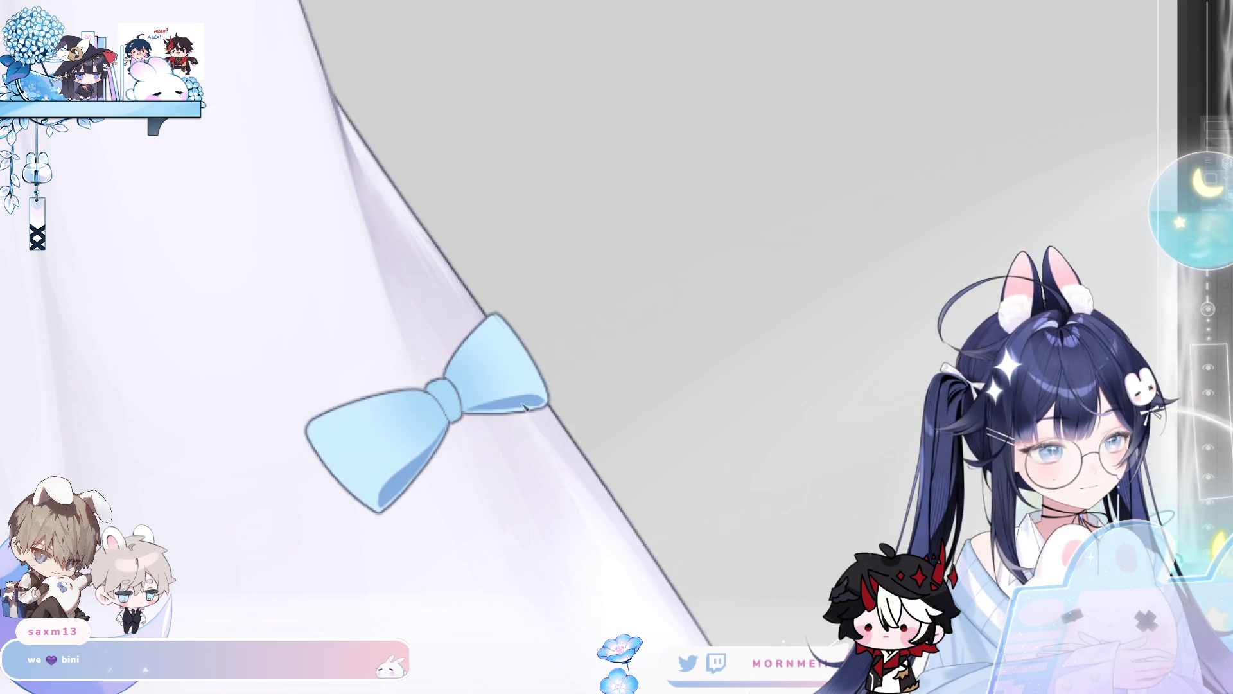
# - Pan across the blouse and mirror the view to check the bow's fold
pyautogui.scroll(-5, 542, 399)
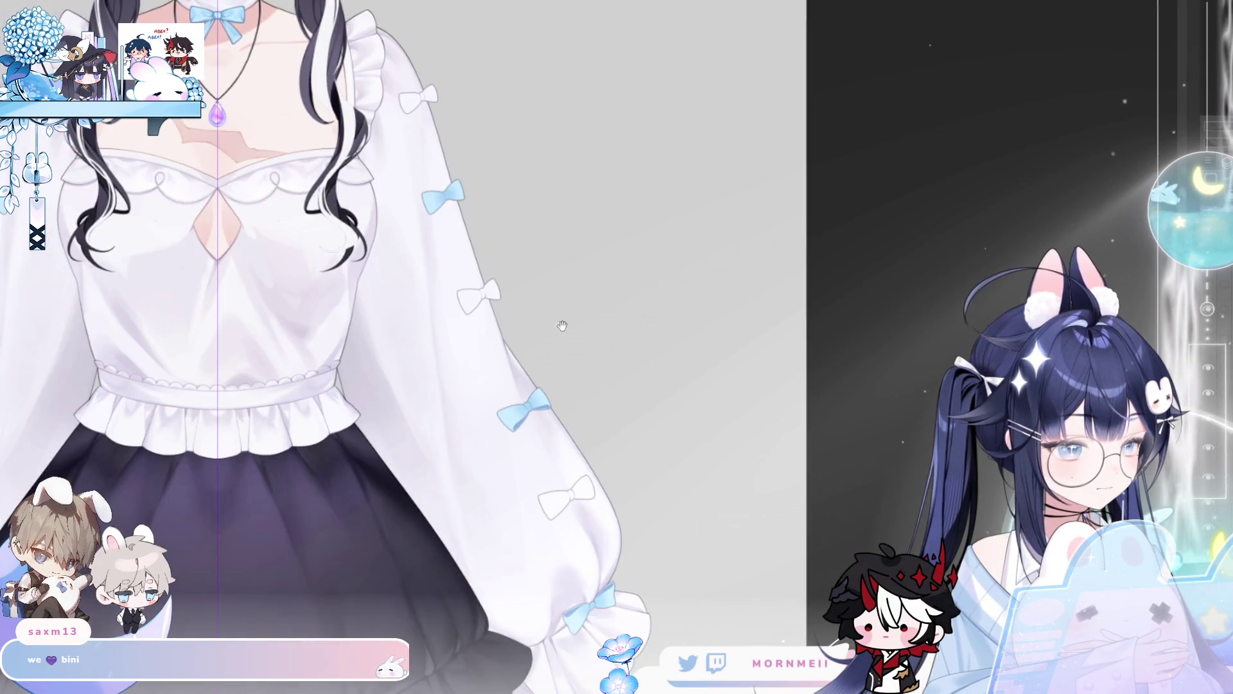
pyautogui.moveTo(567, 297); pyautogui.dragTo(760, 246)
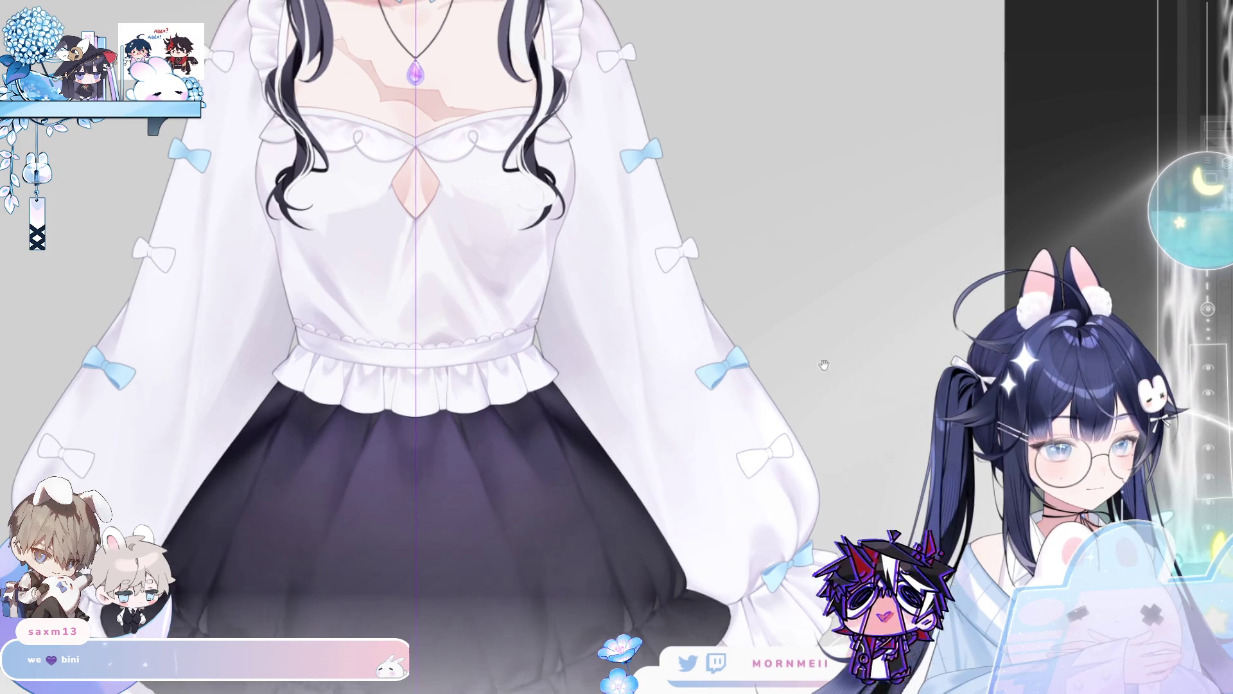
pyautogui.scroll(1, 820, 360)
pyautogui.scroll(5, 683, 187)
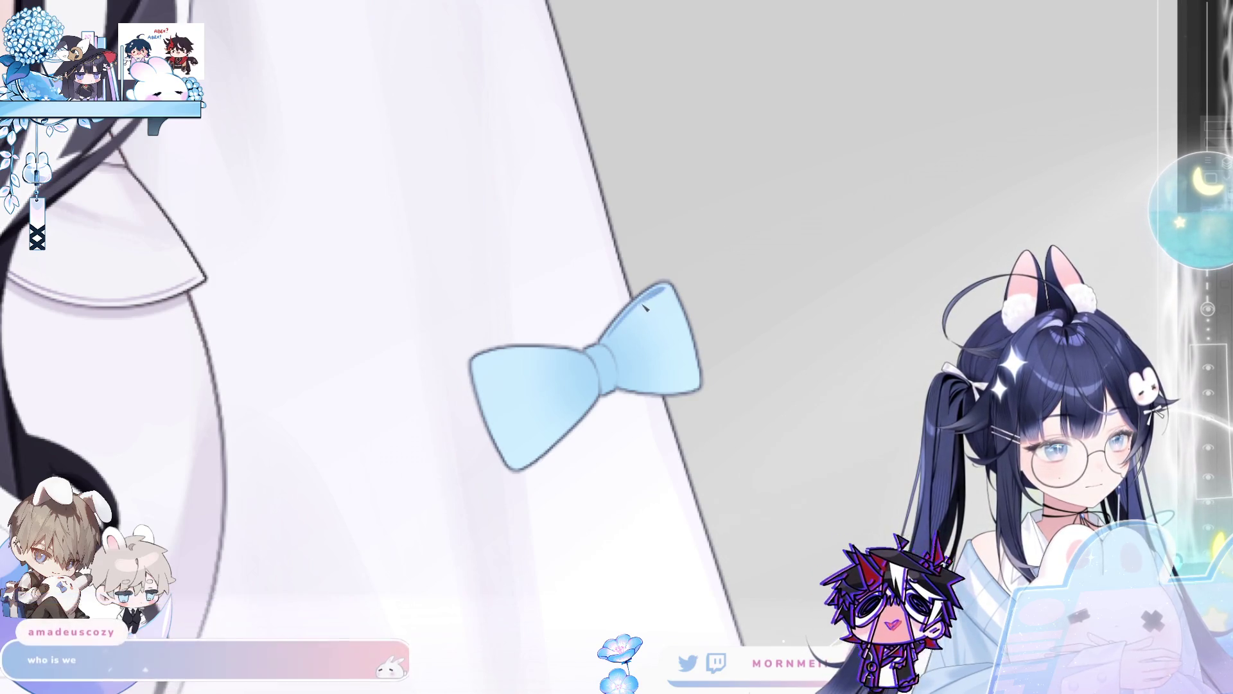
pyautogui.press('h')
pyautogui.press('h')
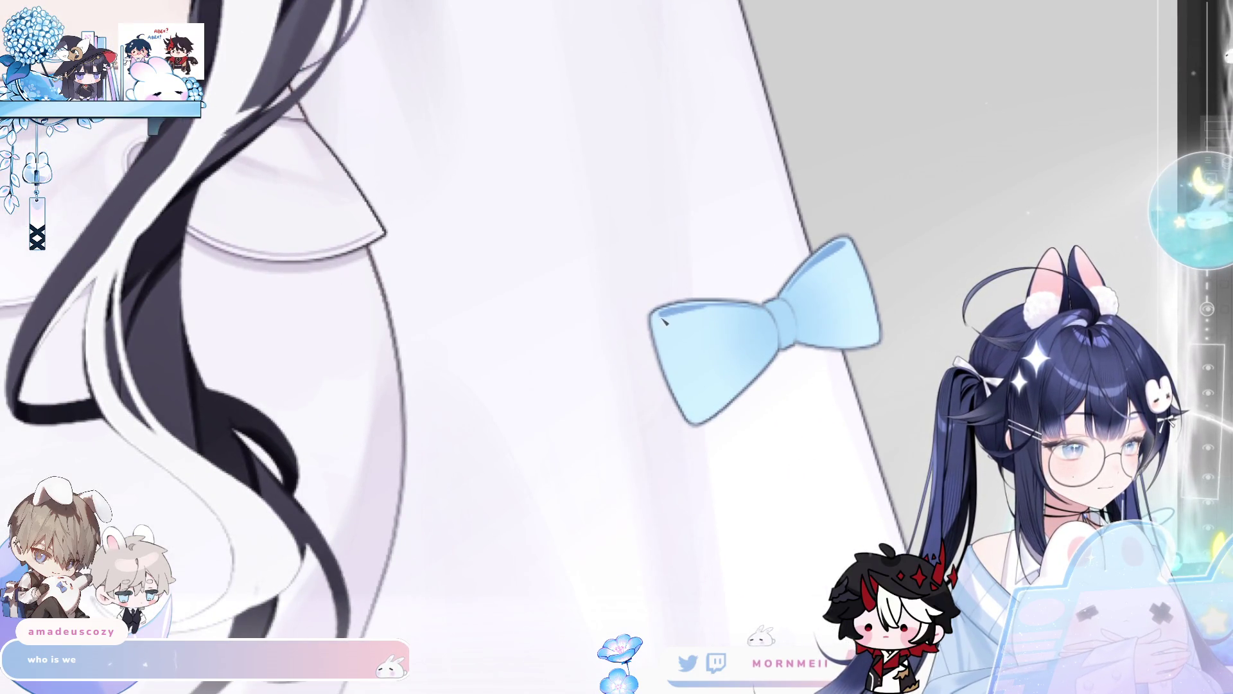
pyautogui.scroll(-2, 732, 310)
pyautogui.scroll(-3, 532, 380)
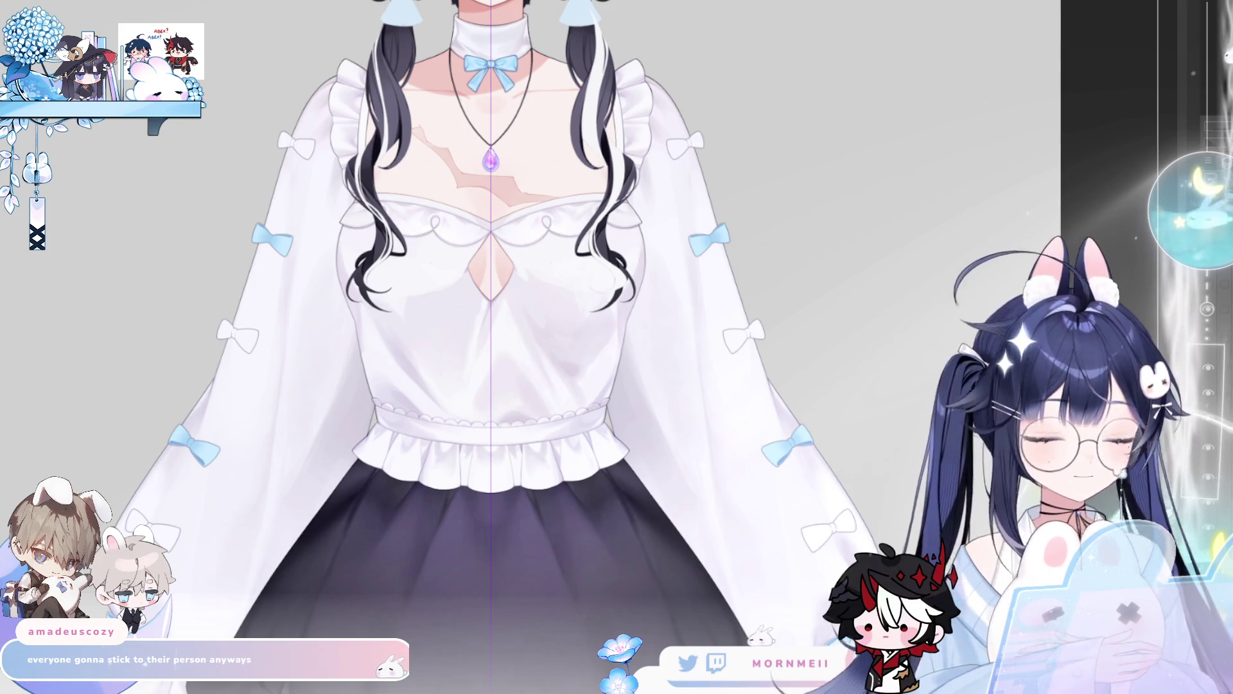
pyautogui.hscroll(-3, 881, 513)
pyautogui.hscroll(3, 881, 513)
pyautogui.scroll(2, 449, 477)
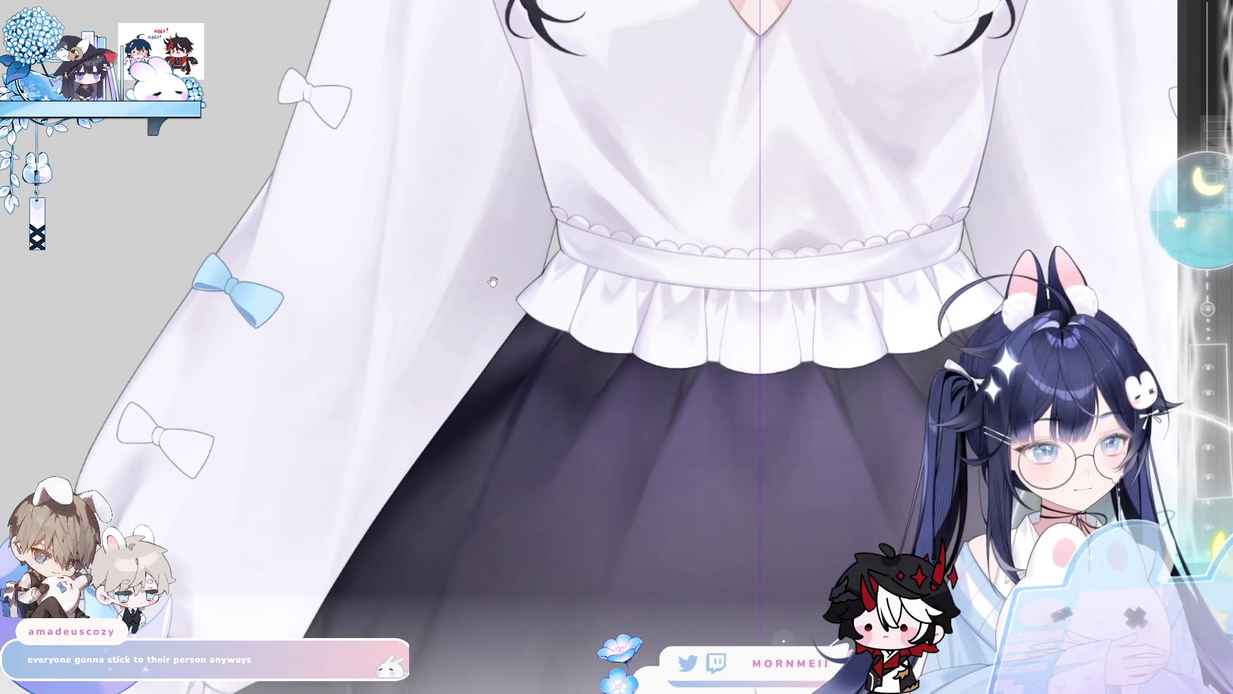
pyautogui.moveTo(480, 194); pyautogui.dragTo(448, 477)
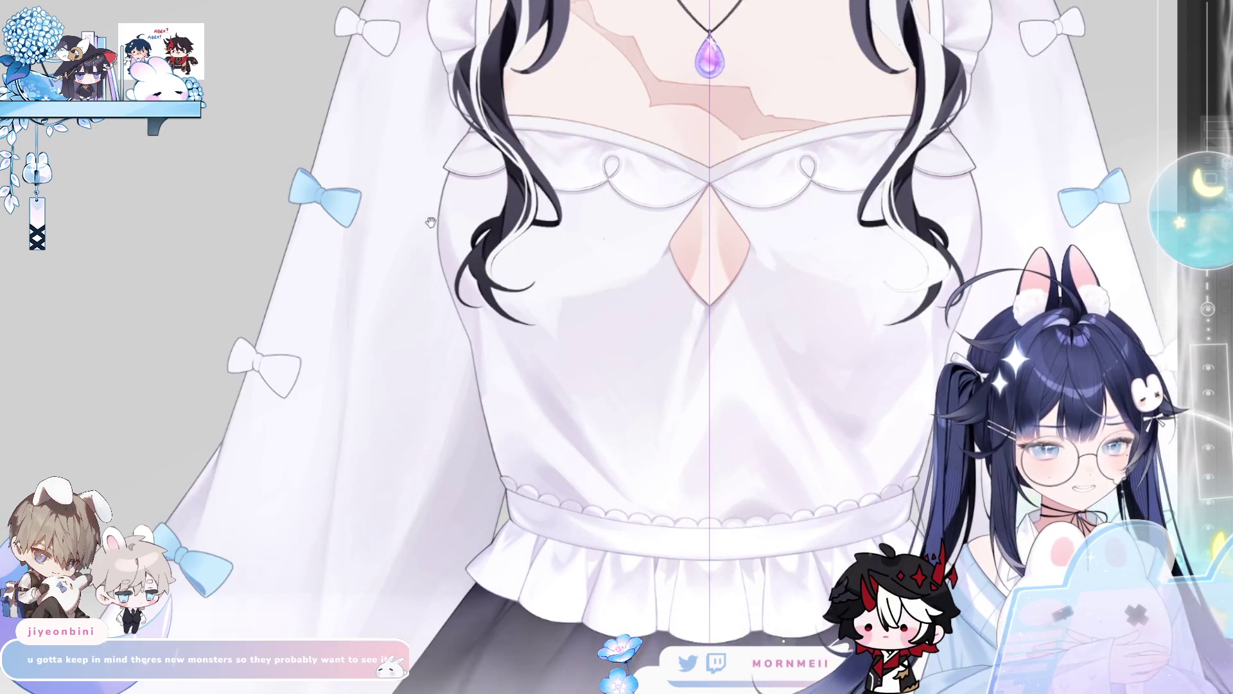
pyautogui.scroll(5, 432, 235)
pyautogui.scroll(-3, 723, 173)
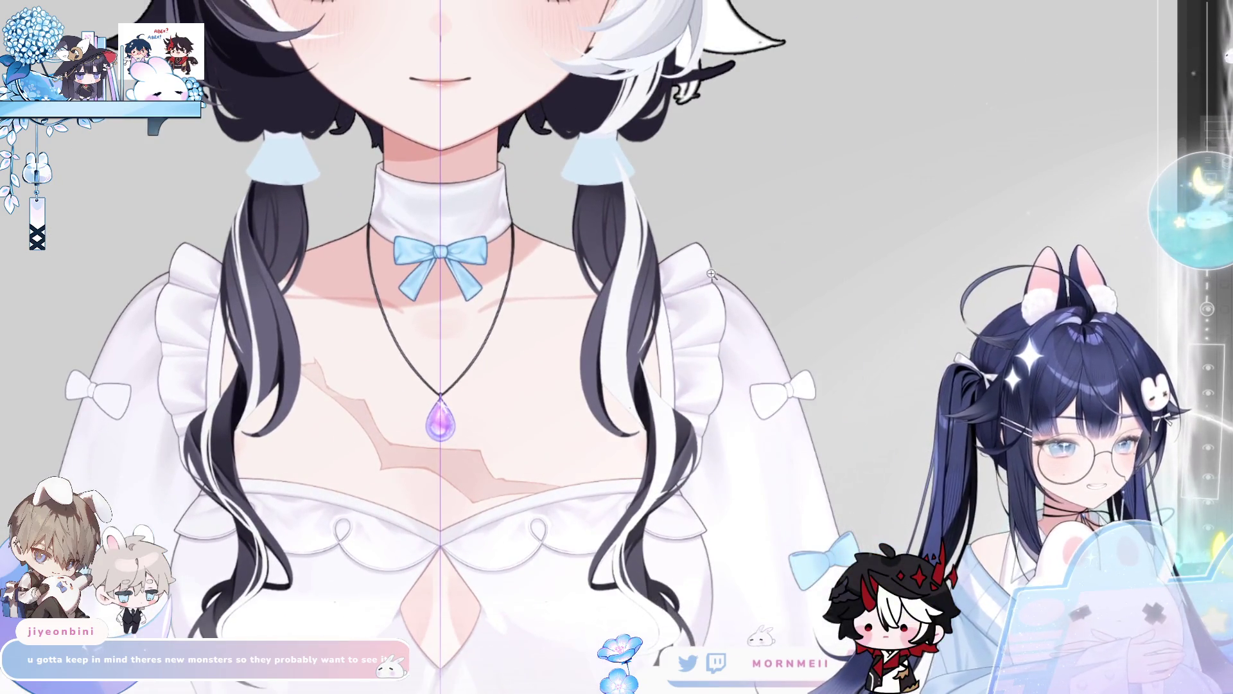
pyautogui.scroll(5, 676, 316)
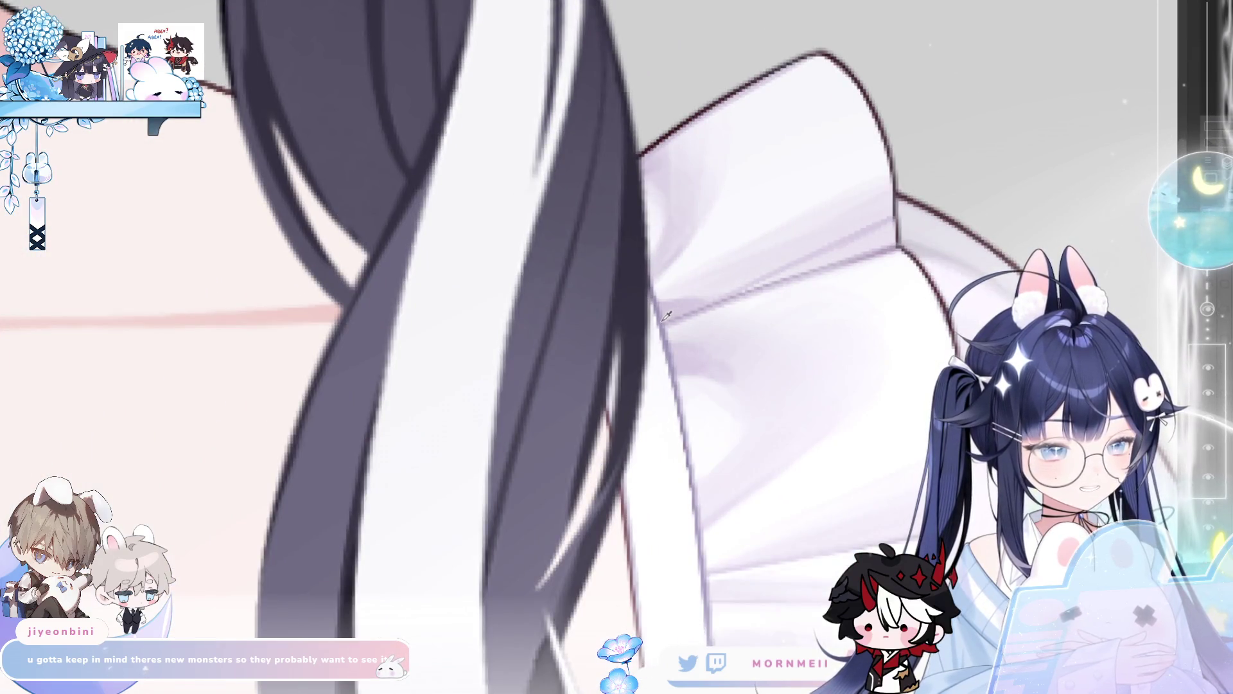
pyautogui.scroll(-3, 665, 312)
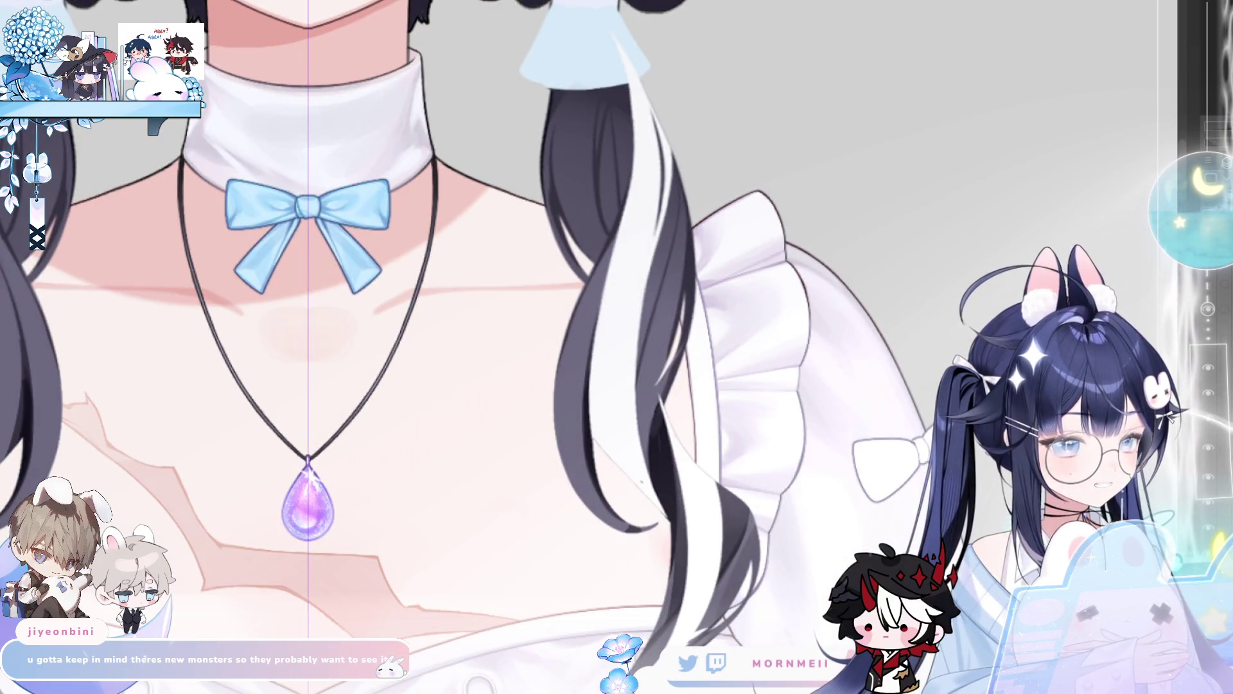
pyautogui.moveTo(617, 347)
pyautogui.mouseDown()
pyautogui.moveTo(391, 122)
pyautogui.moveTo(371, 83)
pyautogui.mouseUp()
pyautogui.scroll(3, 665, 157)
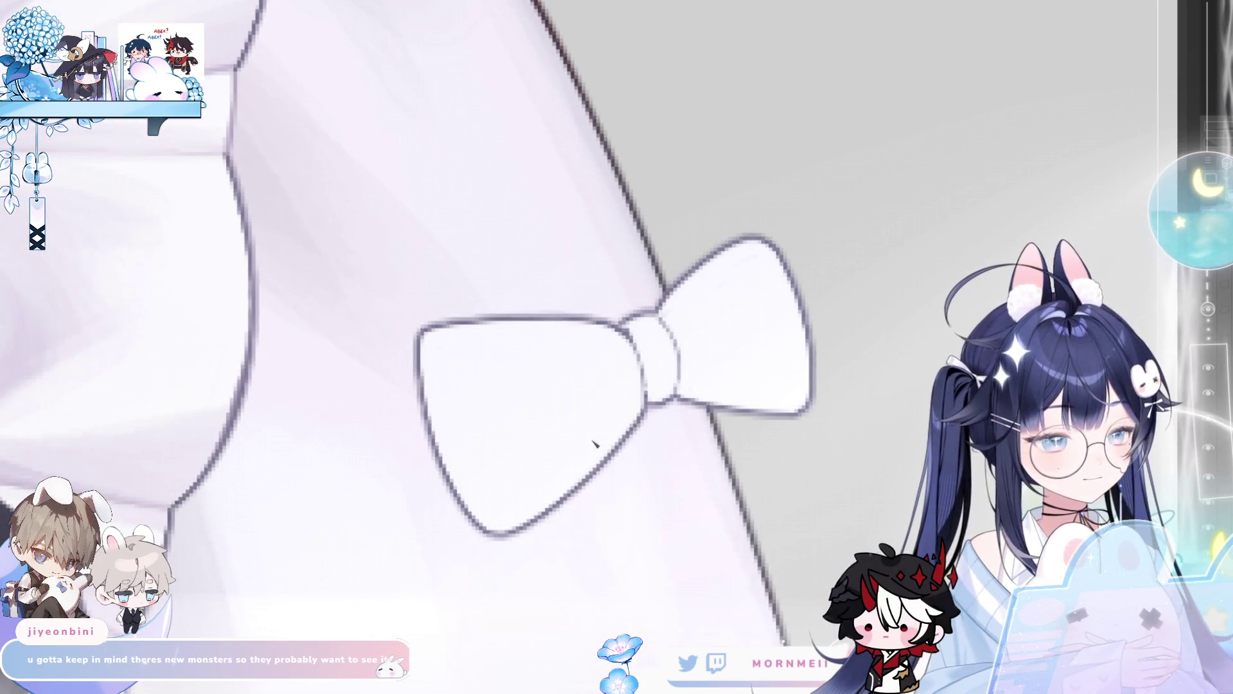
# - Shade the lower tip of the bow's left loop in lavender, then mirror the canvas to check it
pyautogui.scroll(-3, 567, 456)
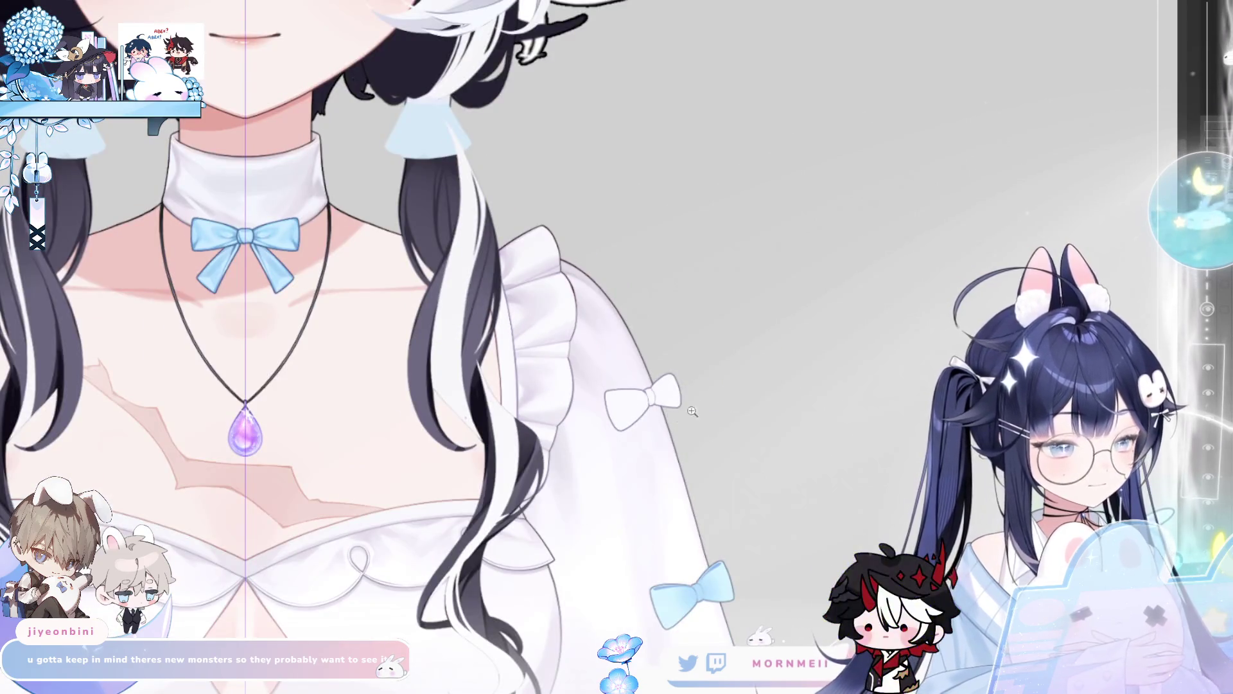
pyautogui.scroll(3, 659, 376)
pyautogui.moveTo(658, 376); pyautogui.dragTo(568, 452)
pyautogui.hotkey('ctrl', 'z')
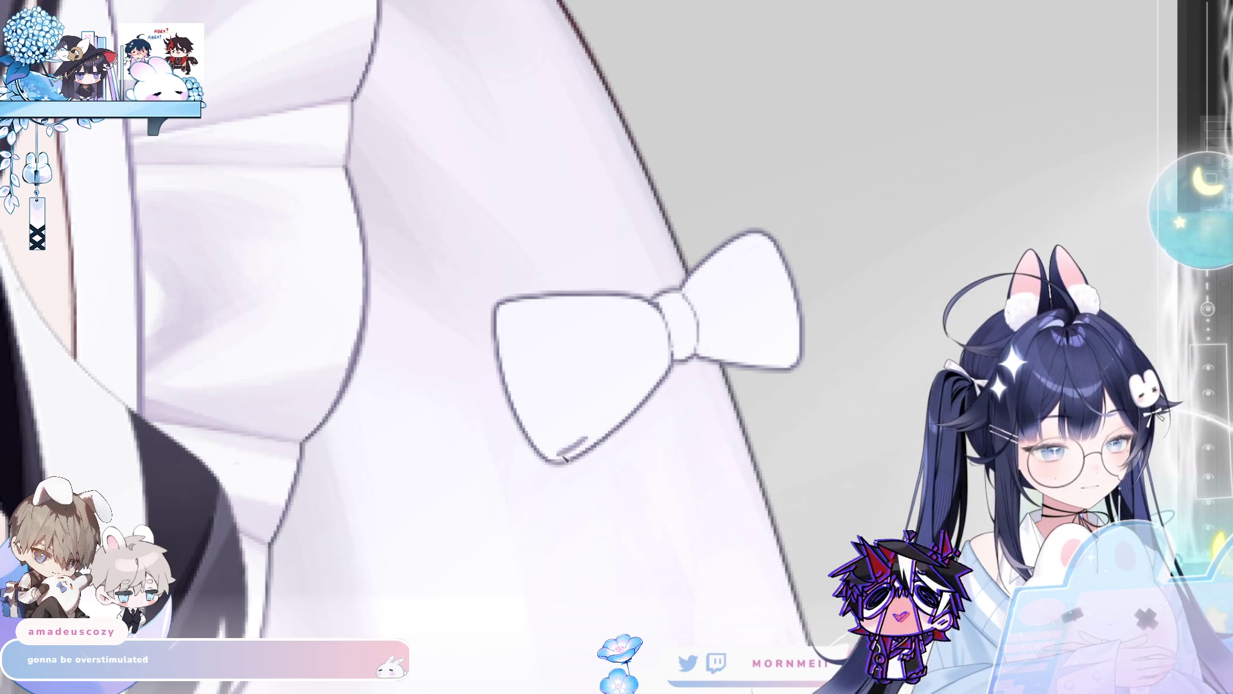
pyautogui.moveTo(565, 449); pyautogui.dragTo(639, 401)
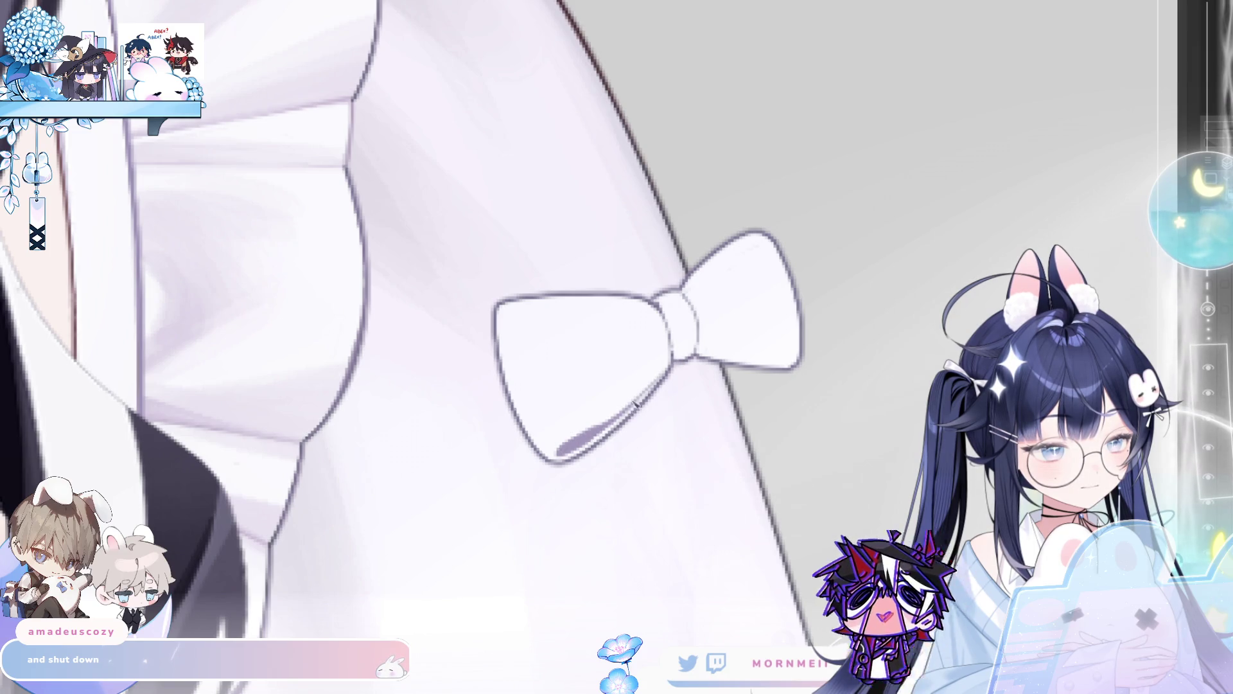
pyautogui.press('h')
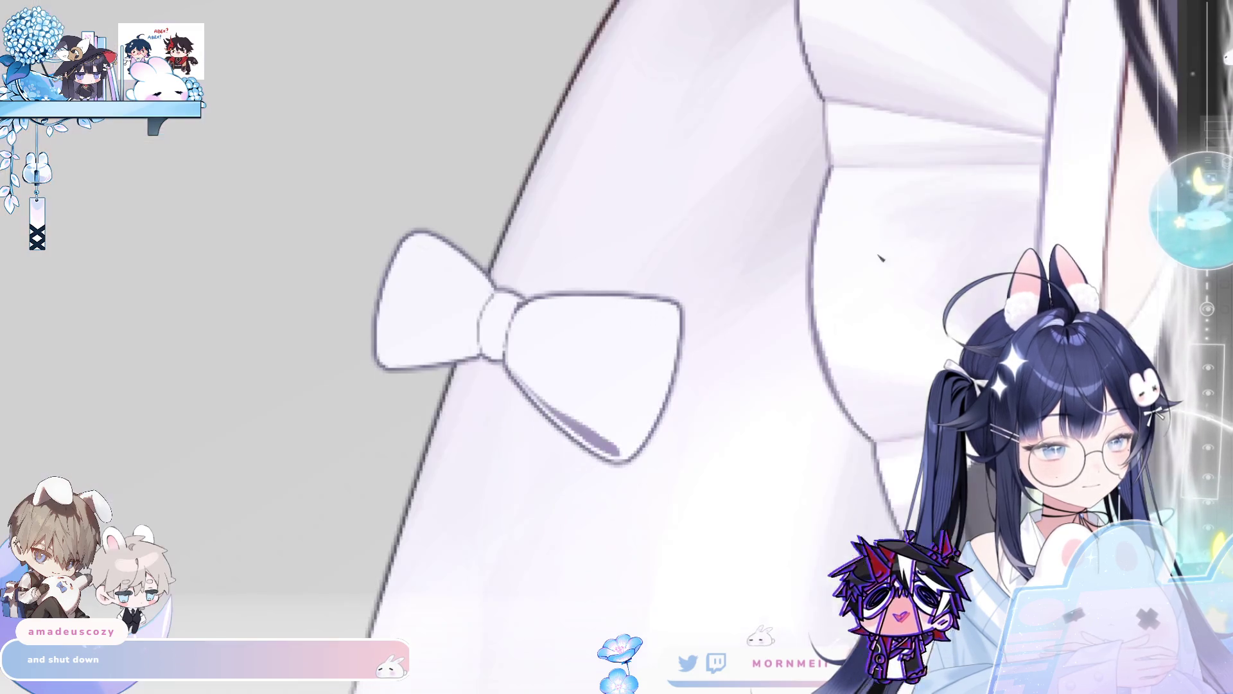
pyautogui.press('h')
# - Shade the lower and top edges of the bow's right loop, removing a stray lavender mark
pyautogui.moveTo(703, 359); pyautogui.dragTo(793, 361)
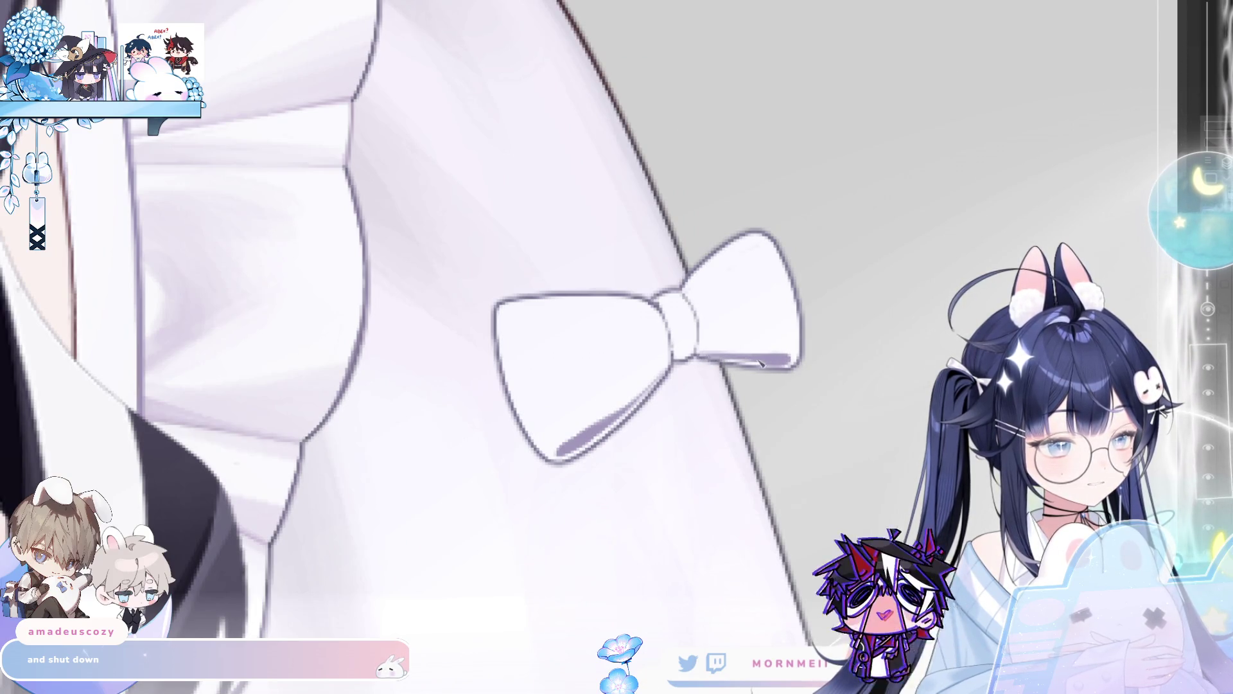
pyautogui.scroll(-5, 784, 361)
pyautogui.scroll(-5, 504, 544)
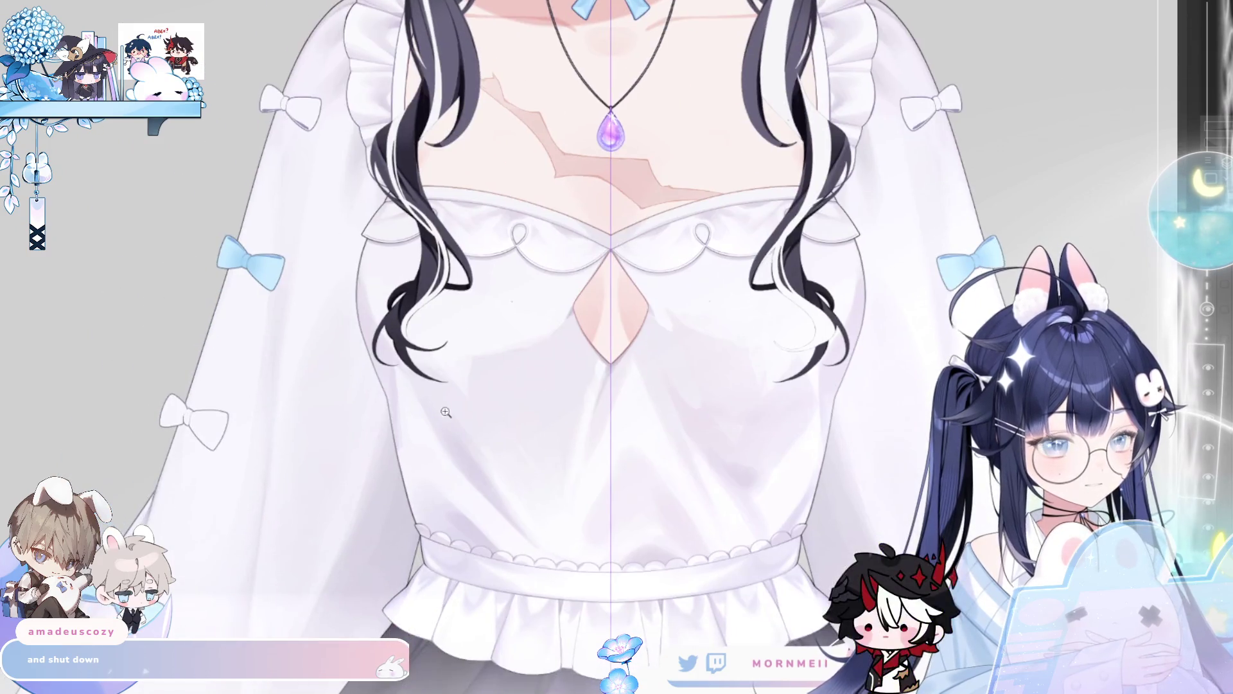
pyautogui.moveTo(372, 556)
pyautogui.mouseDown()
pyautogui.moveTo(514, 336)
pyautogui.moveTo(918, 336)
pyautogui.mouseUp()
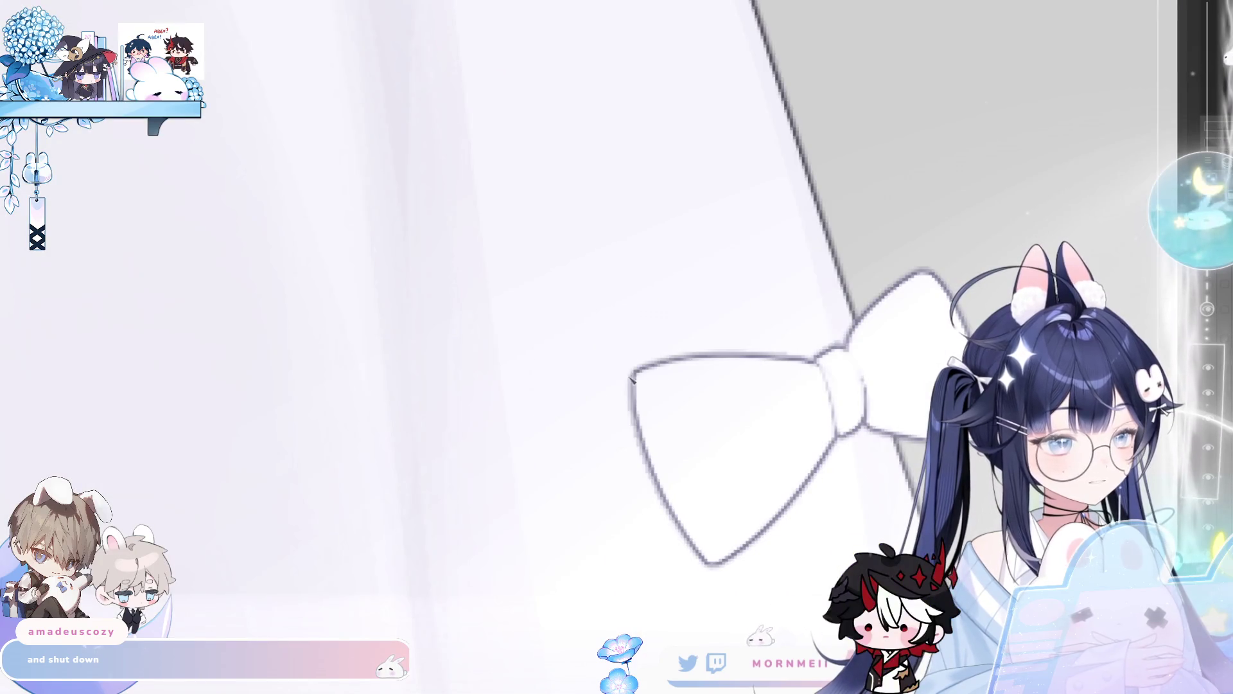
pyautogui.moveTo(649, 376); pyautogui.dragTo(793, 370)
pyautogui.hotkey('ctrl', 'z')
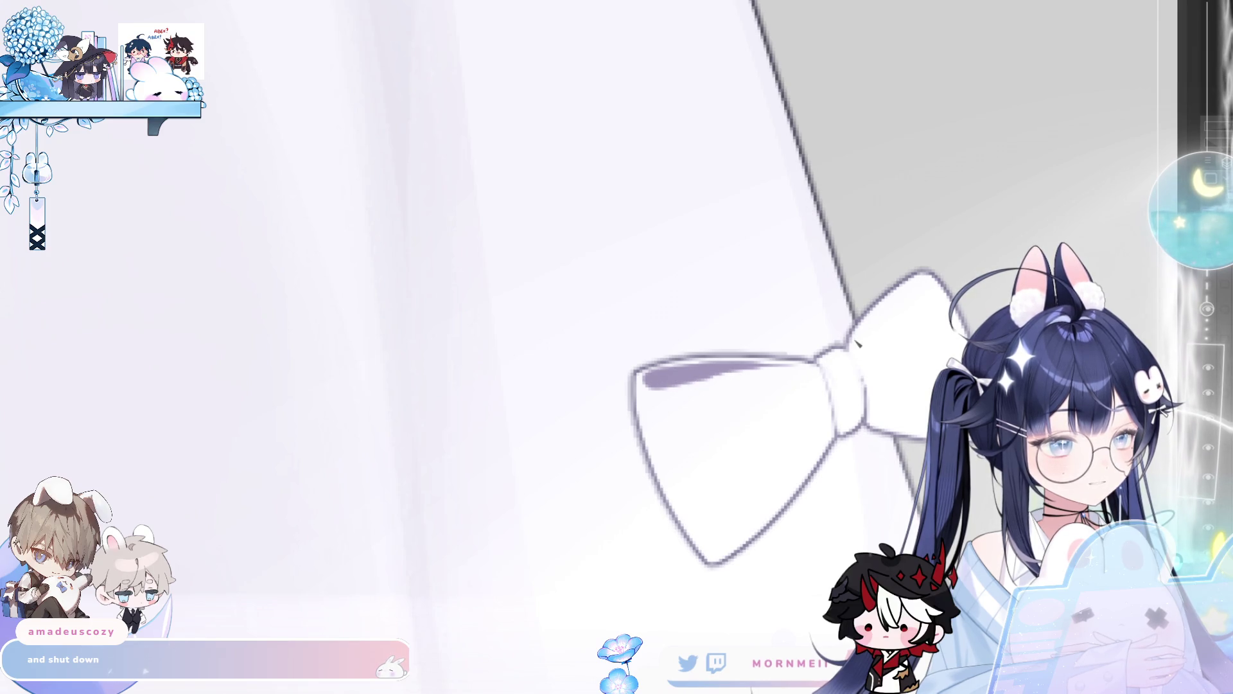
pyautogui.moveTo(924, 282); pyautogui.dragTo(886, 312)
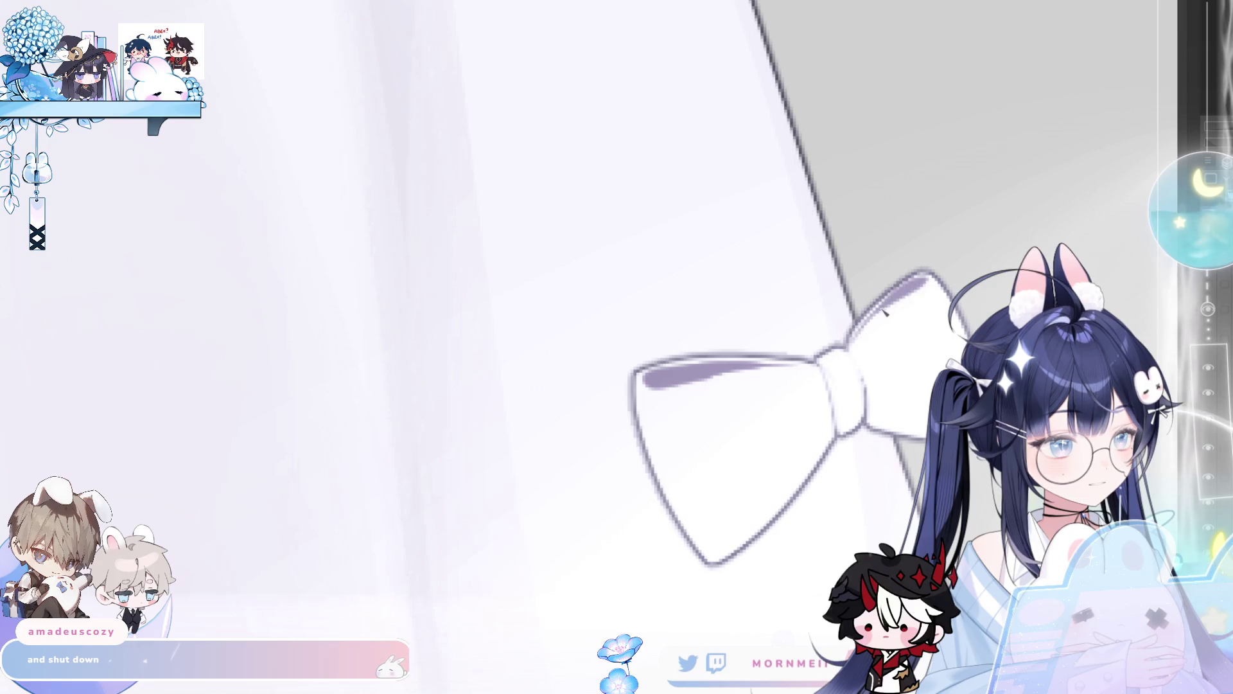
# - Shade and darken the bow's lower-left edge, then mirror the canvas to check the shading
pyautogui.scroll(-3, 894, 307)
pyautogui.scroll(2, 797, 336)
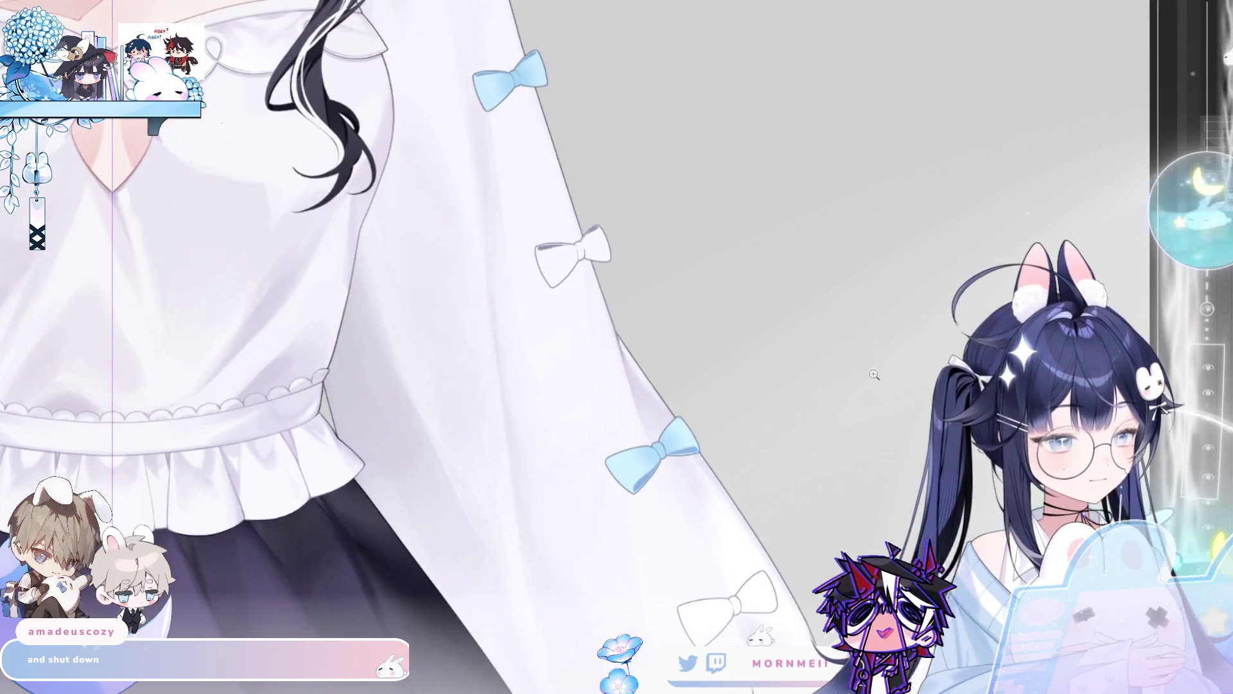
pyautogui.scroll(2, 797, 337)
pyautogui.scroll(-3, 791, 366)
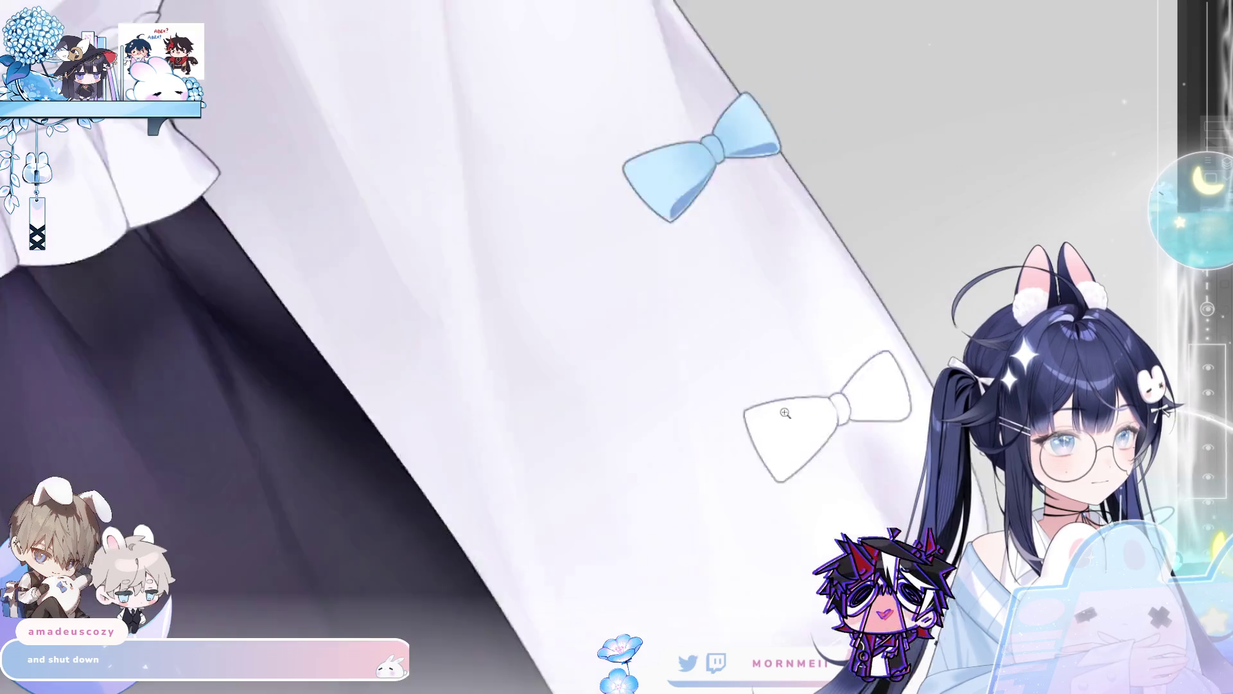
pyautogui.scroll(3, 835, 399)
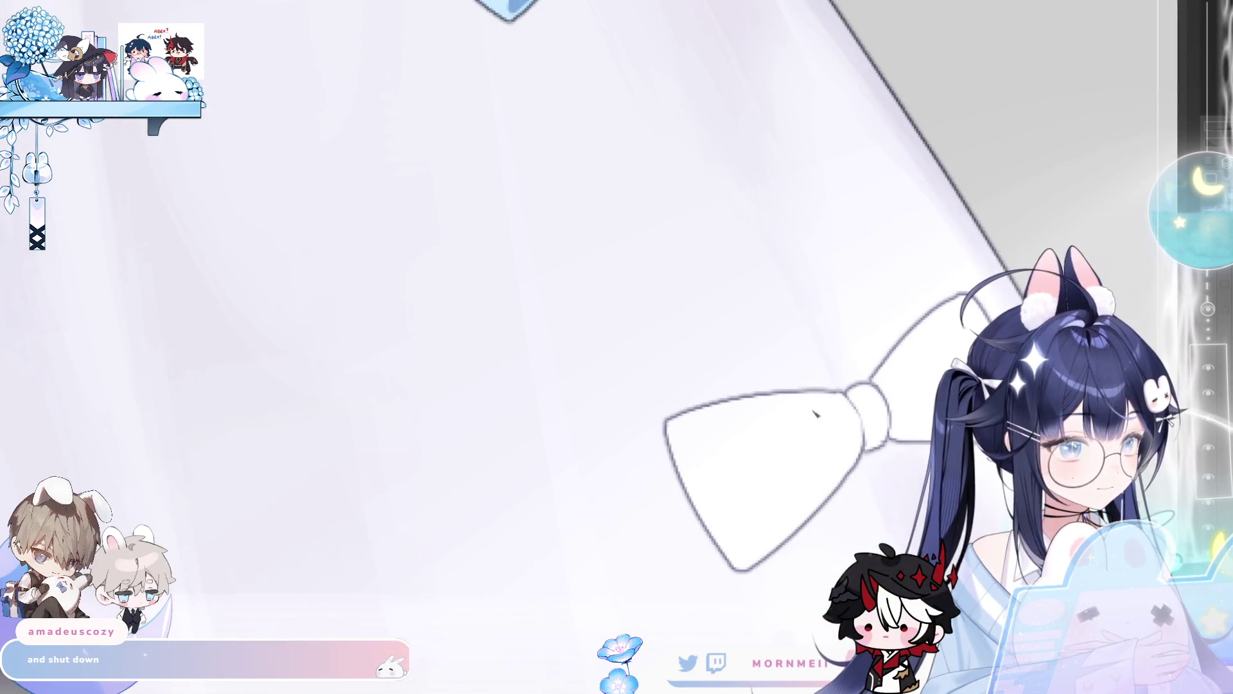
pyautogui.moveTo(834, 488); pyautogui.dragTo(747, 568)
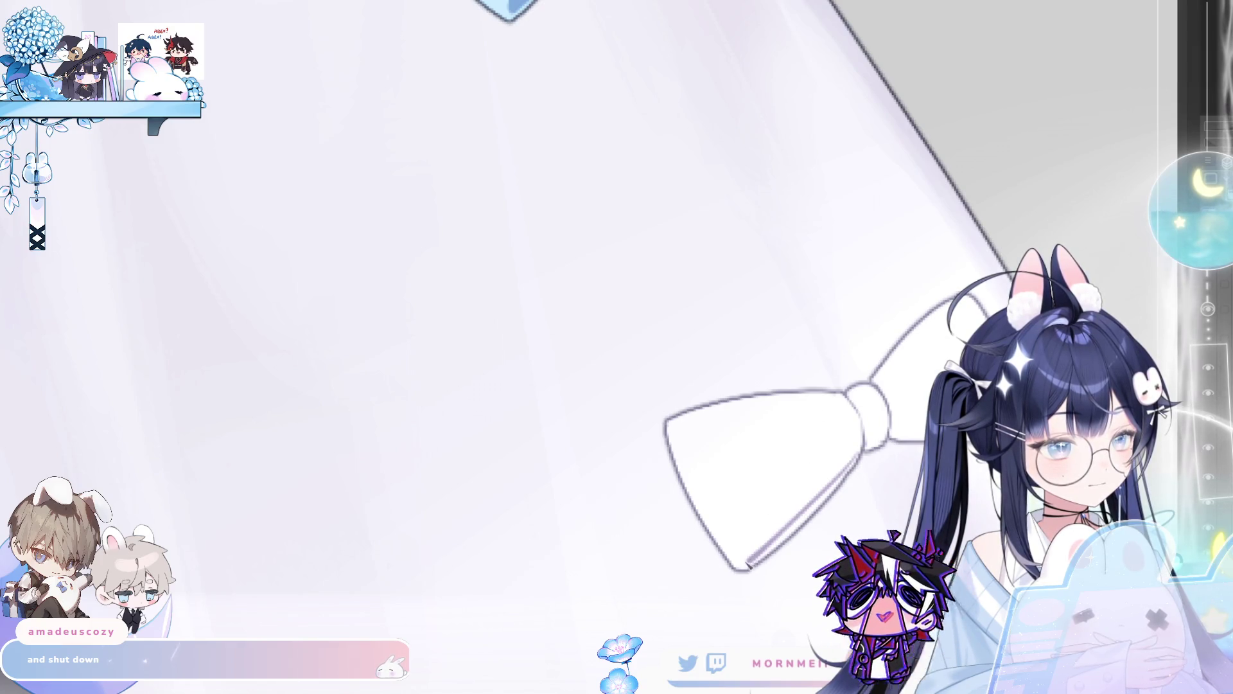
pyautogui.moveTo(781, 528); pyautogui.dragTo(745, 568)
pyautogui.press('h')
pyautogui.press('h')
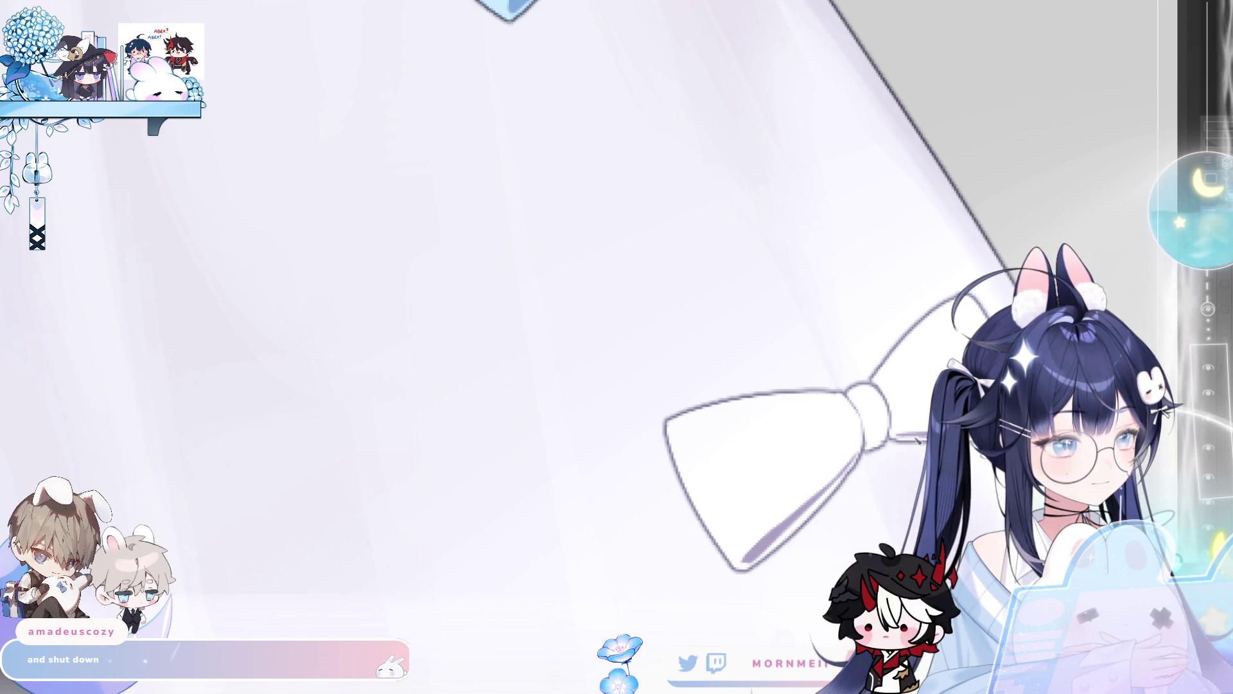
pyautogui.scroll(-5, 884, 408)
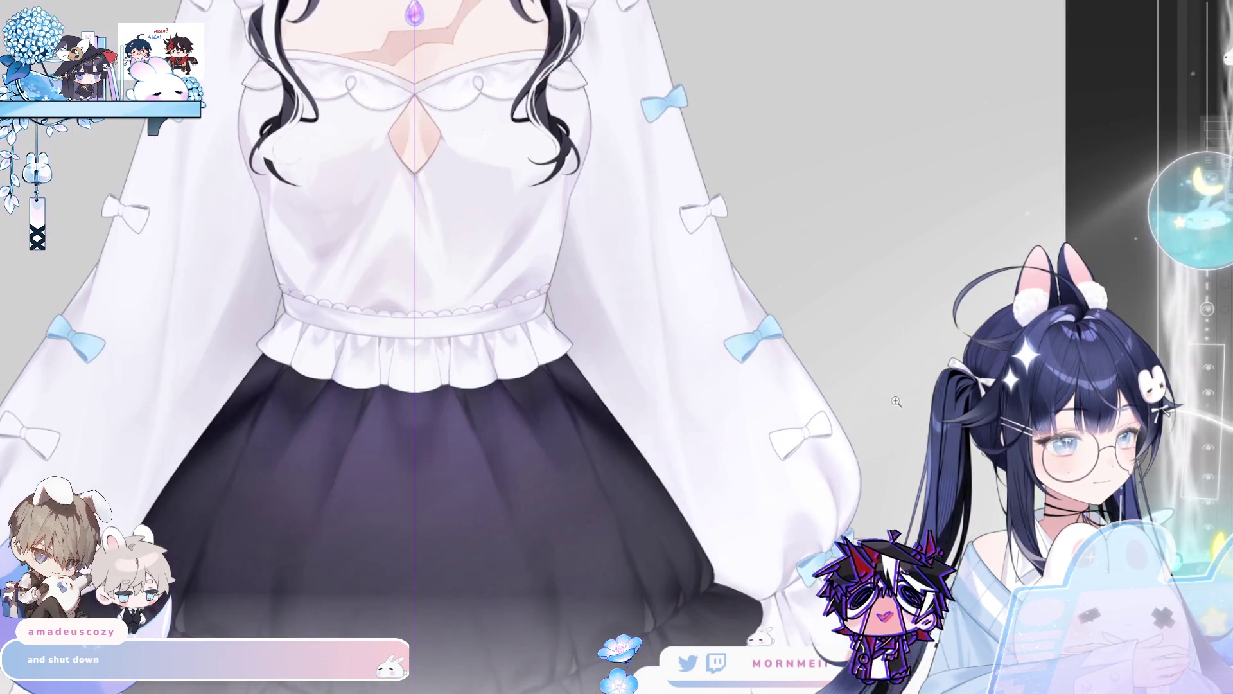
pyautogui.scroll(-2, 578, 437)
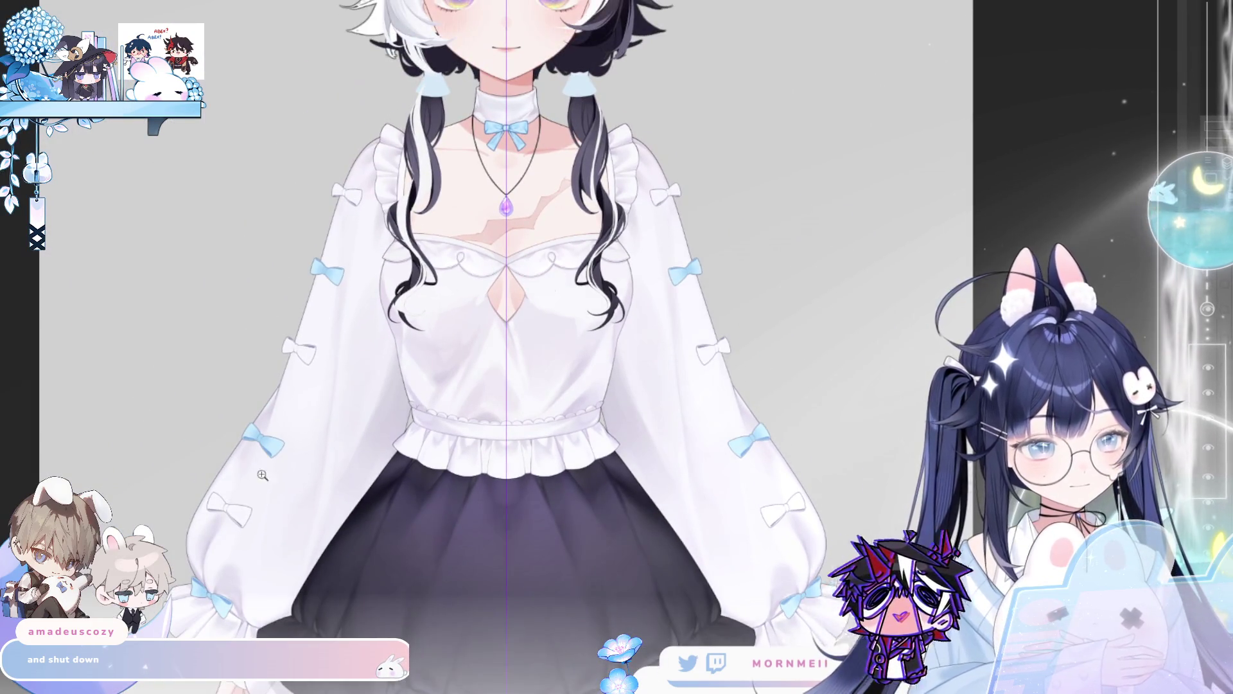
pyautogui.scroll(3, 232, 533)
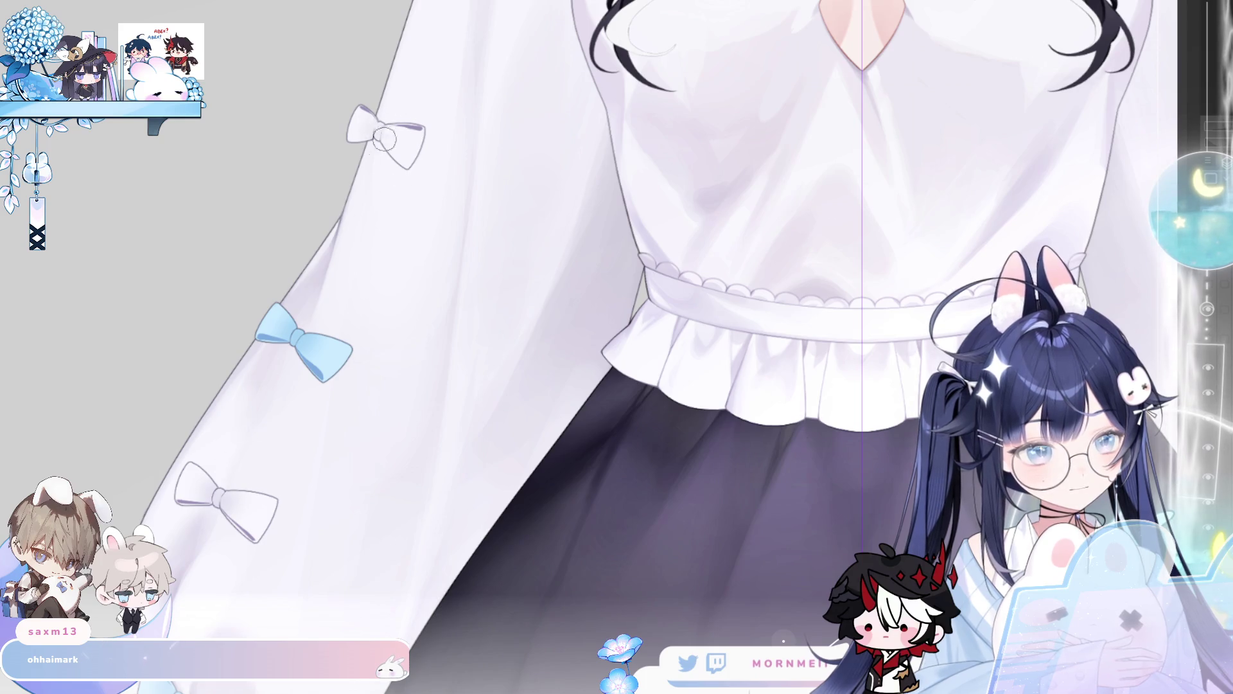
pyautogui.moveTo(524, 58); pyautogui.dragTo(414, 499)
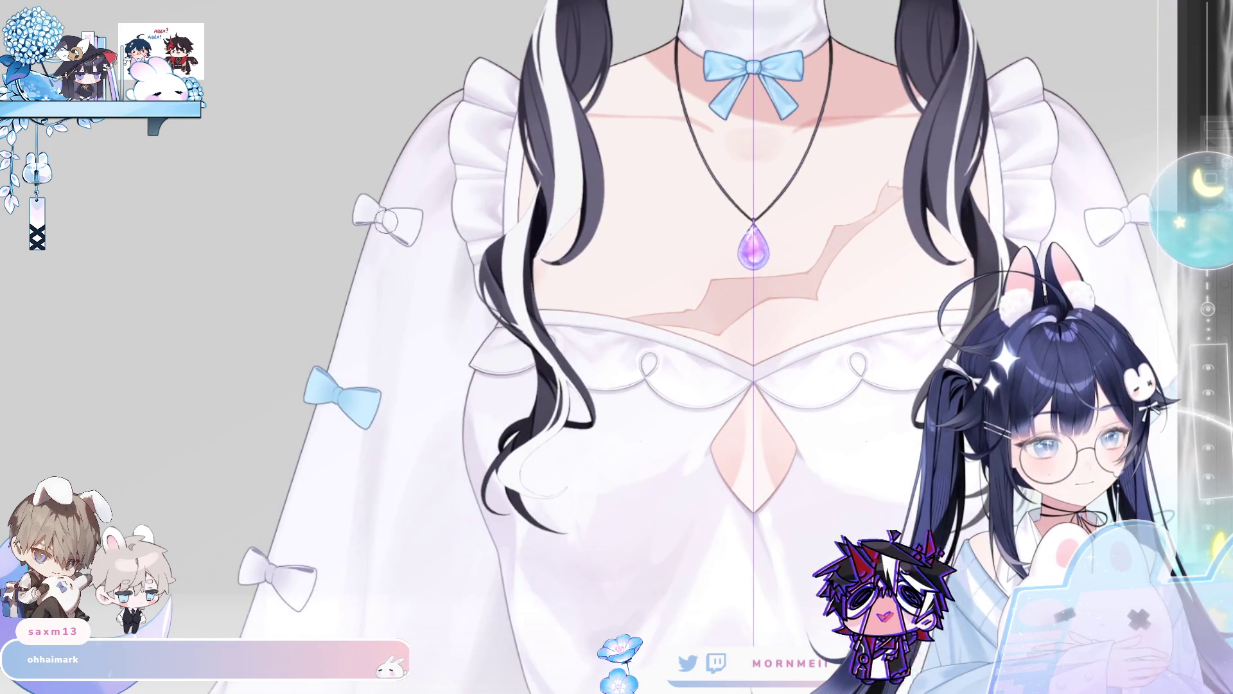
pyautogui.scroll(-4, 482, 158)
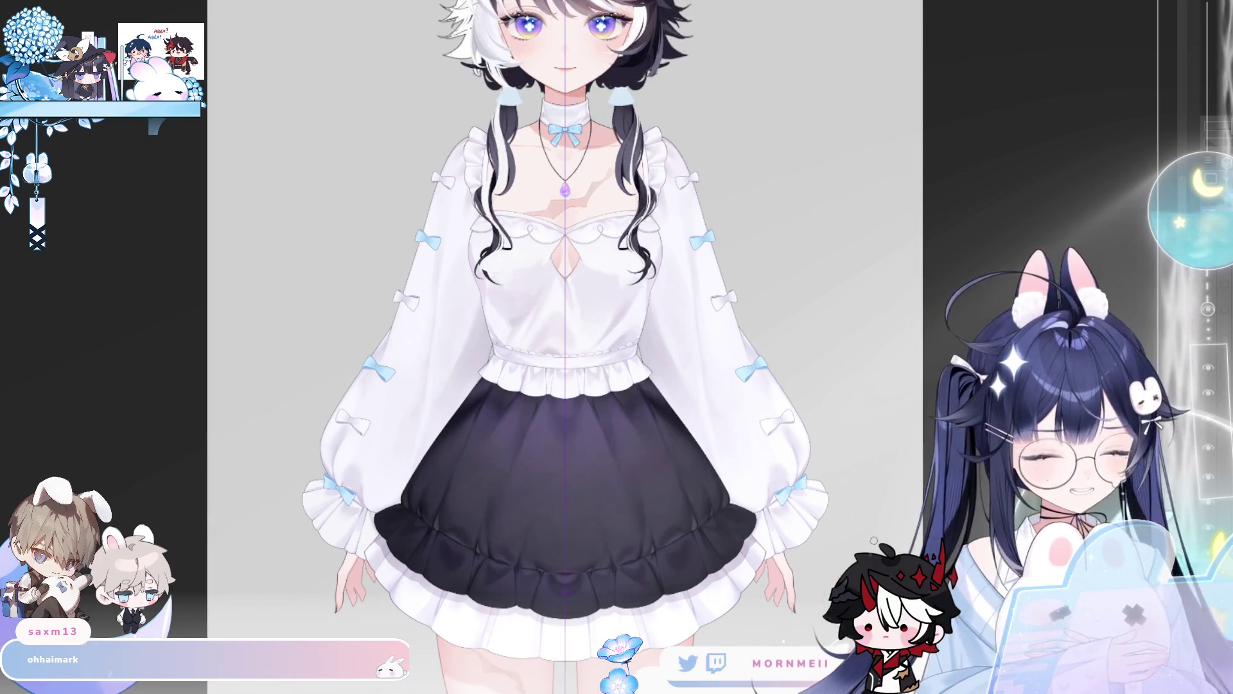
pyautogui.click(793, 488)
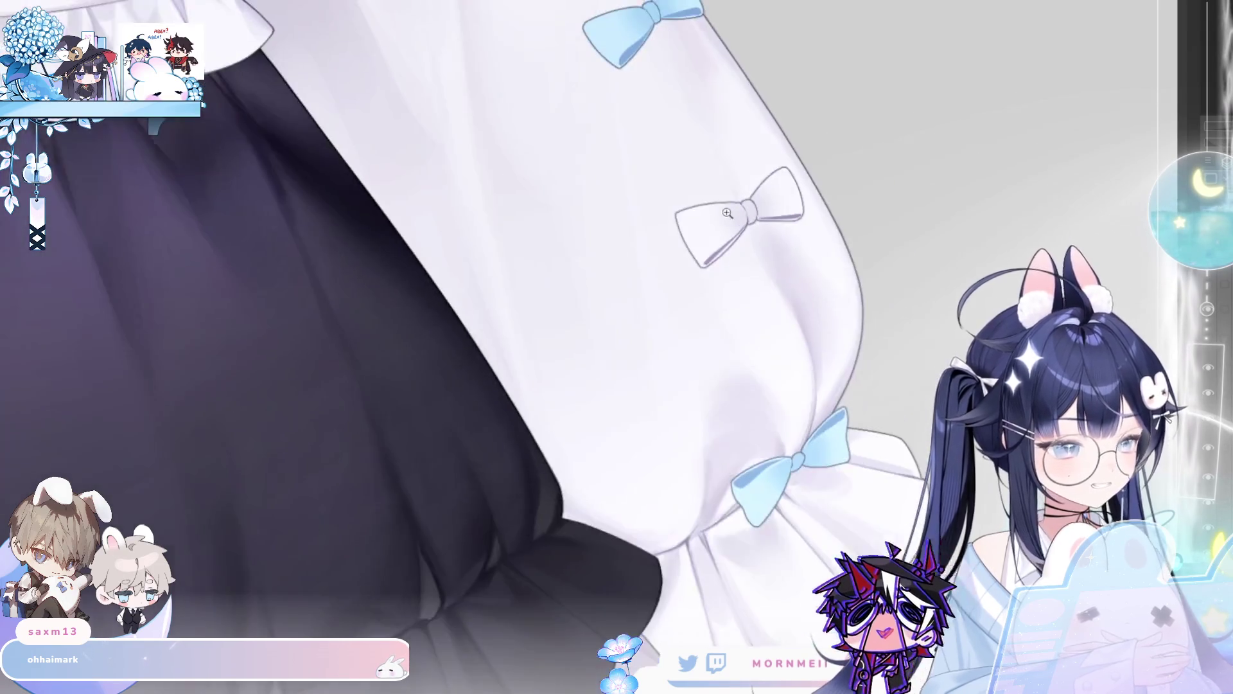
pyautogui.moveTo(637, 260); pyautogui.dragTo(212, 187)
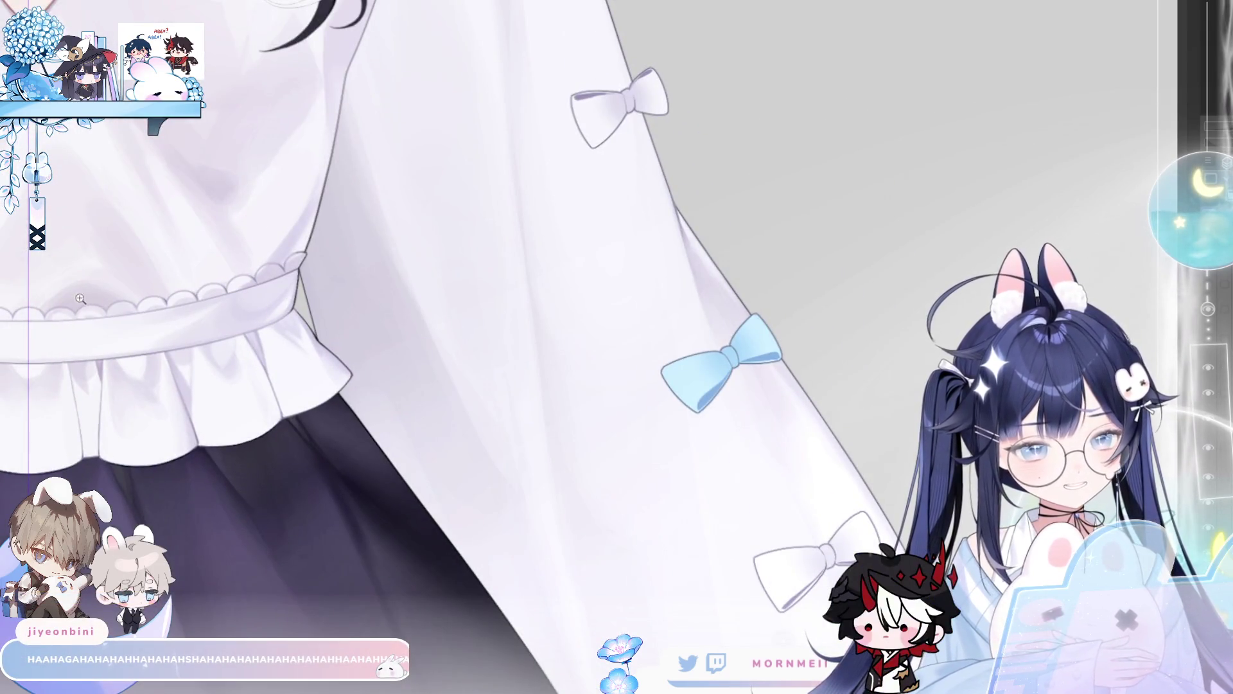
pyautogui.press('h')
pyautogui.click(440, 514)
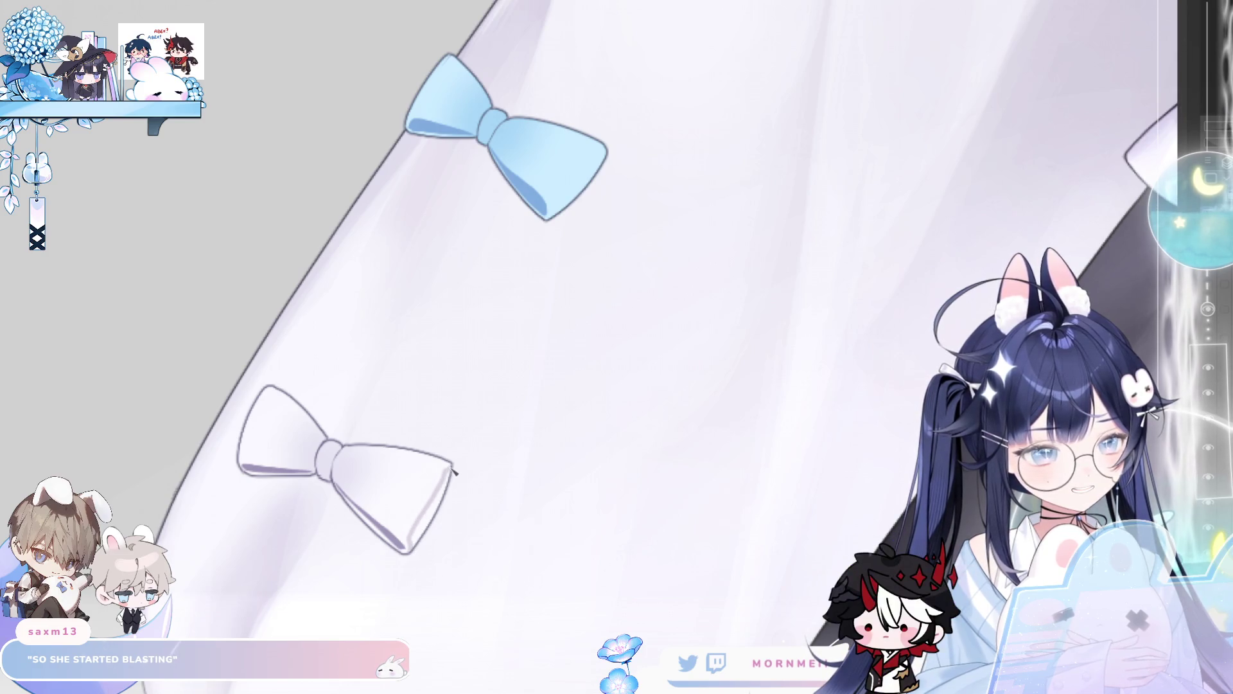
pyautogui.press('h')
pyautogui.press('h')
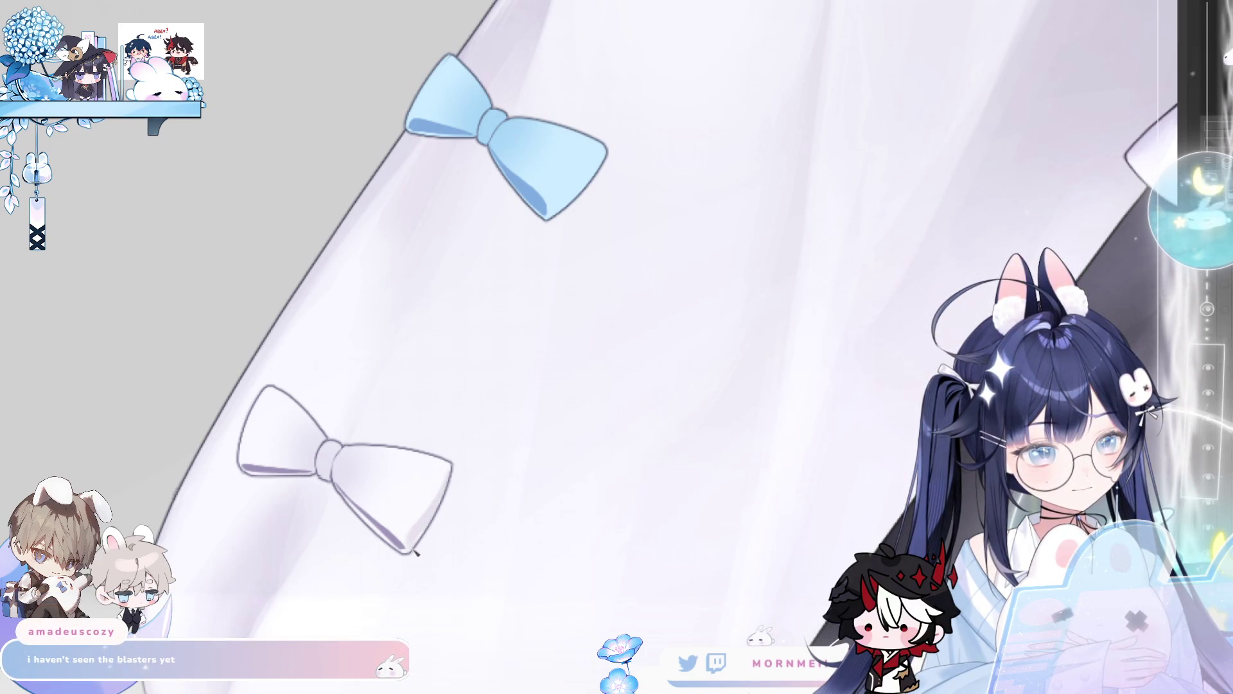
pyautogui.press('h')
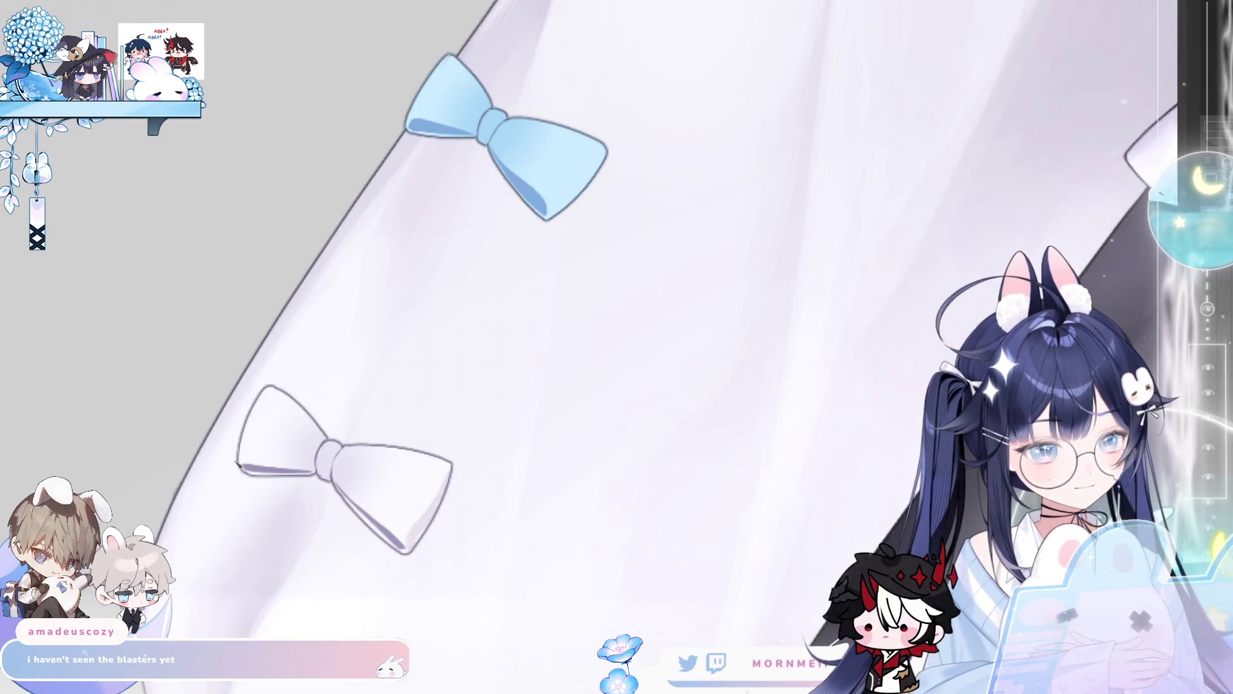
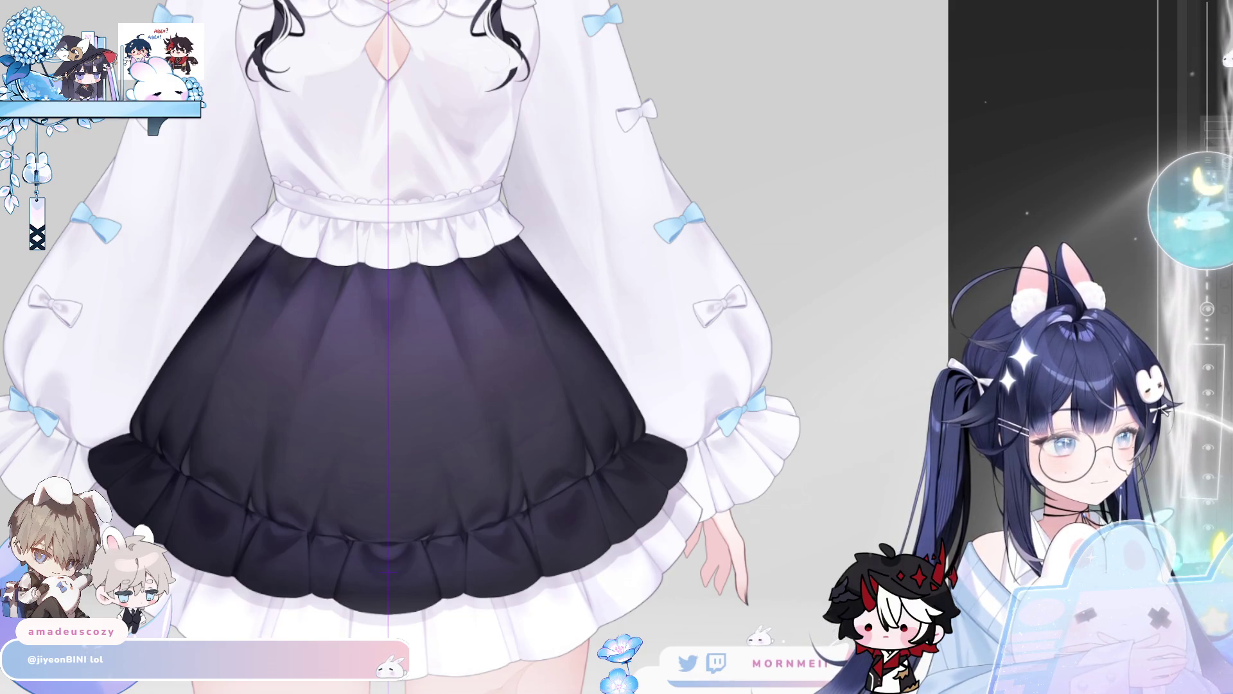
# - Zoom onto the white sleeve bow and mirror the canvas to check its shape
pyautogui.scroll(5, 689, 428)
pyautogui.scroll(-3, 690, 429)
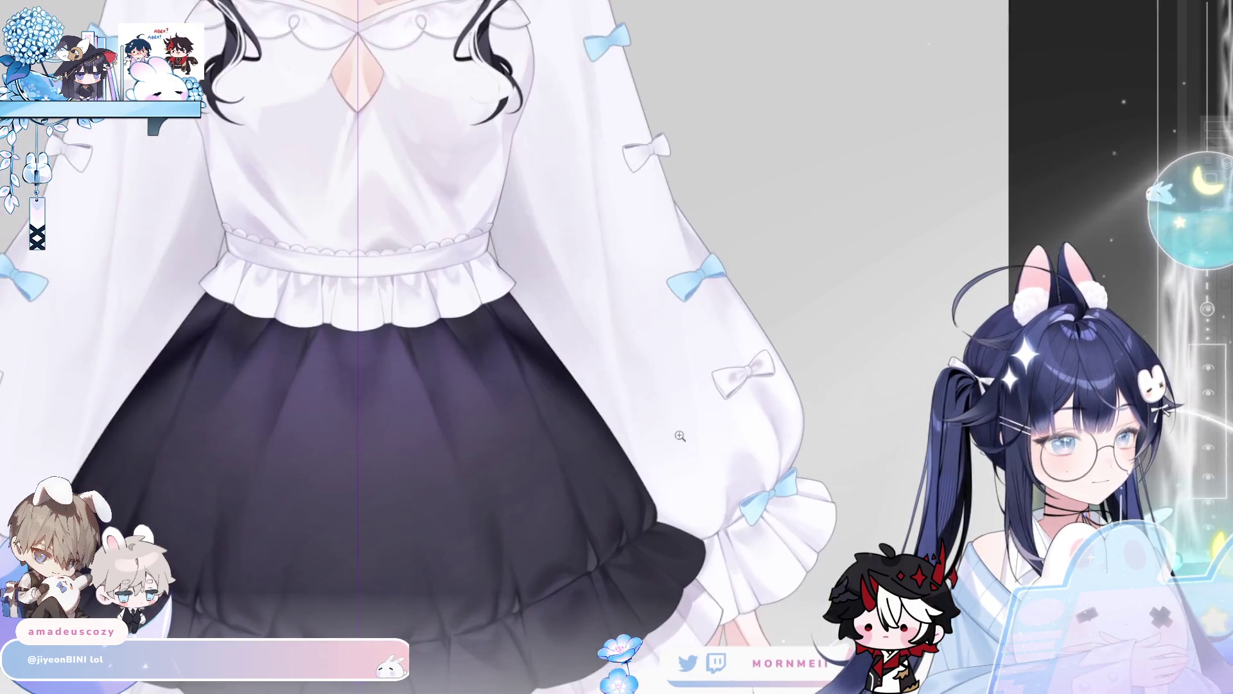
pyautogui.scroll(-3, 578, 473)
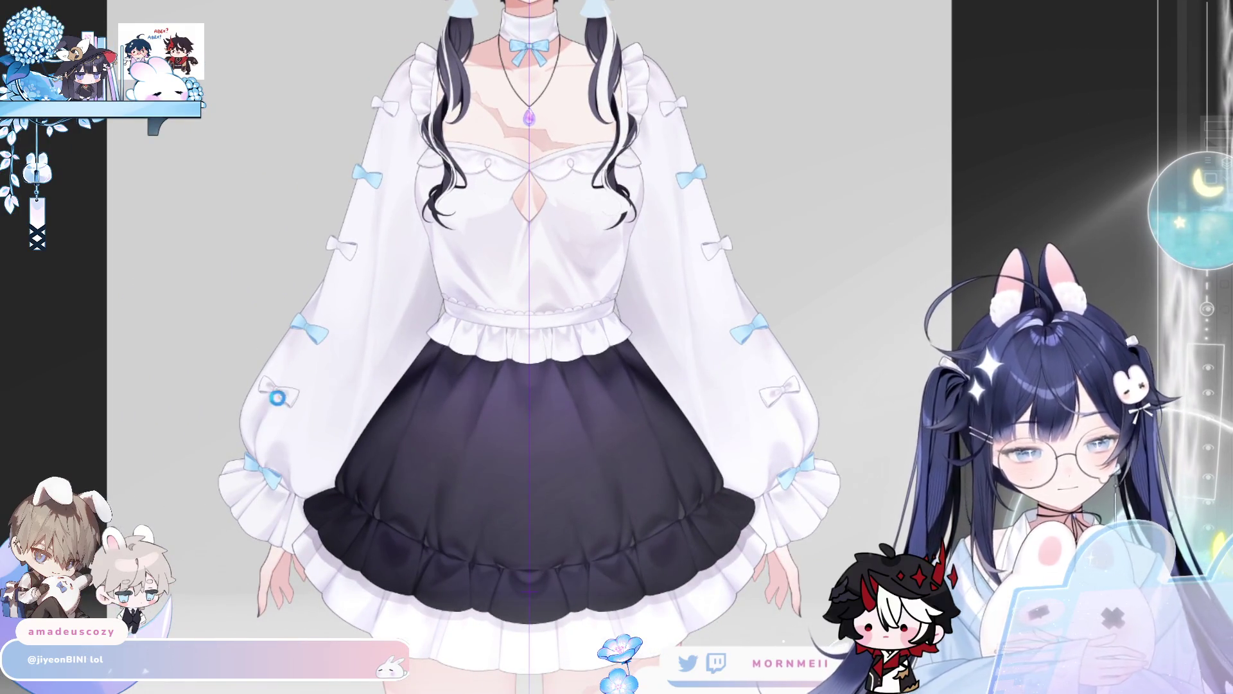
pyautogui.scroll(2, 310, 384)
pyautogui.scroll(1, 253, 427)
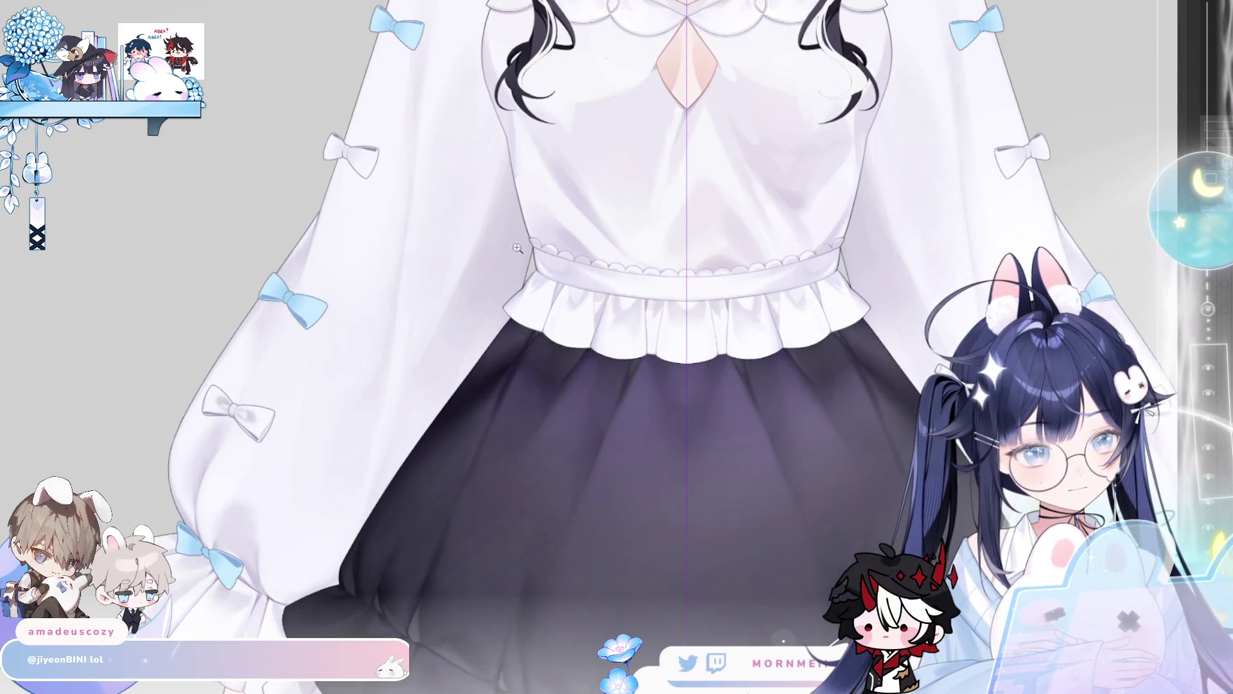
pyautogui.scroll(-1, 278, 422)
pyautogui.scroll(3, 266, 372)
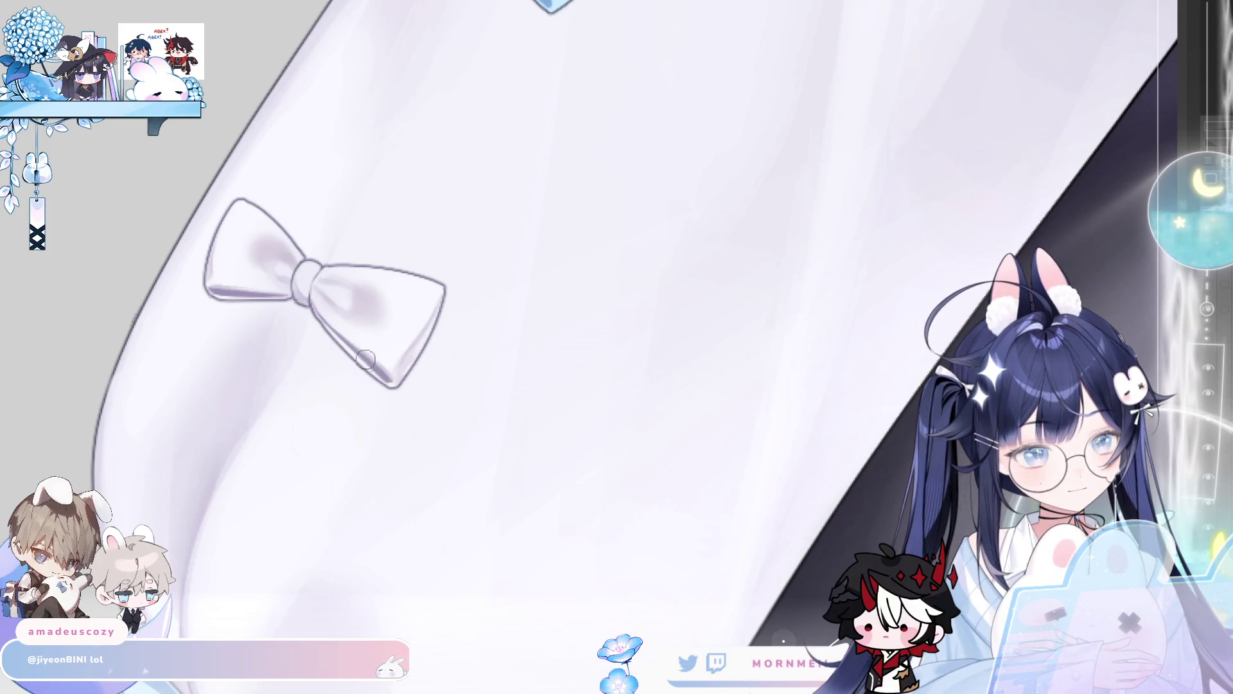
pyautogui.press('m')
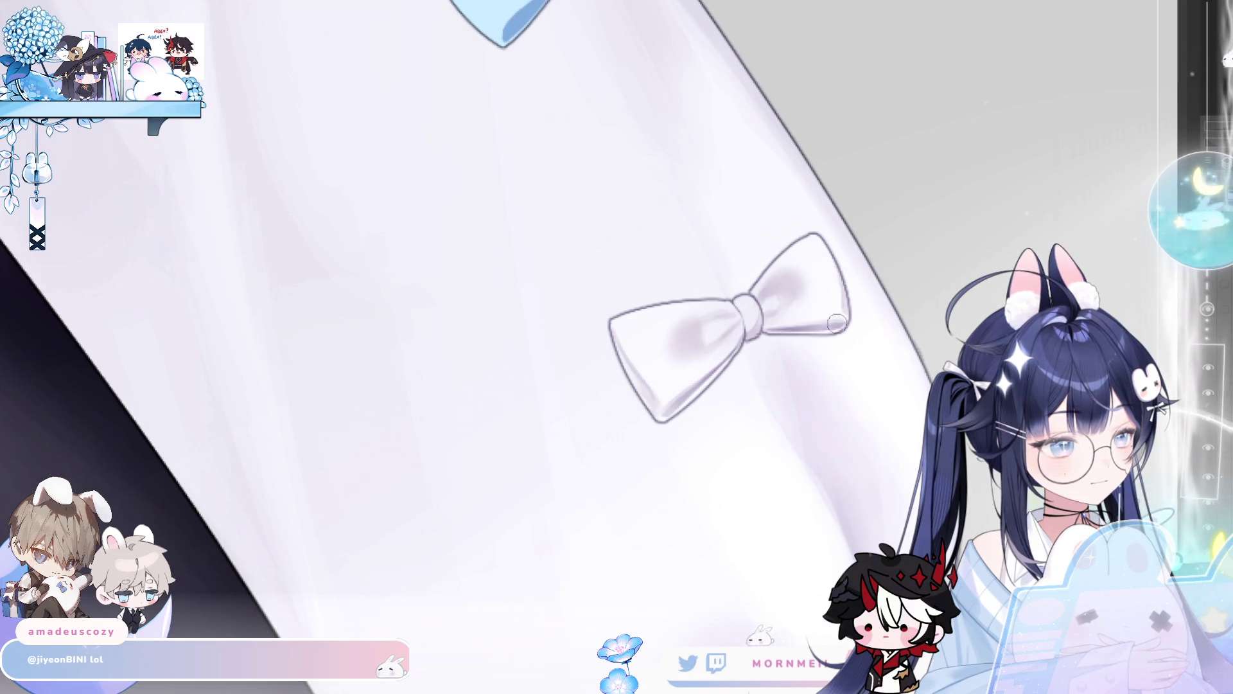
# - Zoom in close on the plain white sleeve bow
pyautogui.scroll(-3, 807, 210)
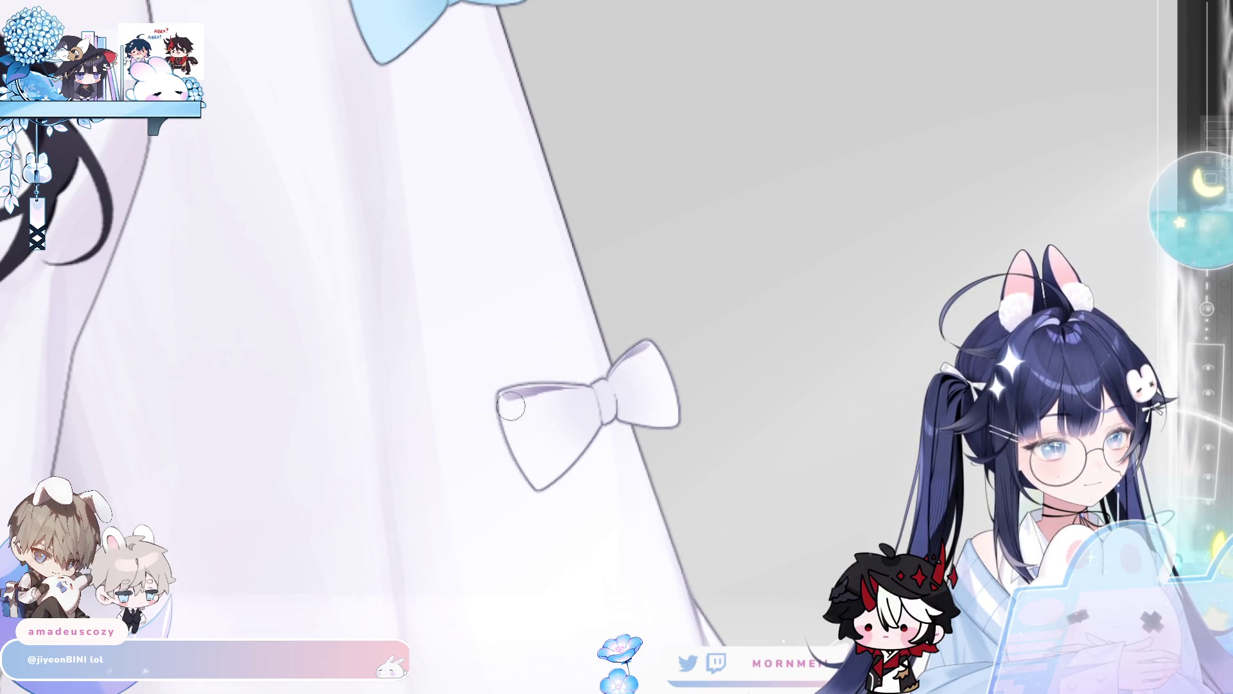
pyautogui.scroll(10, 502, 419)
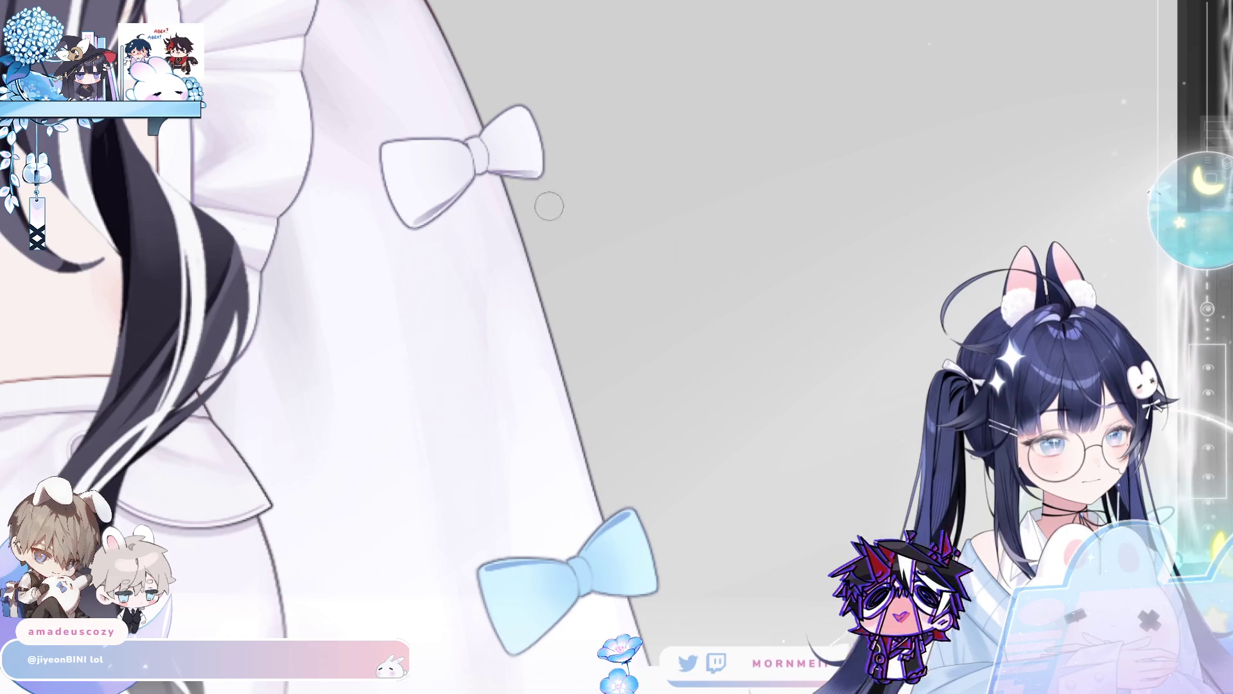
pyautogui.scroll(-5, 661, 251)
pyautogui.click(595, 357)
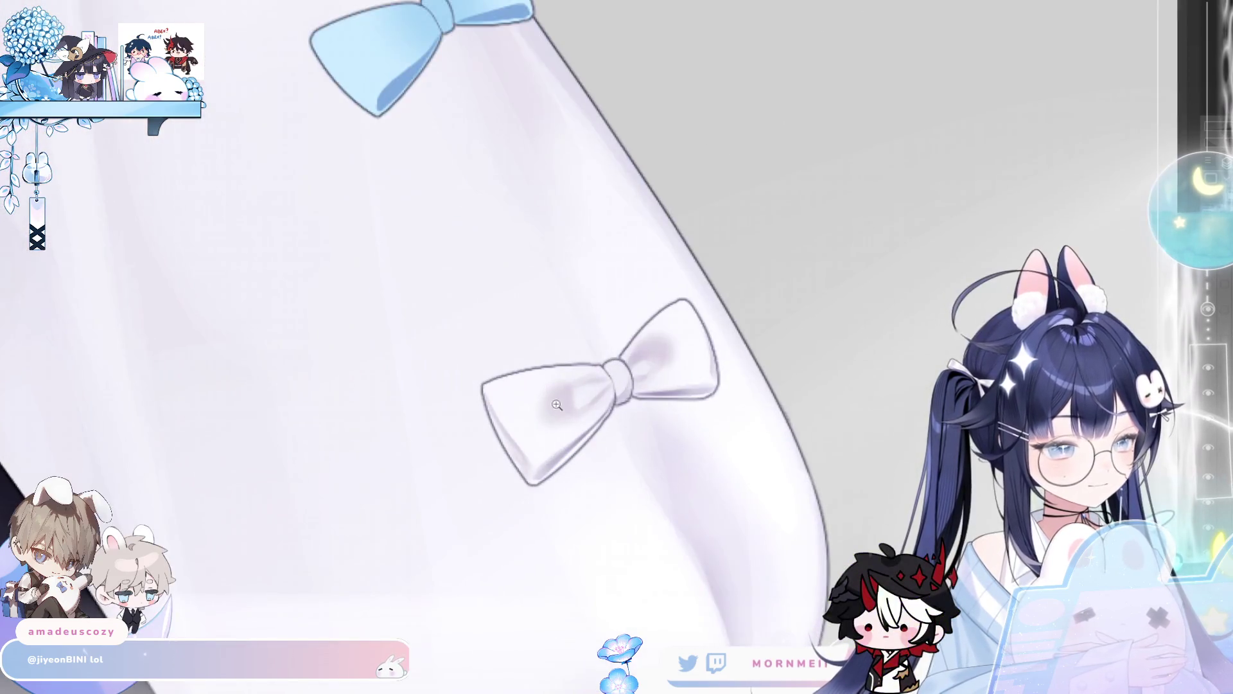
pyautogui.scroll(-5, 569, 393)
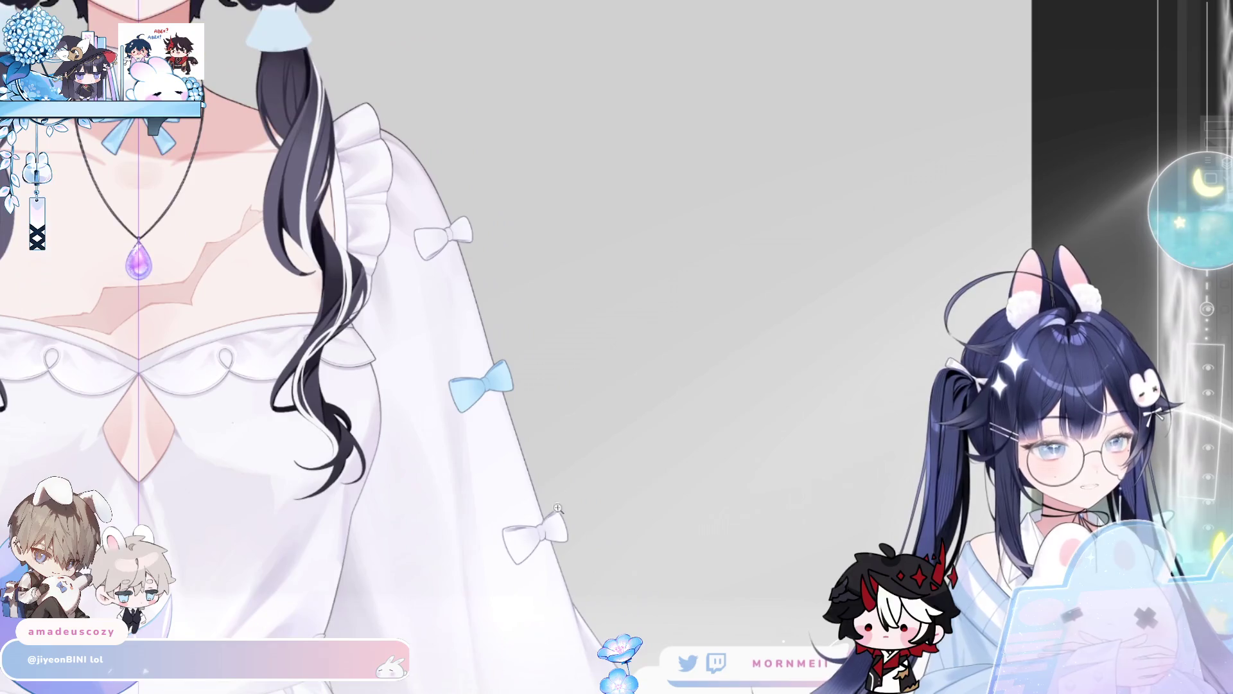
pyautogui.click(594, 490)
pyautogui.scroll(3, 529, 344)
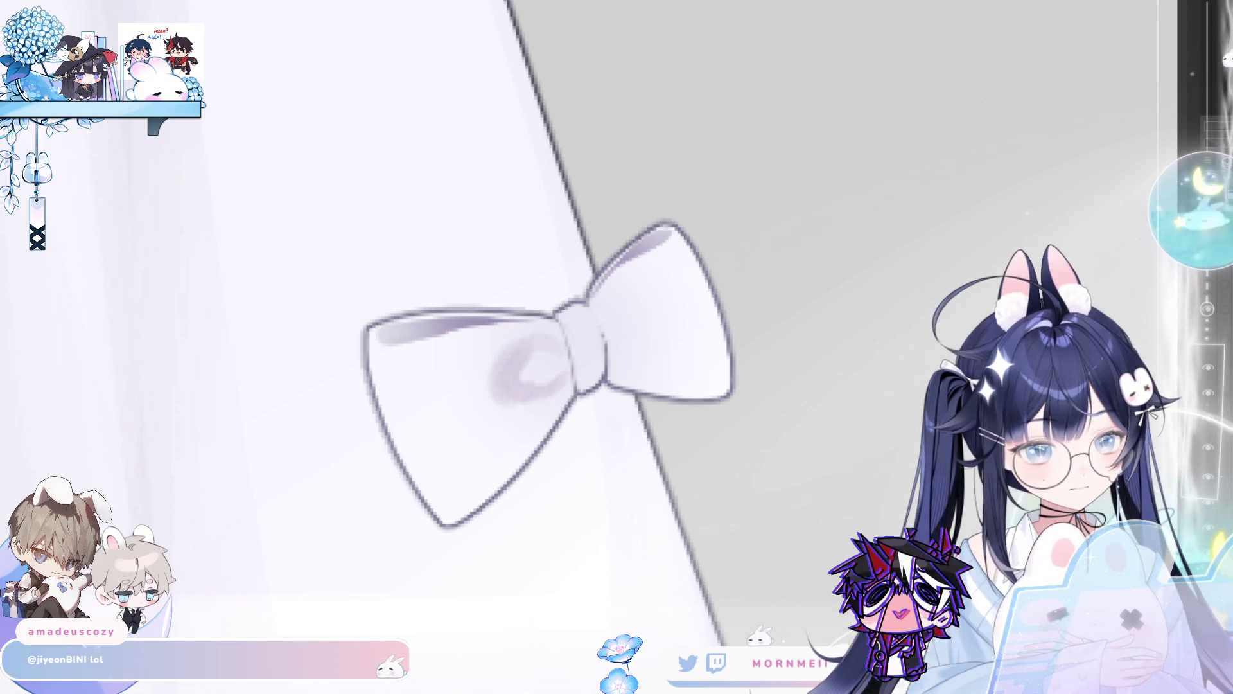
# - Darken the purple shading on the bow's left loop and redraw the shadow down its edge
pyautogui.moveTo(506, 386)
pyautogui.mouseDown()
pyautogui.moveTo(490, 358)
pyautogui.moveTo(523, 379)
pyautogui.moveTo(469, 409)
pyautogui.mouseUp()
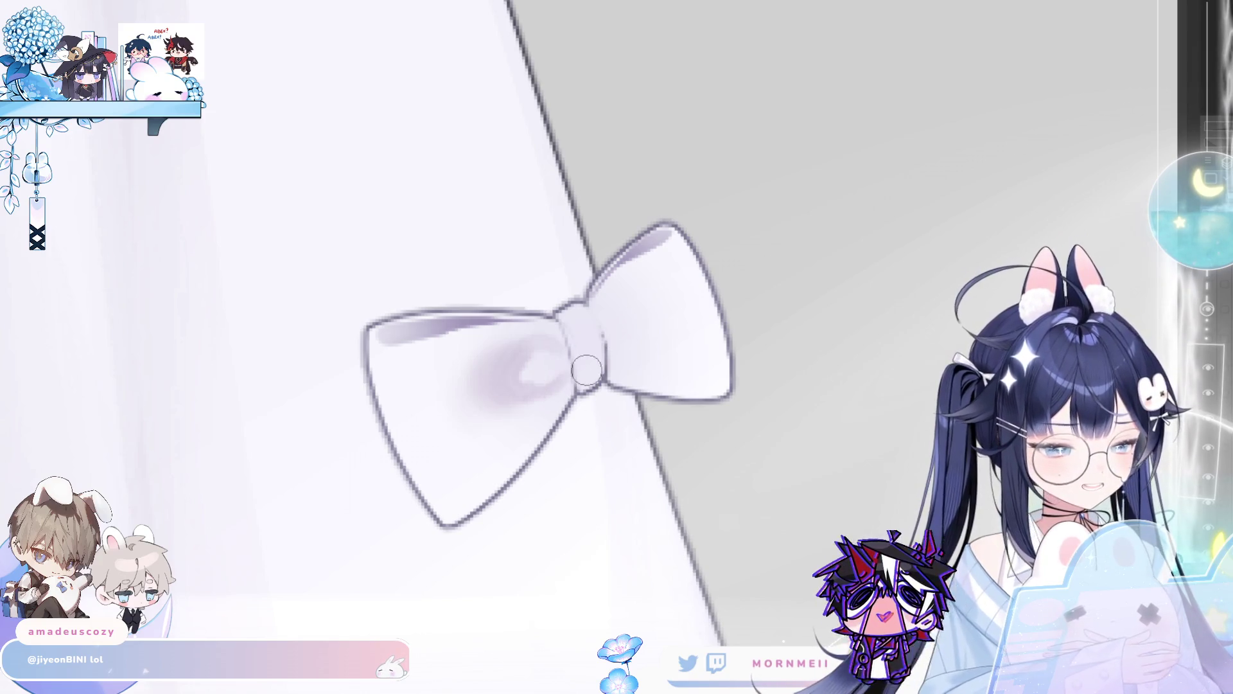
pyautogui.moveTo(381, 396); pyautogui.dragTo(424, 464)
pyautogui.hotkey('ctrl', 'z')
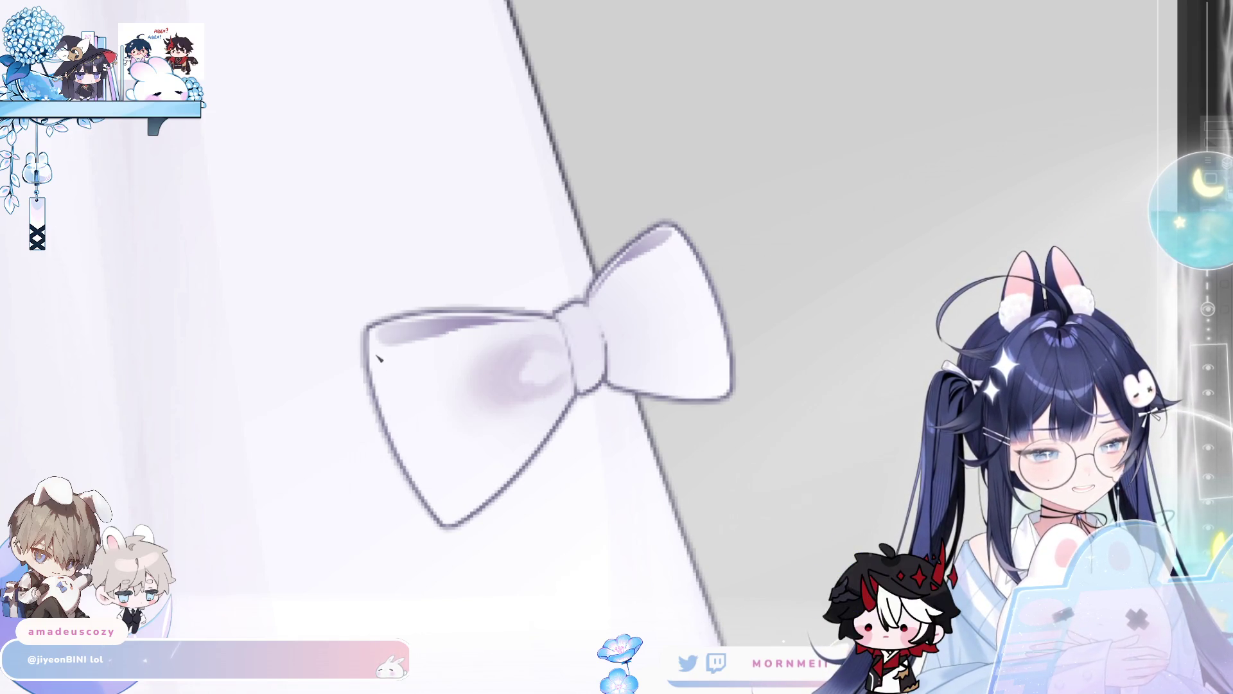
pyautogui.moveTo(375, 363); pyautogui.dragTo(442, 482)
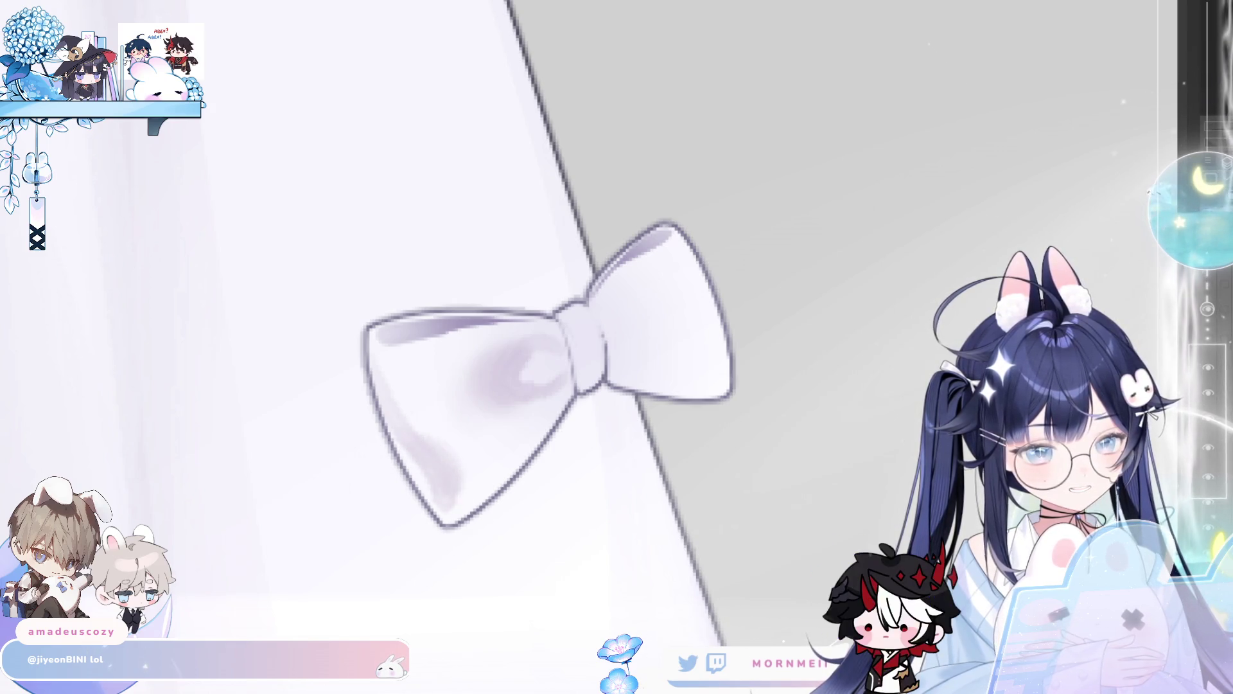
# - Flip the canvas horizontally to check the loop shading, then flip it back
pyautogui.press('h')
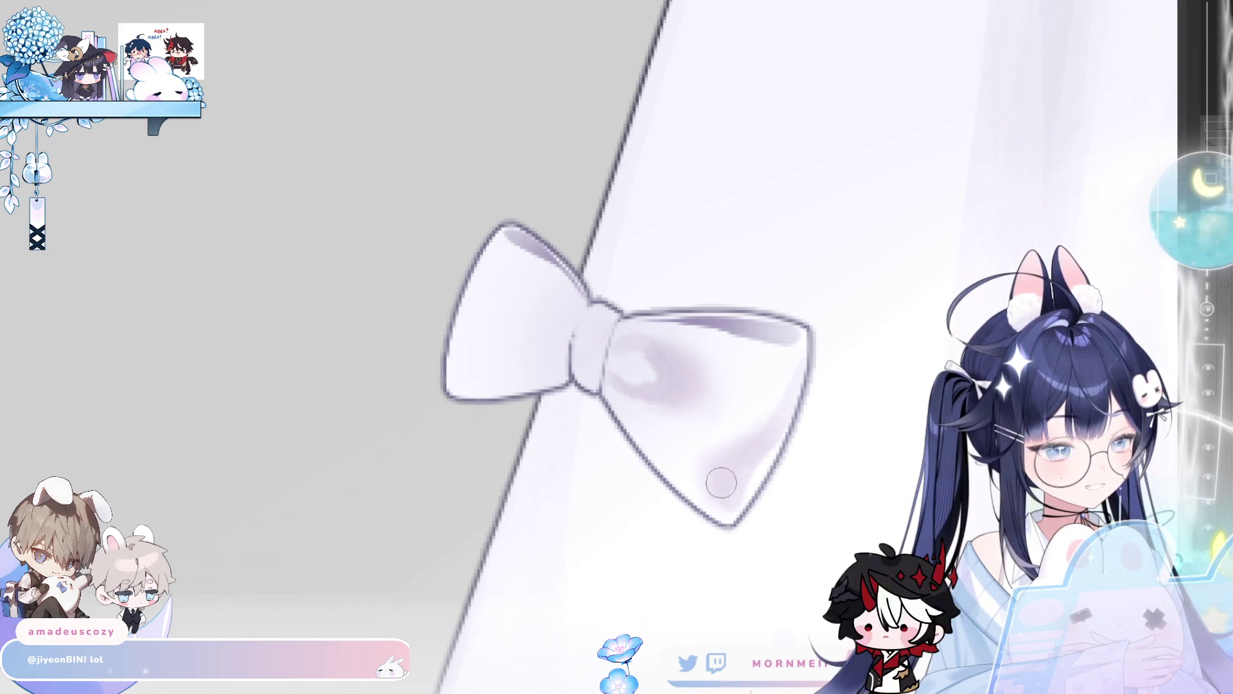
pyautogui.press('h')
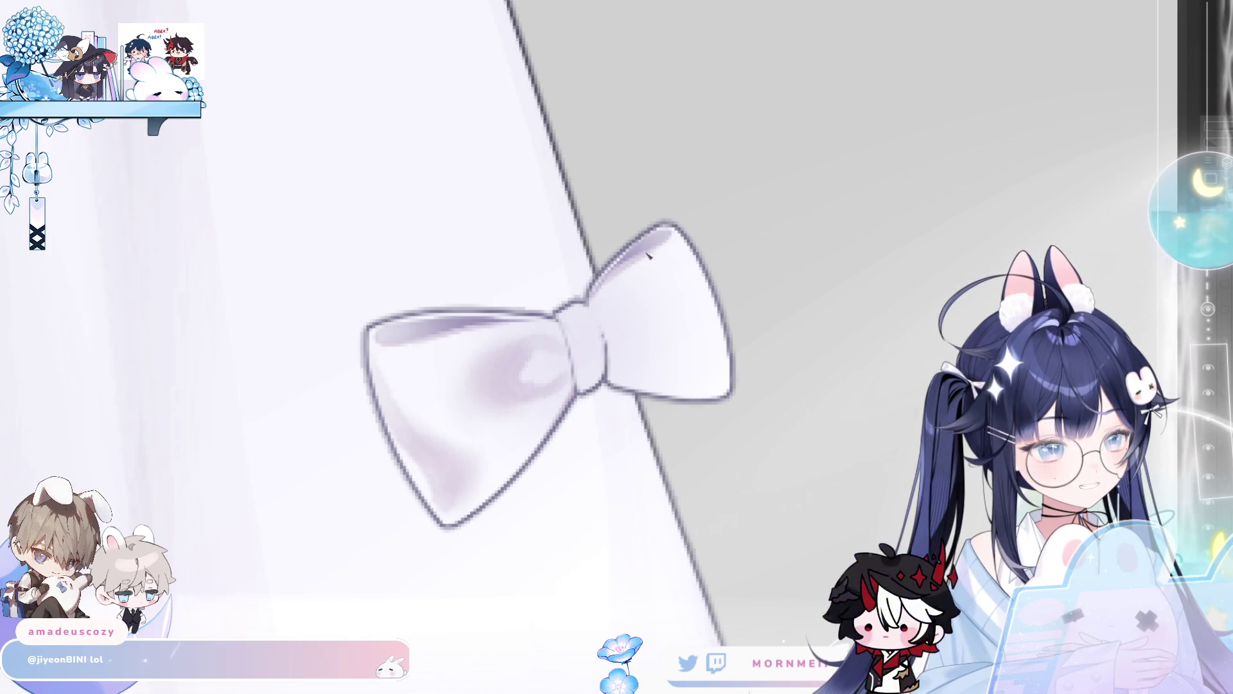
pyautogui.scroll(-5, 596, 331)
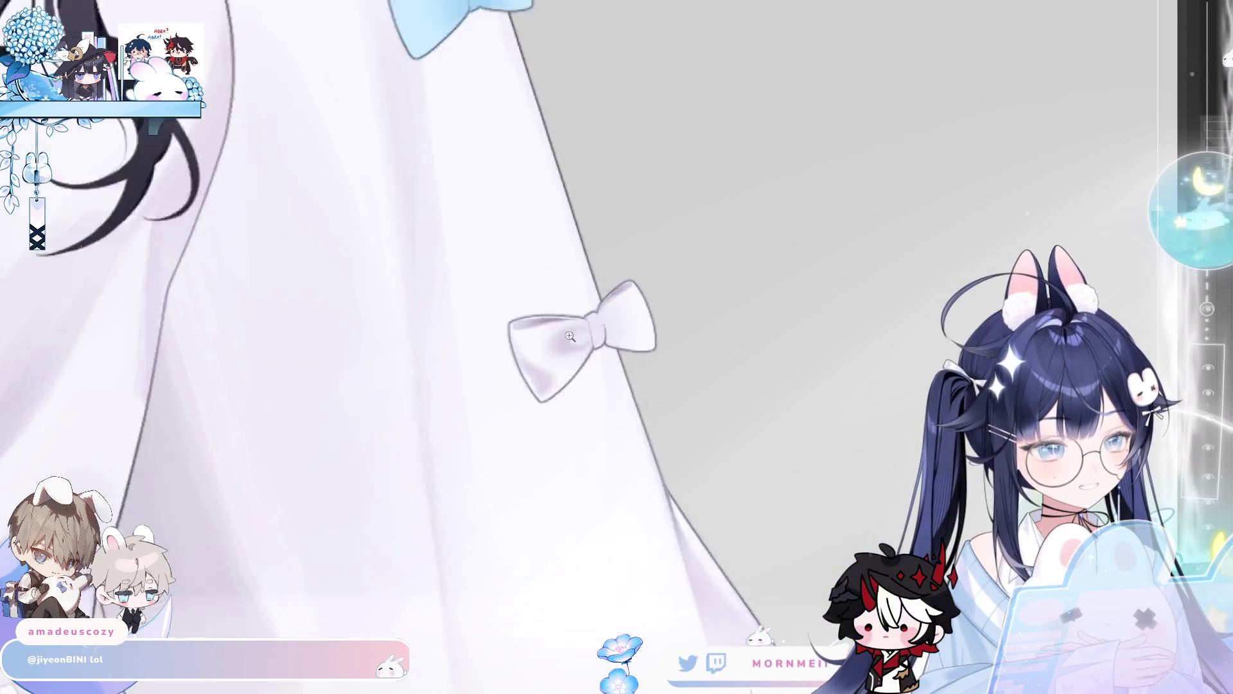
pyautogui.scroll(5, 598, 380)
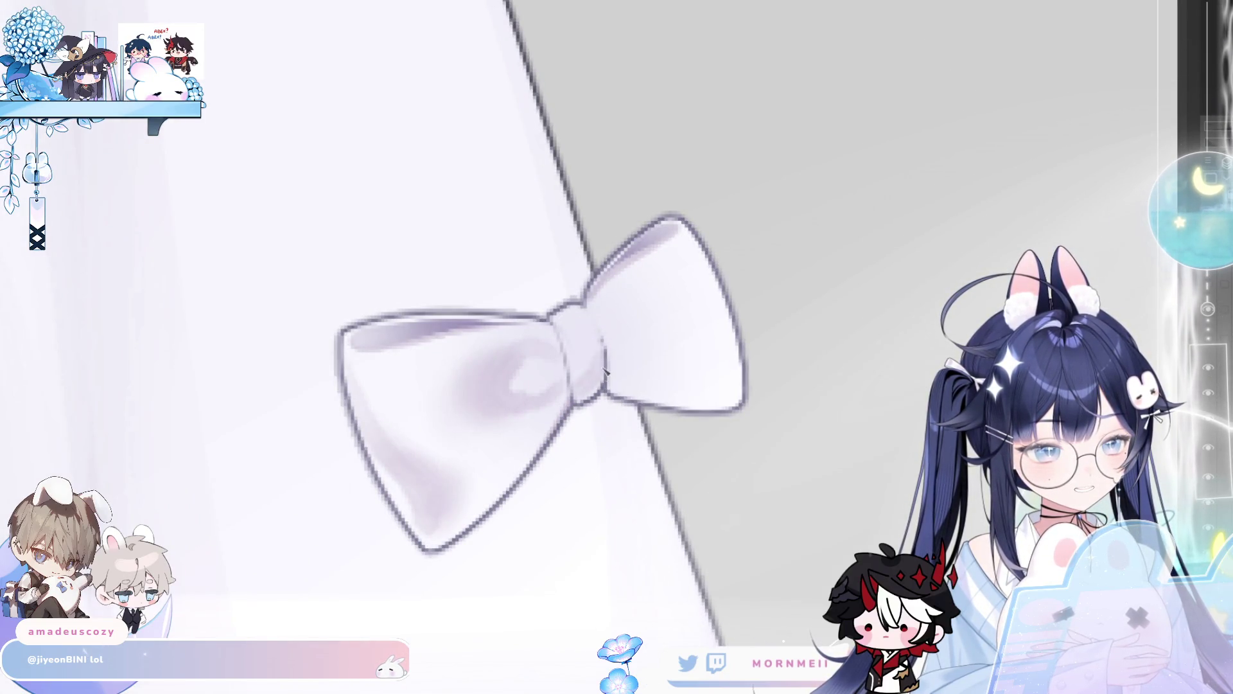
pyautogui.scroll(-5, 591, 385)
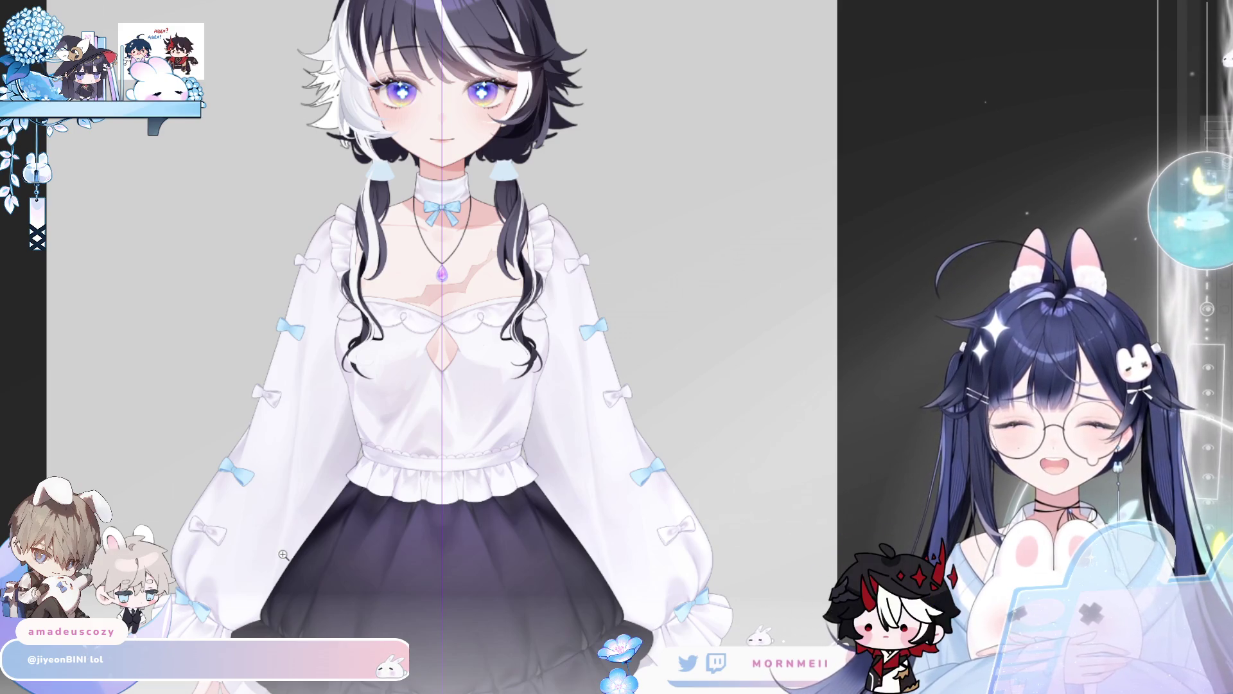
# - Paint and blend a faint grey loop shadow on the bow's left lobe, checking it mirrored
pyautogui.scroll(5, 643, 341)
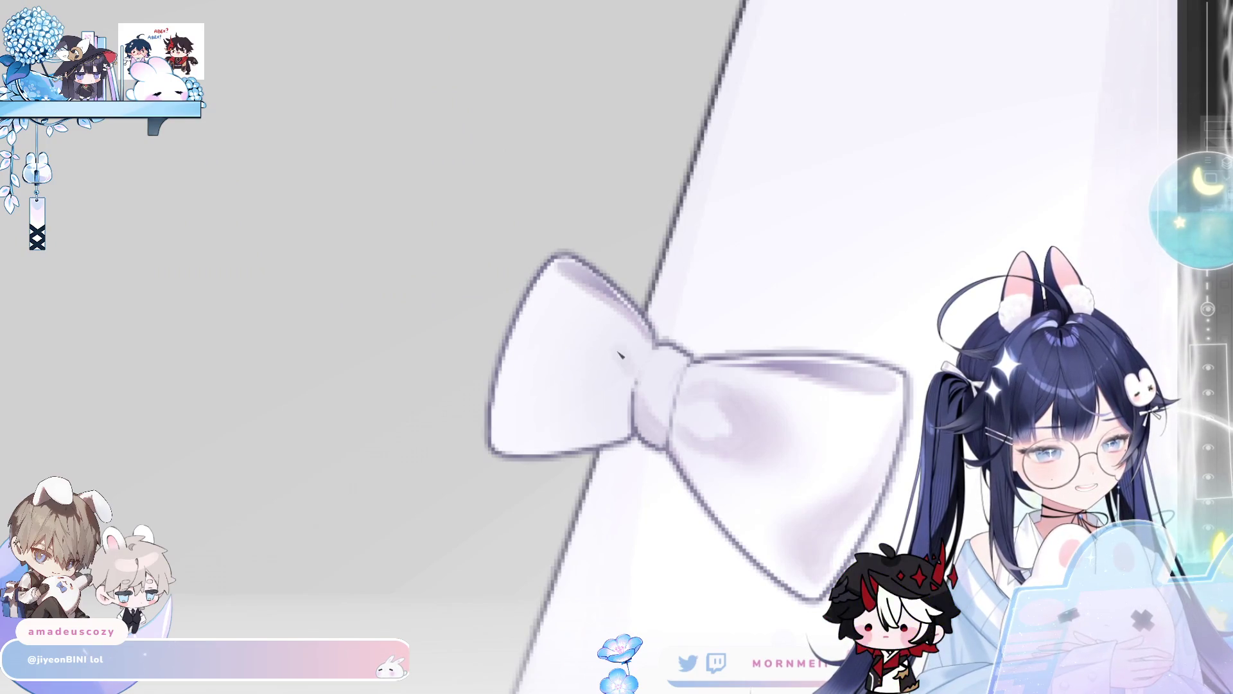
pyautogui.moveTo(620, 355)
pyautogui.mouseDown()
pyautogui.moveTo(572, 372)
pyautogui.moveTo(592, 415)
pyautogui.moveTo(620, 395)
pyautogui.mouseUp()
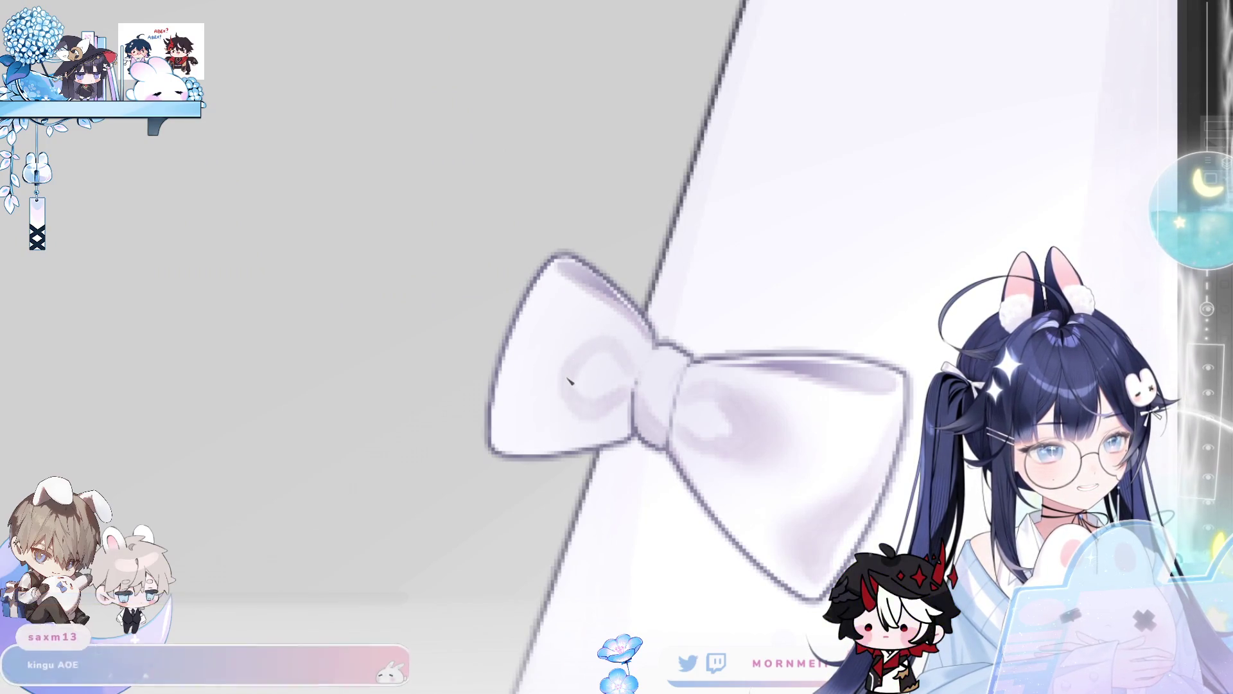
pyautogui.moveTo(539, 368)
pyautogui.mouseDown()
pyautogui.moveTo(564, 388)
pyautogui.moveTo(559, 402)
pyautogui.moveTo(566, 348)
pyautogui.moveTo(542, 393)
pyautogui.mouseUp()
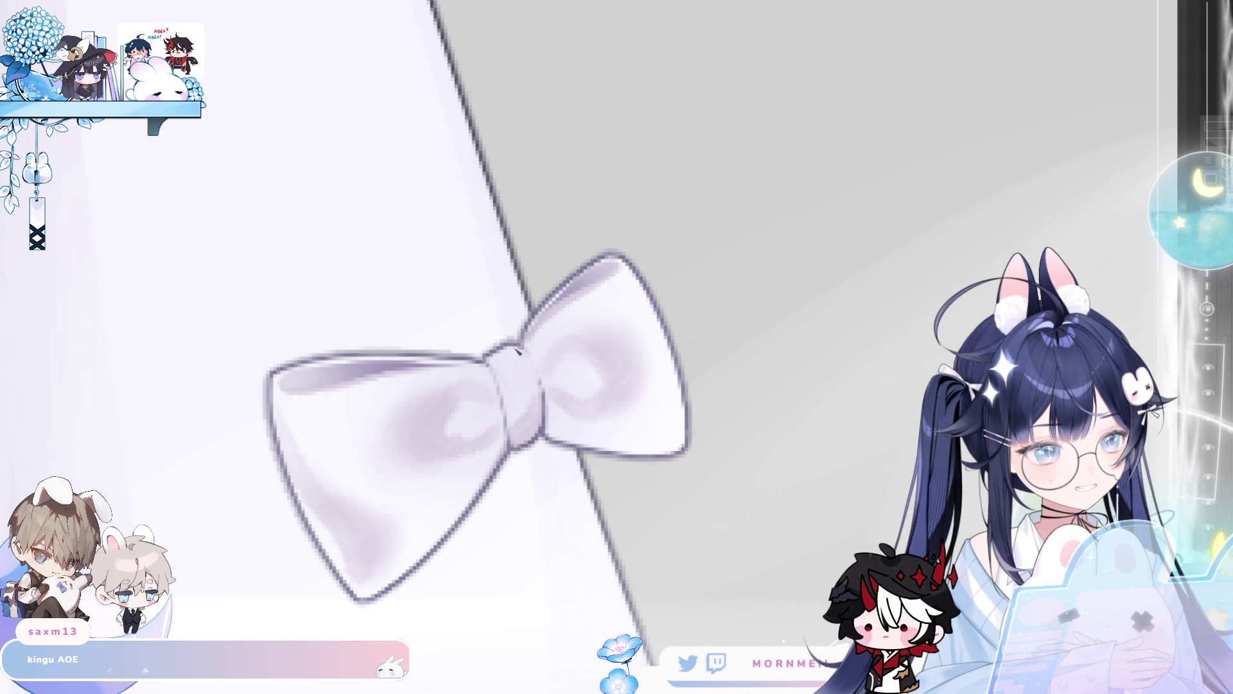
pyautogui.press('m')
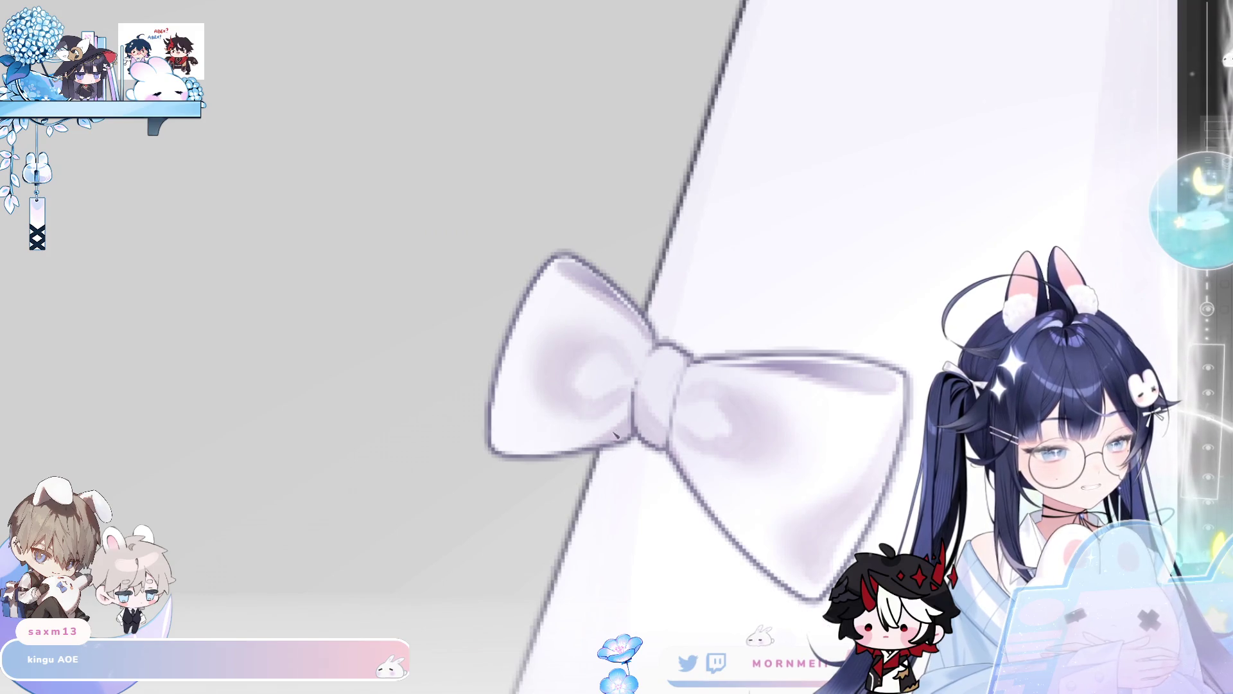
pyautogui.press('m')
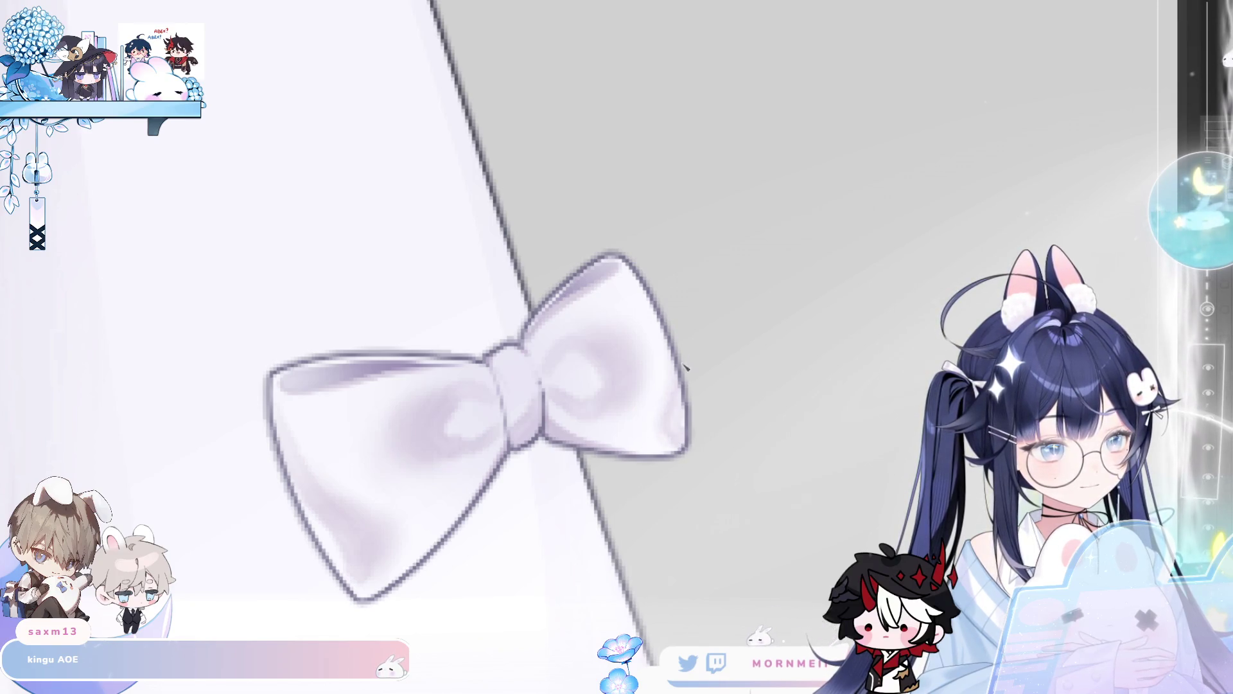
pyautogui.scroll(-3, 702, 403)
pyautogui.scroll(-3, 702, 403)
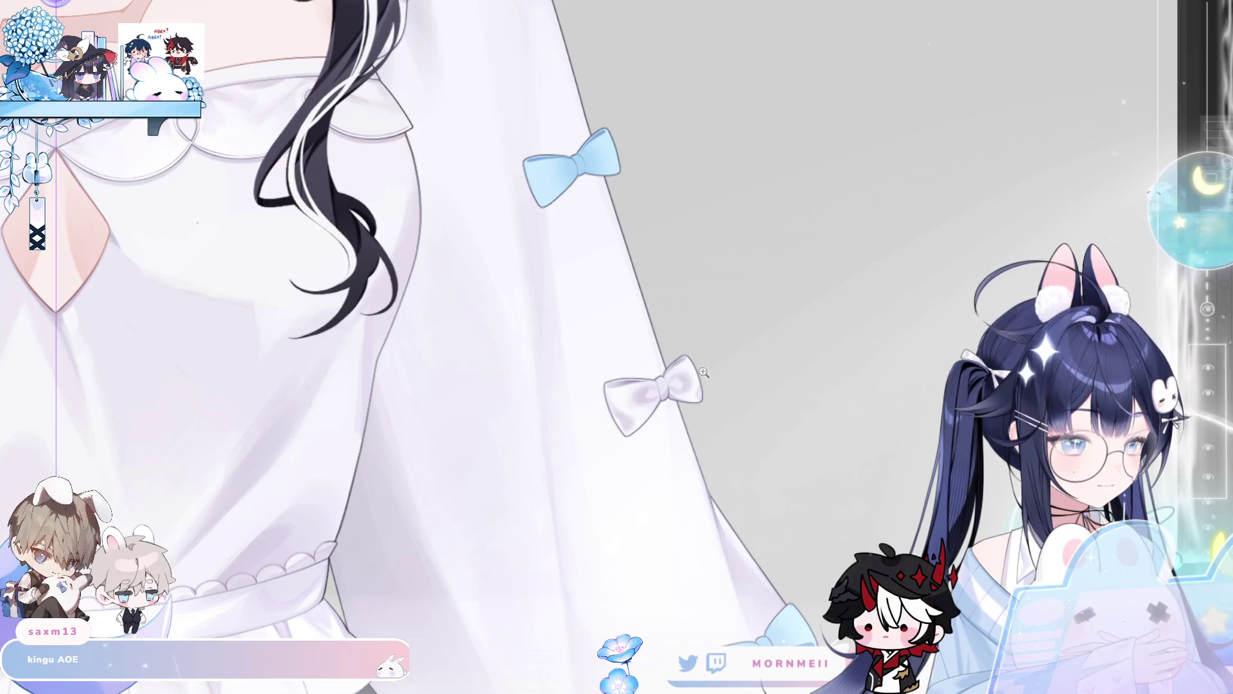
pyautogui.scroll(-2, 720, 490)
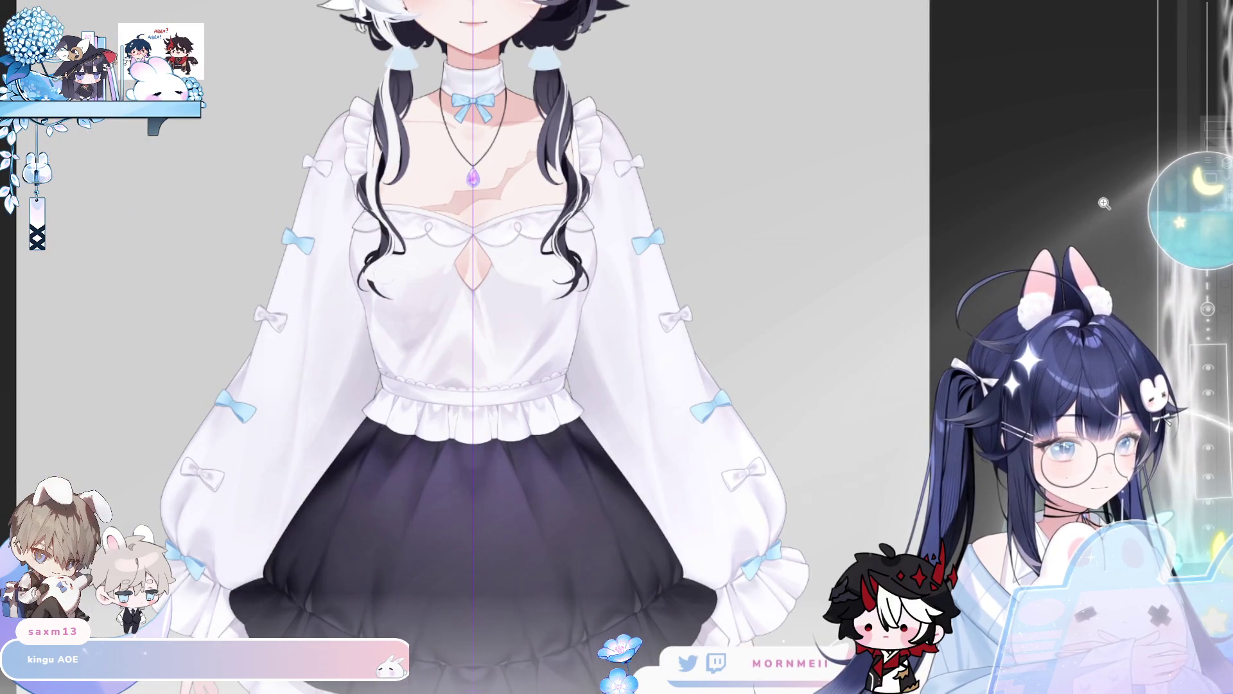
# - Zoom out to the whole dress, then back in on the right-sleeve bow
pyautogui.scroll(5, 676, 336)
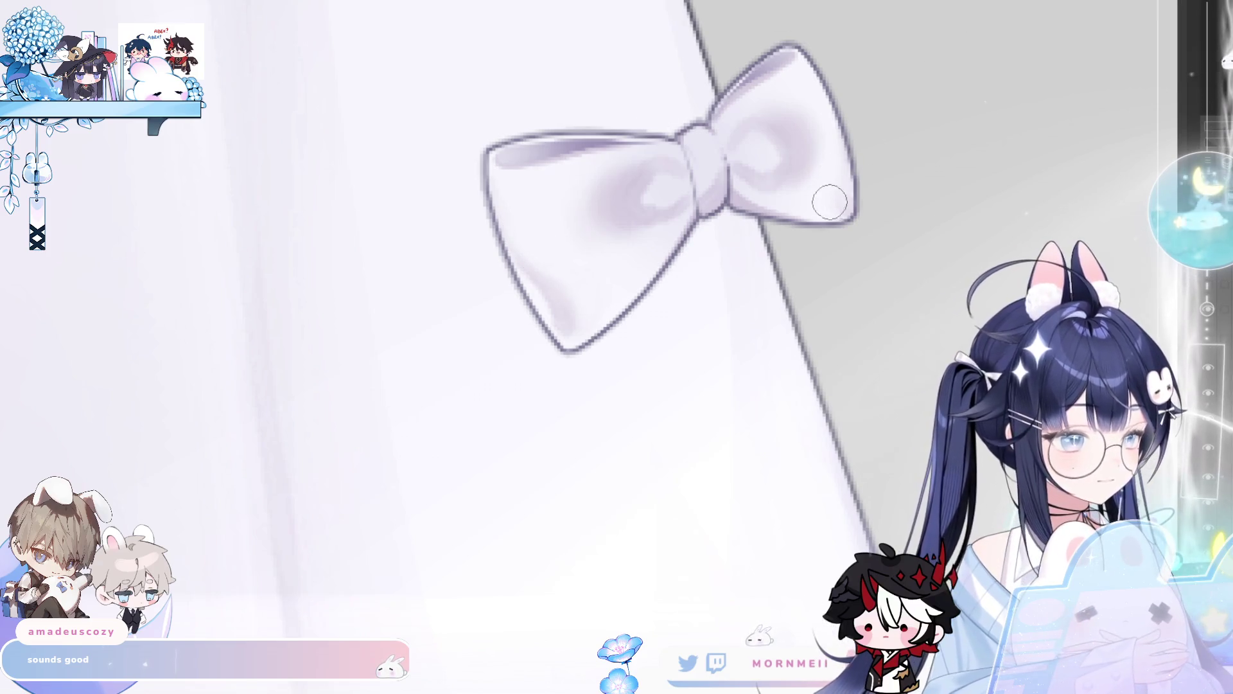
pyautogui.scroll(-1, 679, 295)
pyautogui.moveTo(679, 296); pyautogui.dragTo(588, 354)
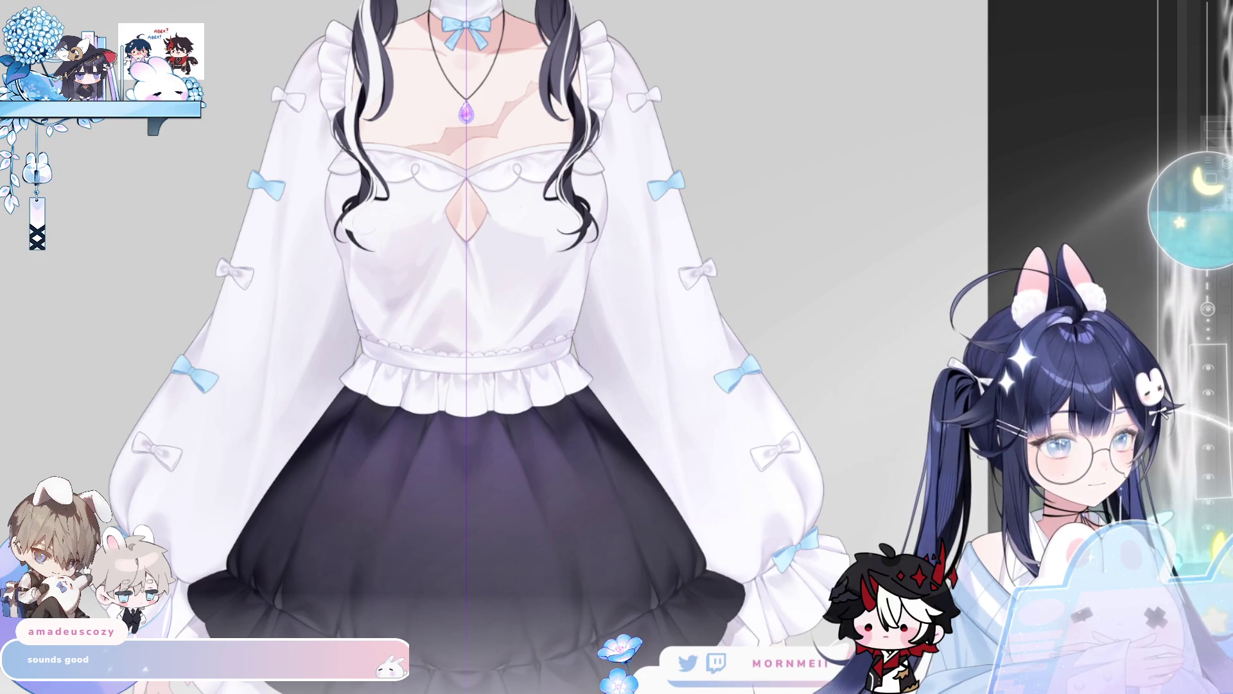
pyautogui.moveTo(694, 273); pyautogui.dragTo(705, 239)
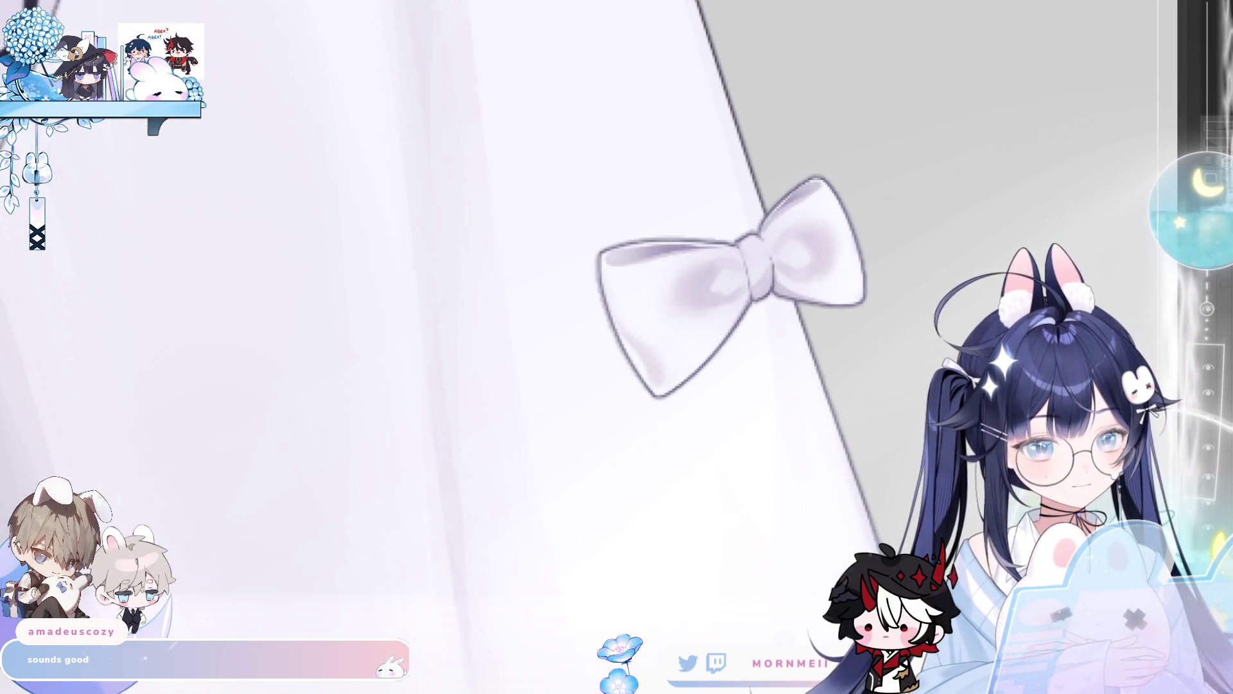
# - Resize the brush, then reset the view upright with Ctrl+0 and zoom out to the full figure
pyautogui.press(']')
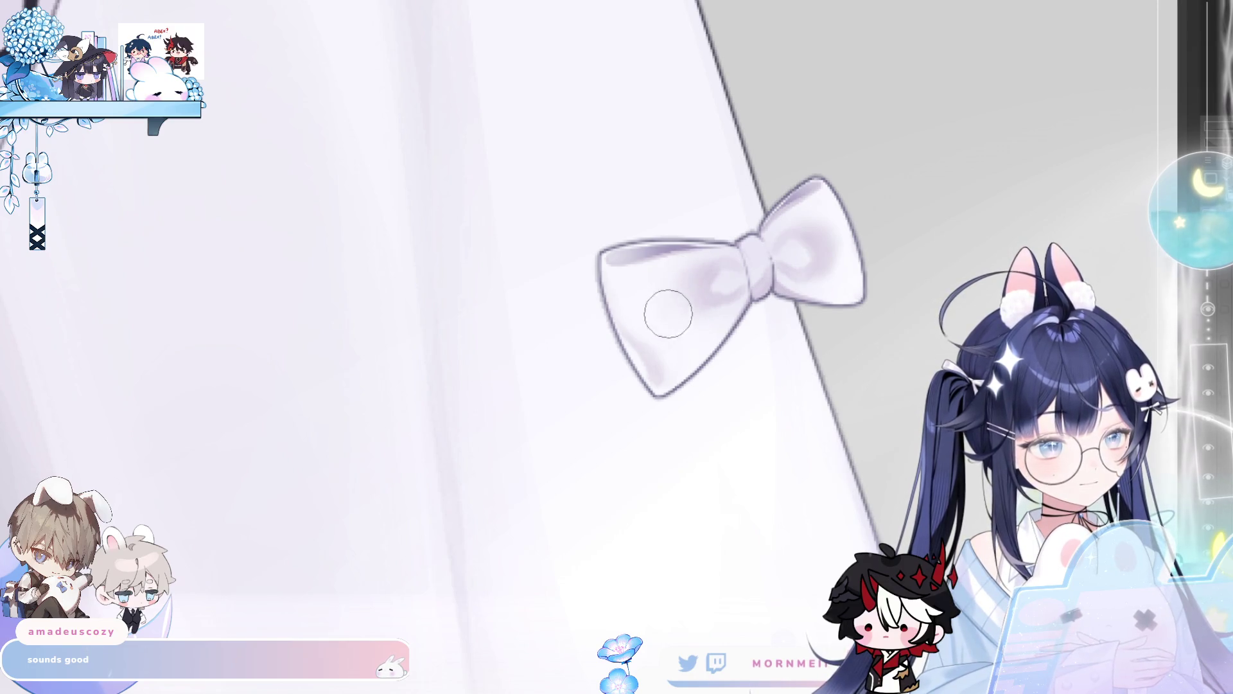
pyautogui.press('[')
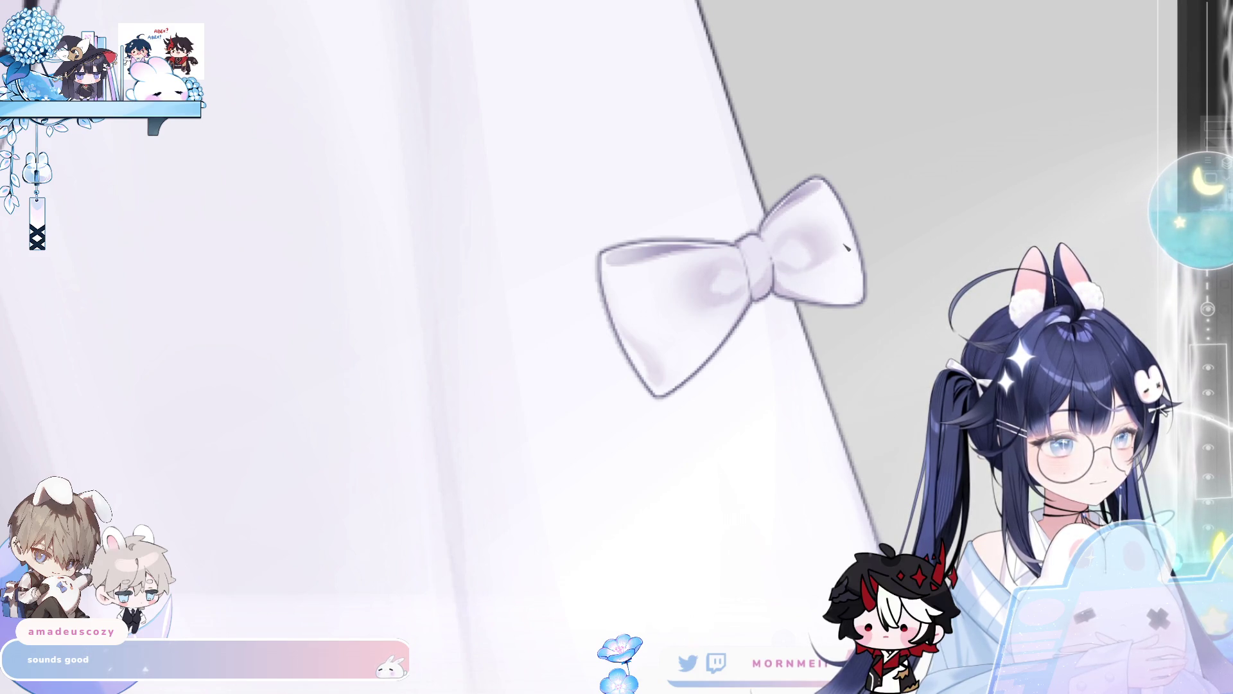
pyautogui.hotkey('ctrl', '0')
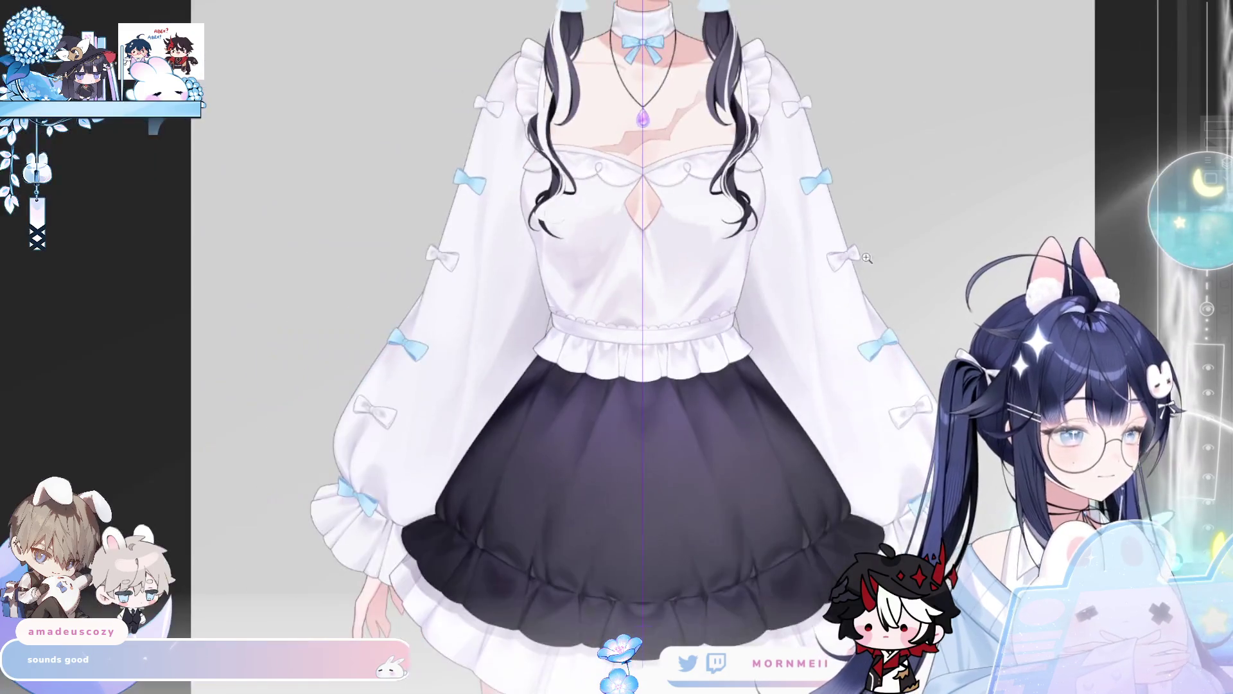
pyautogui.hotkey('ctrl', '-')
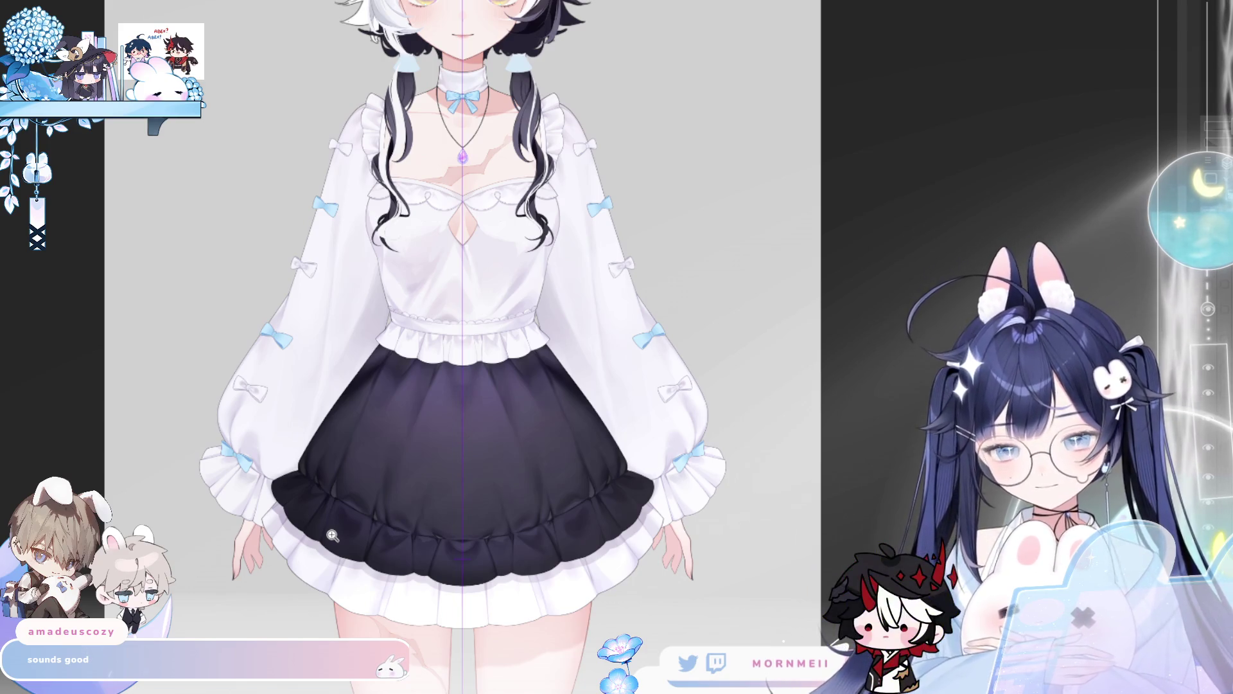
# - Mirror the canvas to check balance, flip back, and zoom in on the blouse chest
pyautogui.press('h')
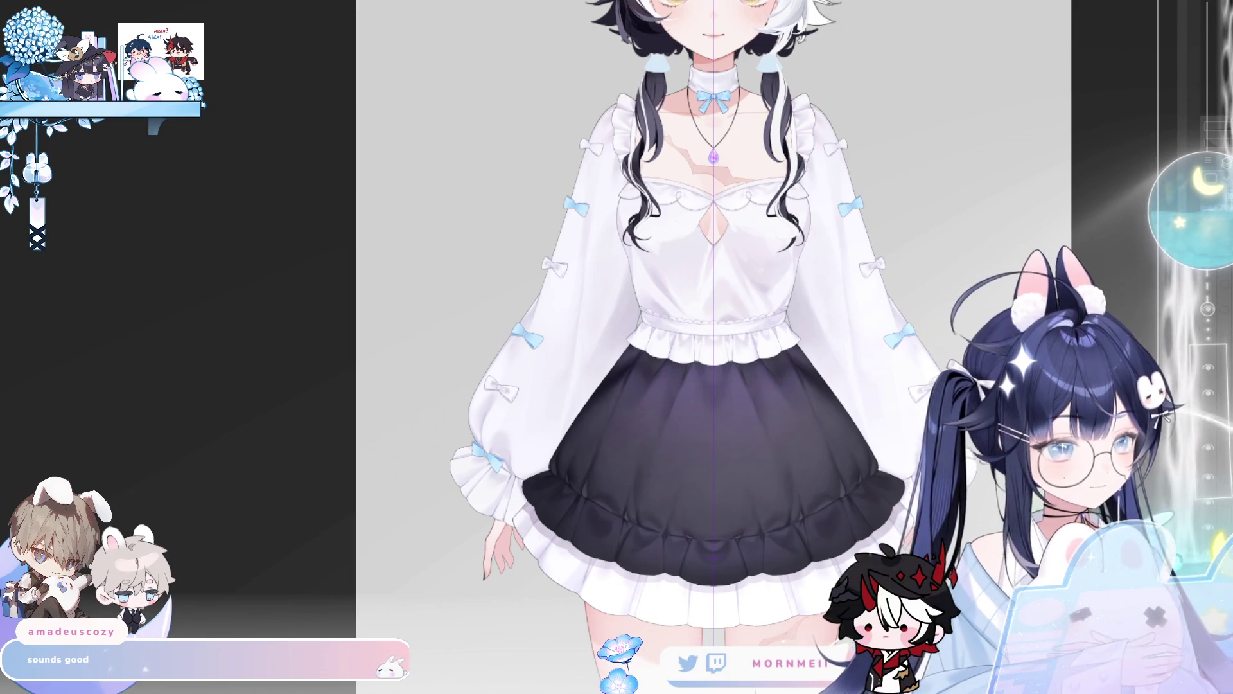
pyautogui.press('h')
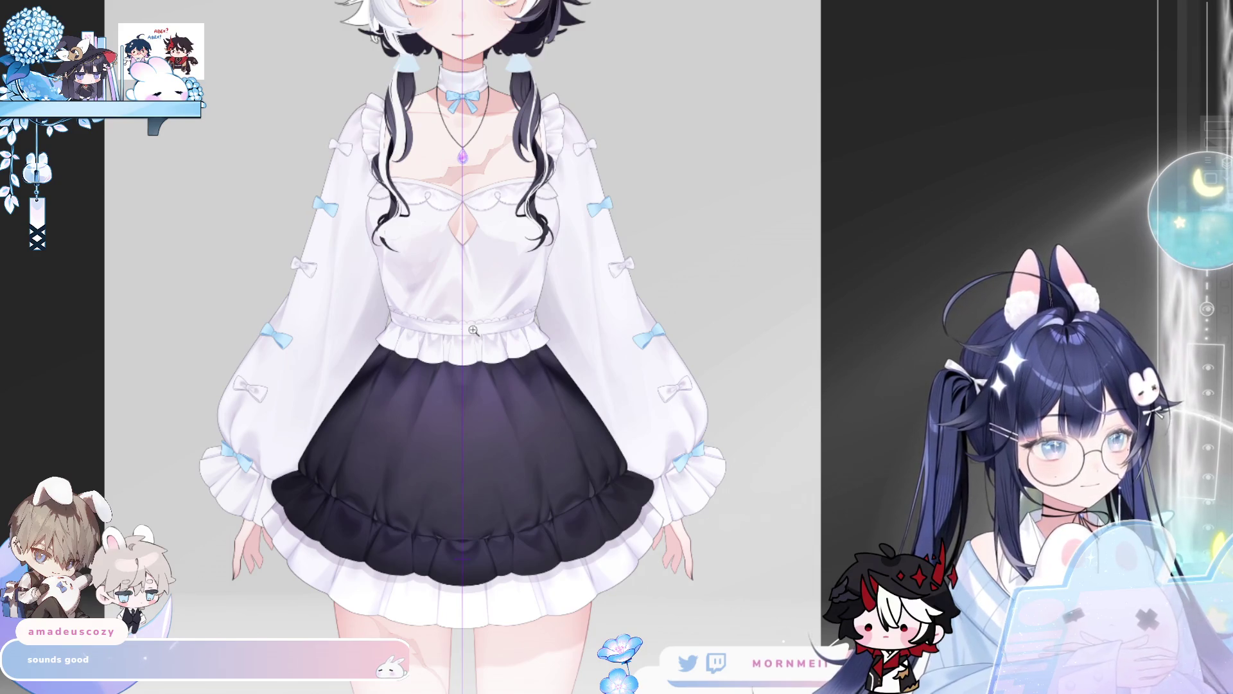
pyautogui.scroll(-3, 378, 291)
pyautogui.scroll(5, 372, 295)
pyautogui.scroll(-3, 368, 299)
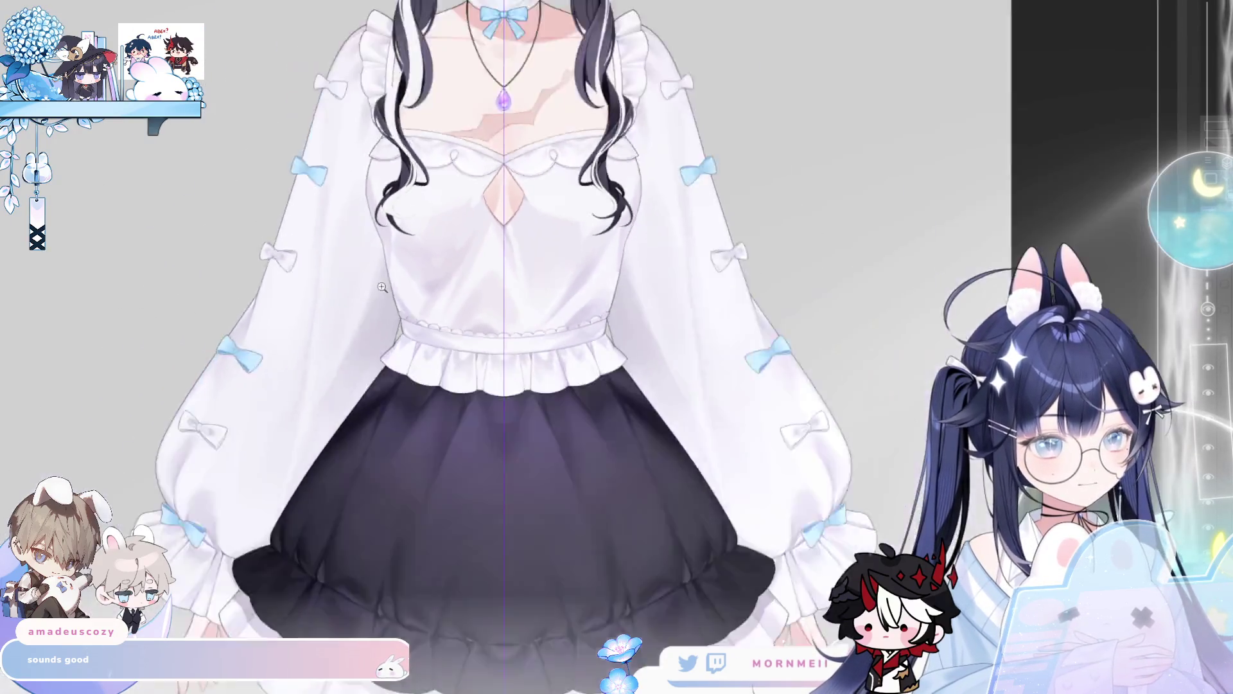
pyautogui.scroll(2, 368, 299)
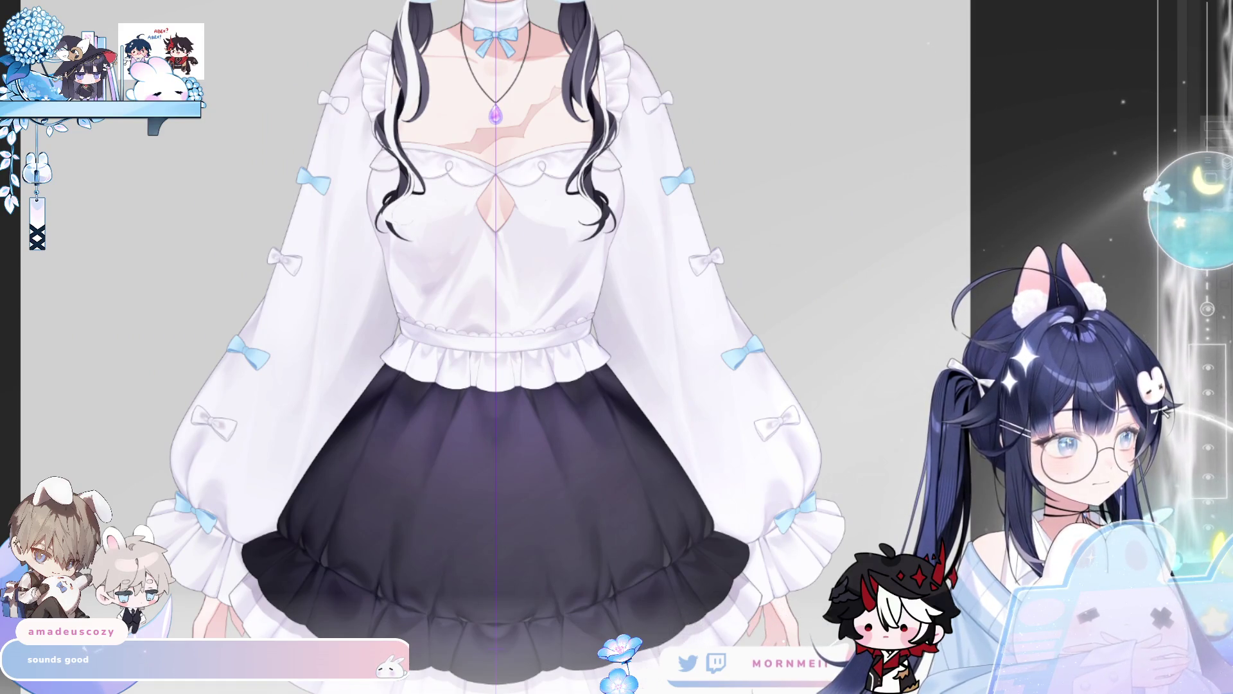
pyautogui.scroll(2, 331, 239)
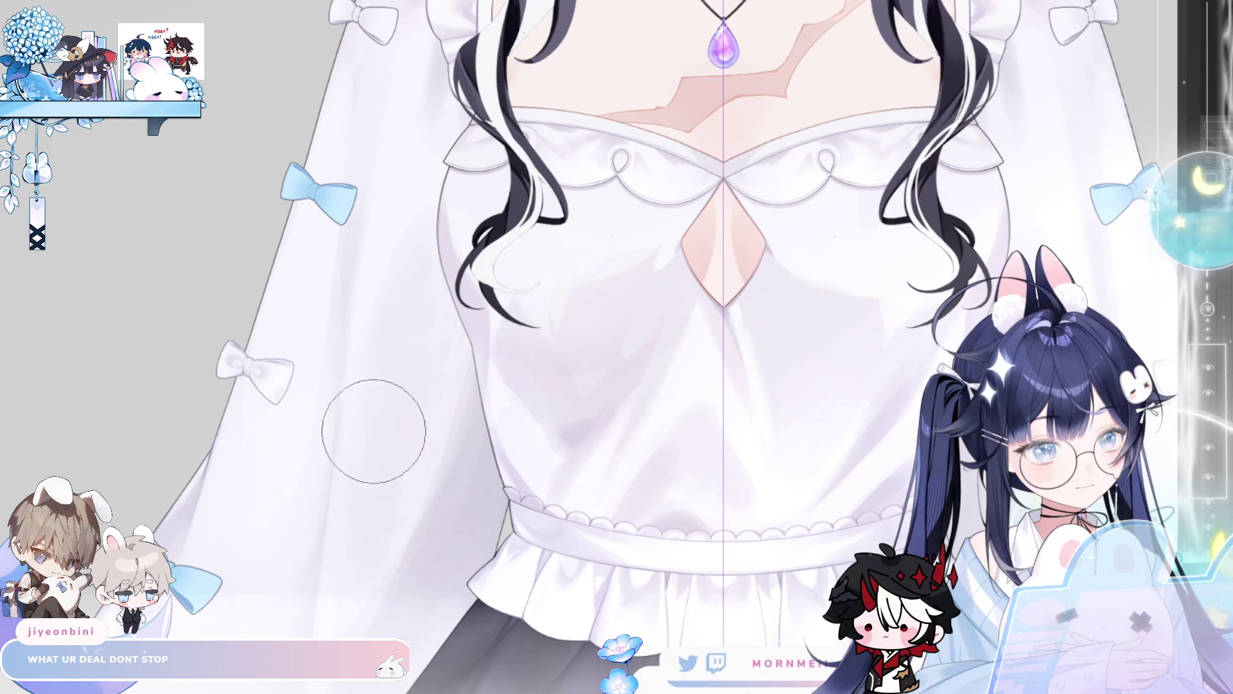
pyautogui.moveTo(369, 424); pyautogui.dragTo(417, 324)
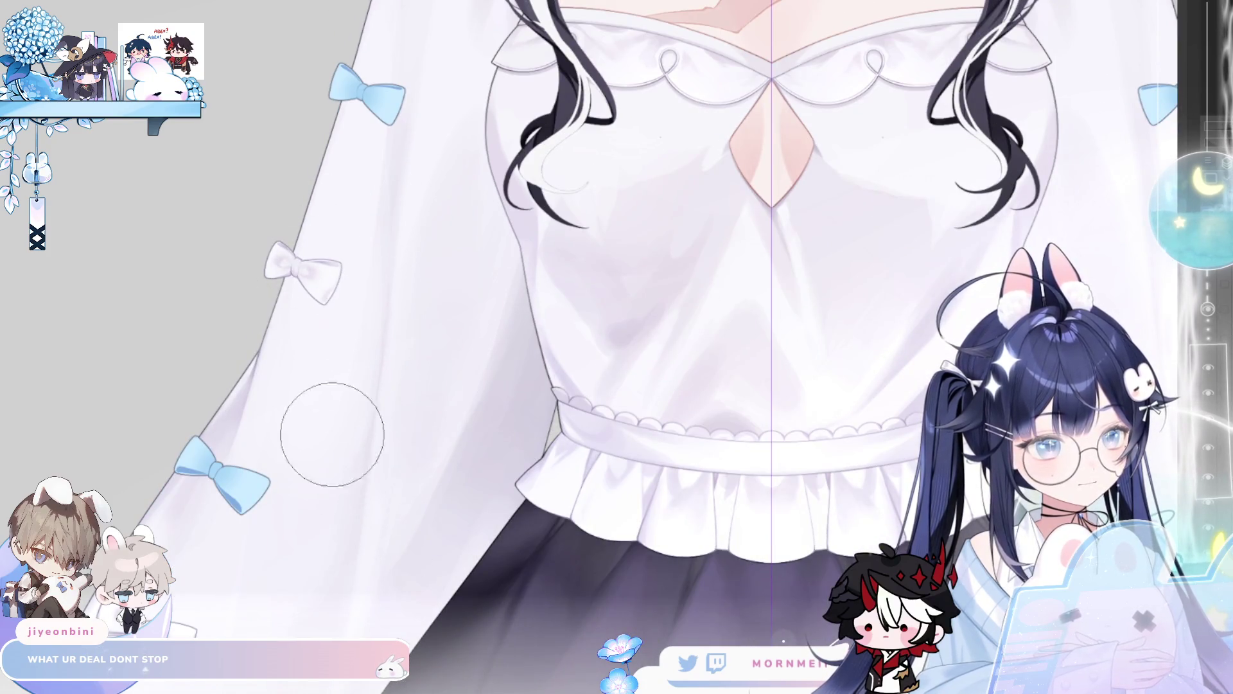
pyautogui.moveTo(337, 419); pyautogui.dragTo(397, 258)
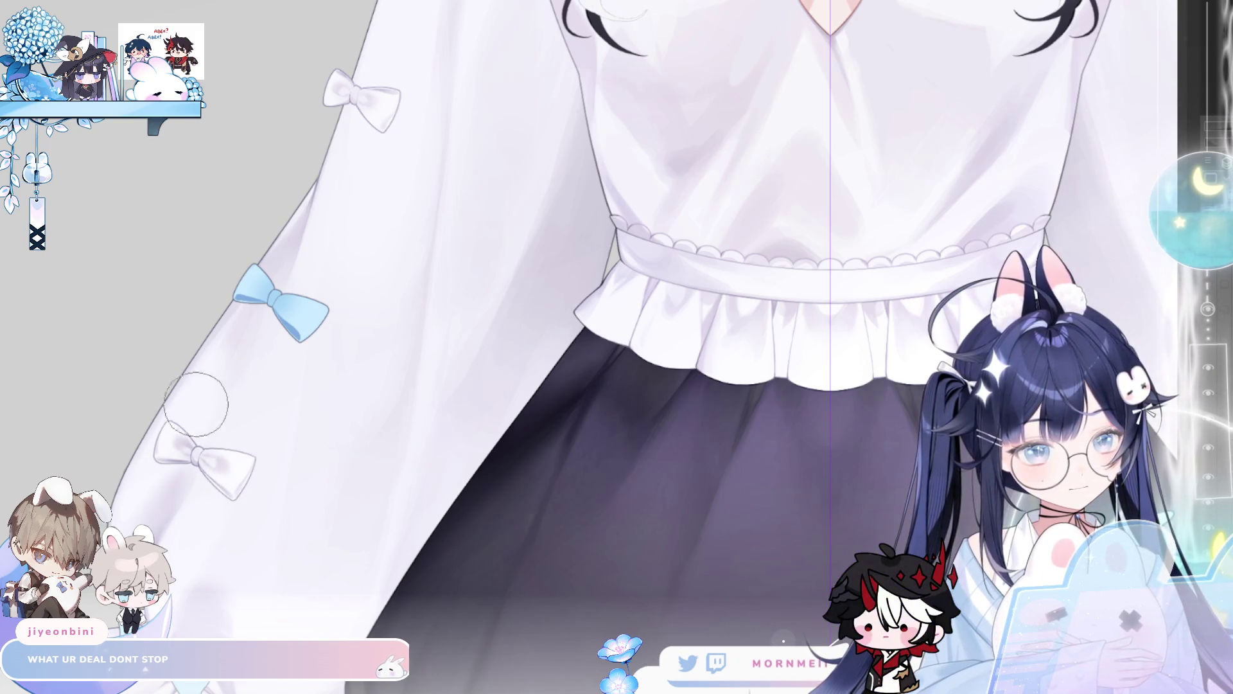
pyautogui.moveTo(426, 352)
pyautogui.mouseDown()
pyautogui.moveTo(430, 334)
pyautogui.moveTo(439, 381)
pyautogui.mouseUp()
pyautogui.scroll(-5, 438, 380)
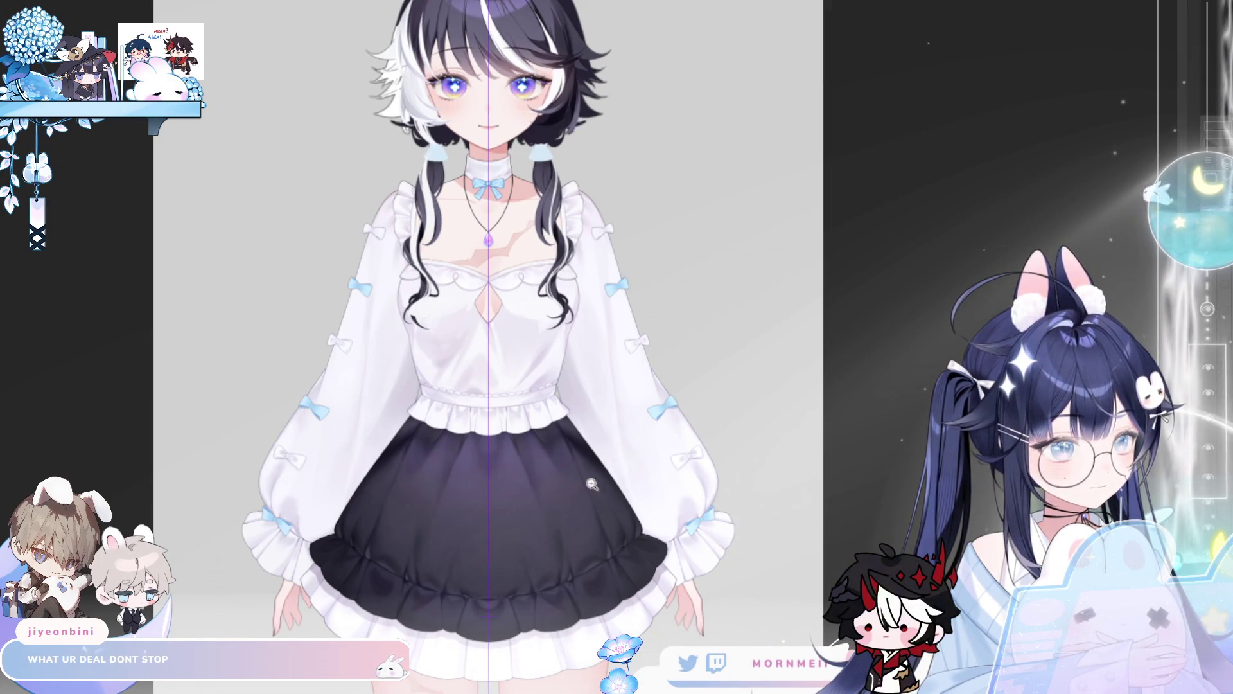
pyautogui.scroll(1, 551, 463)
pyautogui.scroll(1, 565, 455)
pyautogui.scroll(-1, 568, 530)
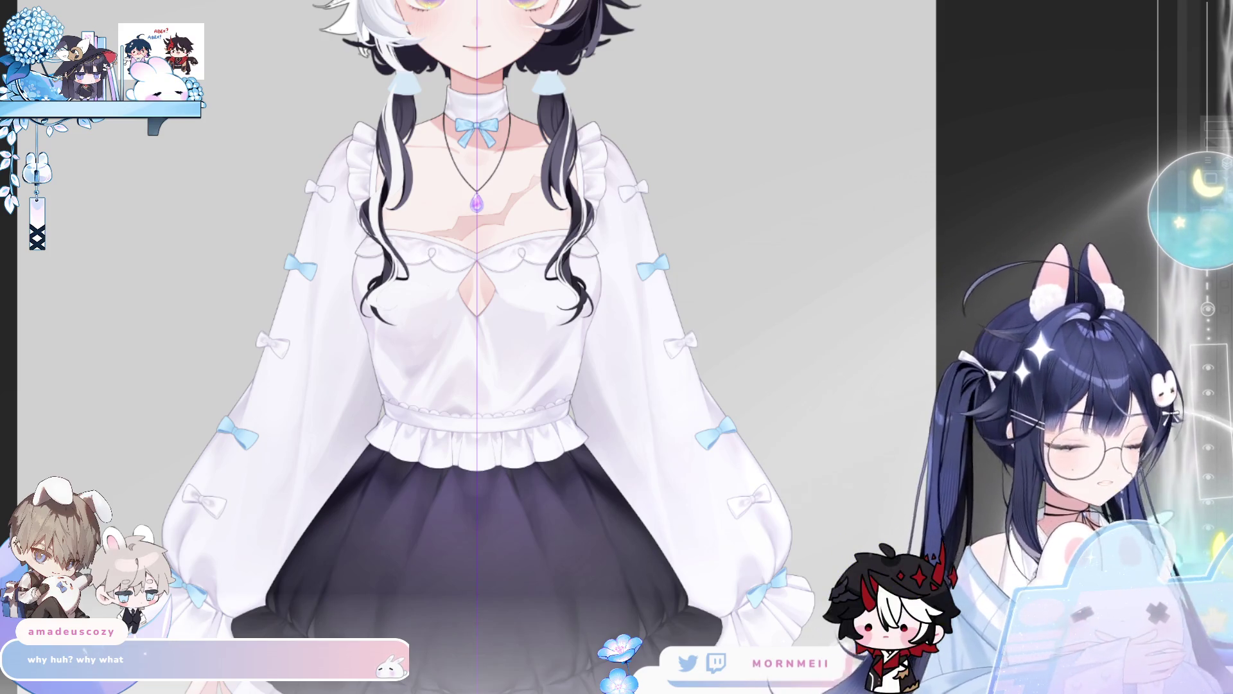
pyautogui.press('h')
pyautogui.press('h')
pyautogui.click(234, 469)
pyautogui.click(233, 468)
pyautogui.keyDown('alt'); pyautogui.click(250, 427); pyautogui.keyUp('alt')
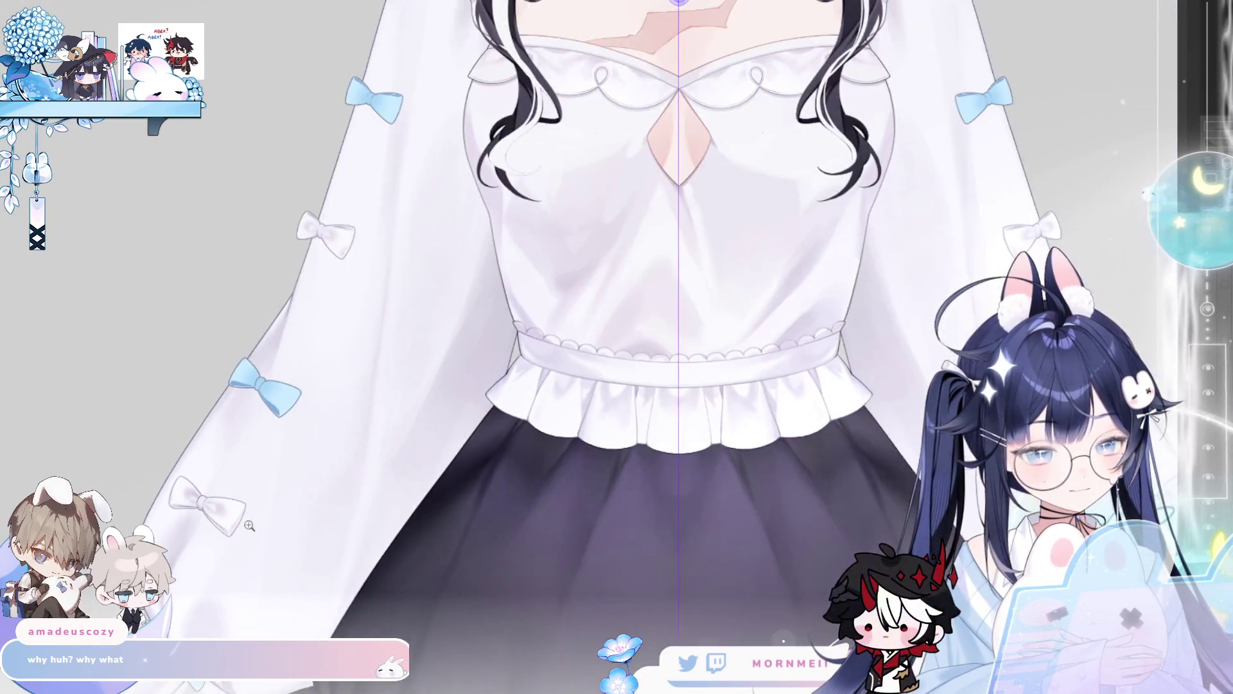
pyautogui.click(414, 322)
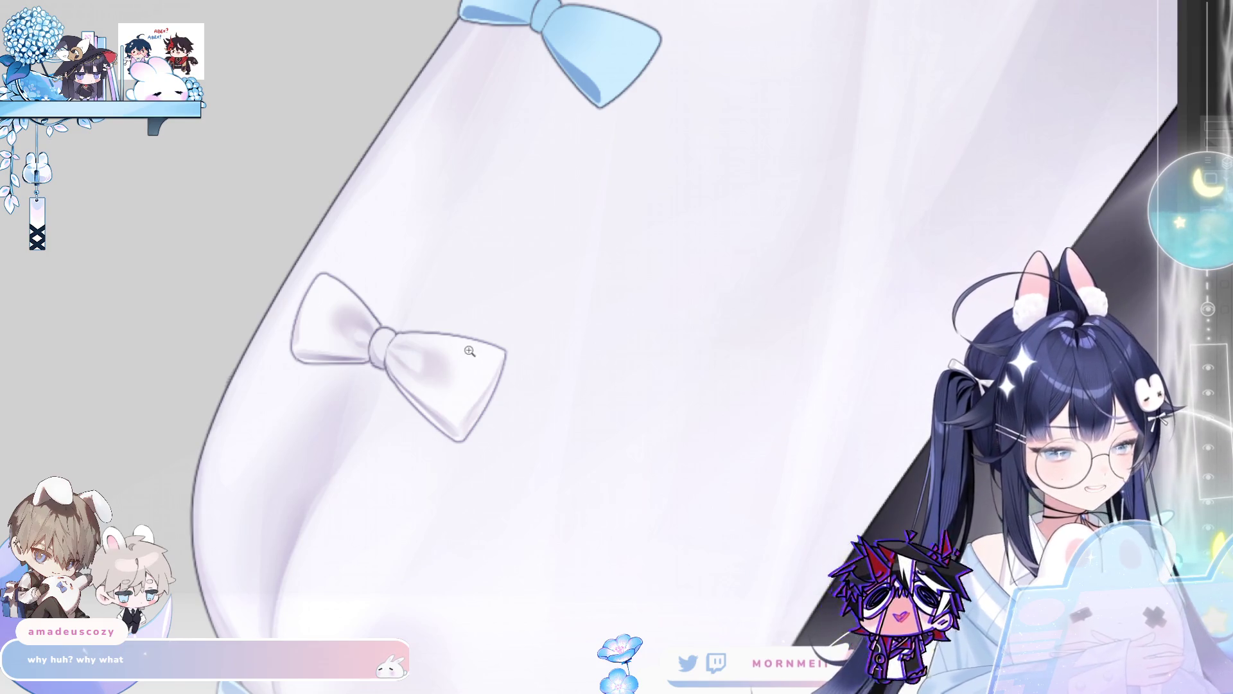
pyautogui.press('h')
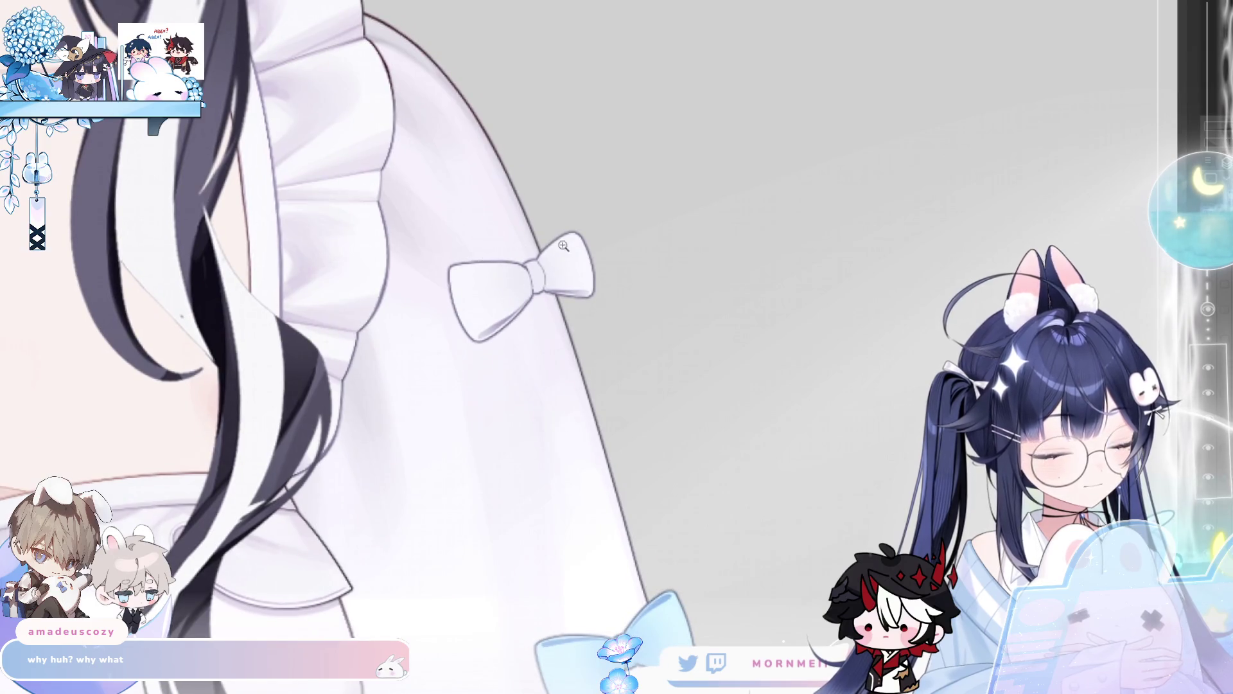
pyautogui.scroll(-5, 551, 358)
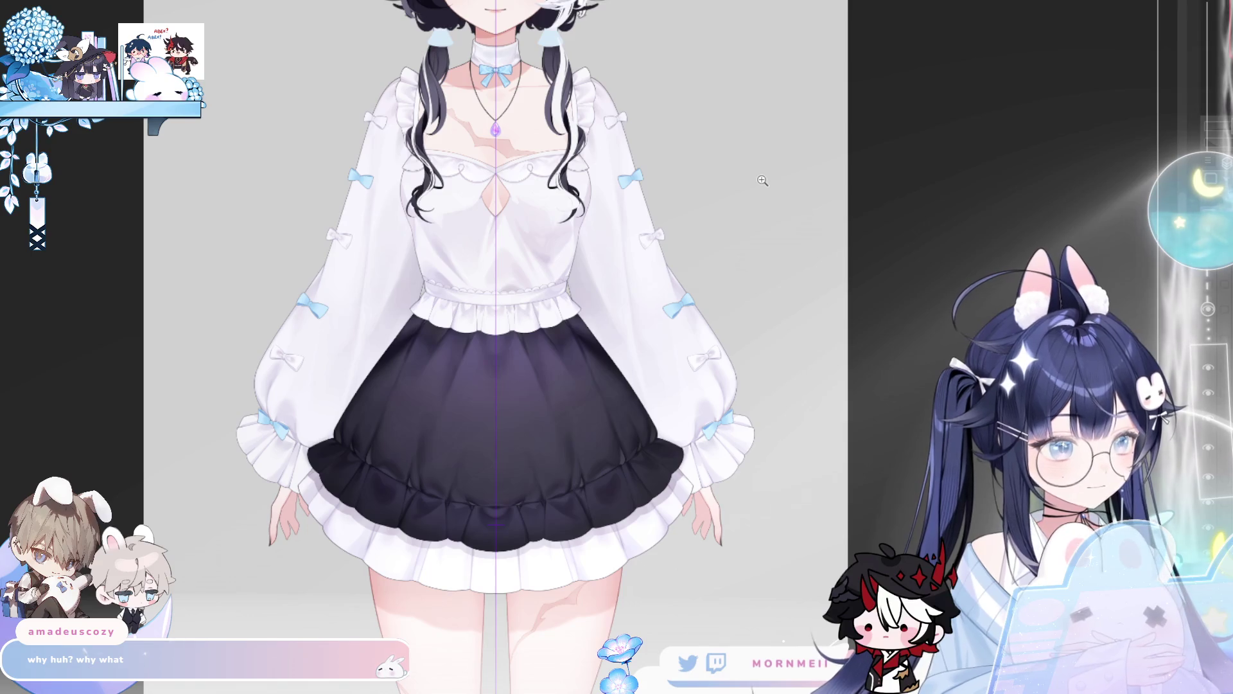
pyautogui.scroll(3, 501, 319)
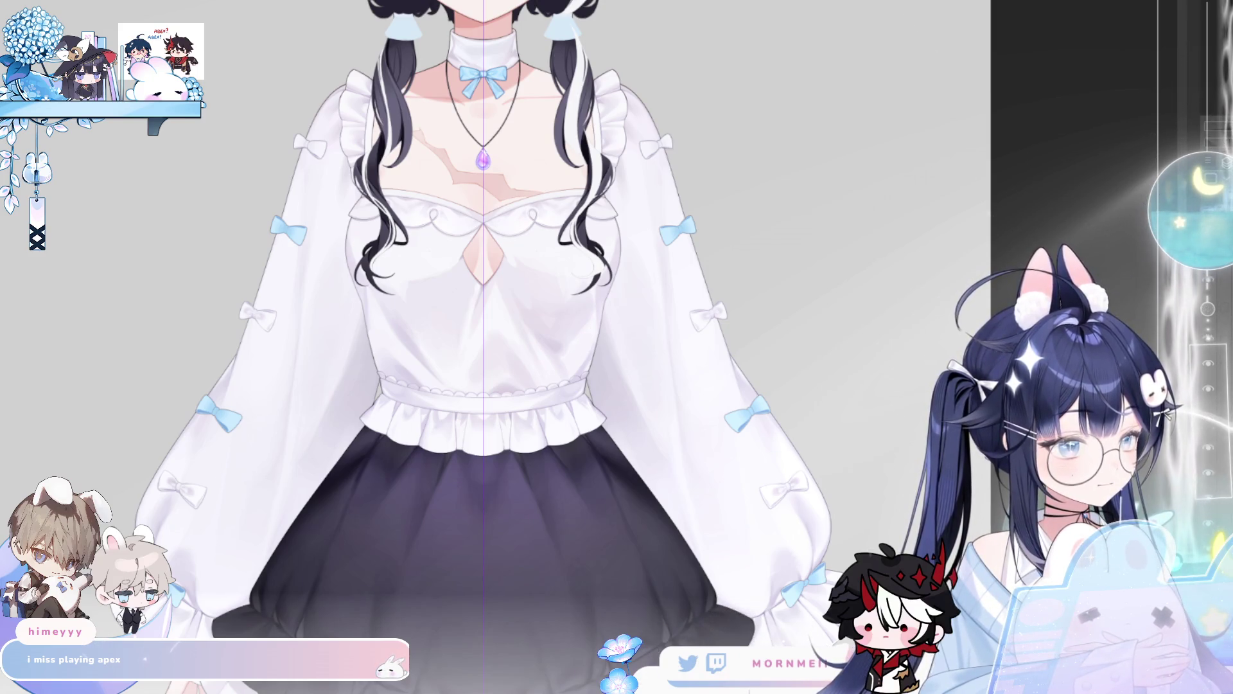
pyautogui.moveTo(799, 543)
pyautogui.mouseDown()
pyautogui.moveTo(848, 449)
pyautogui.moveTo(703, 533)
pyautogui.mouseUp()
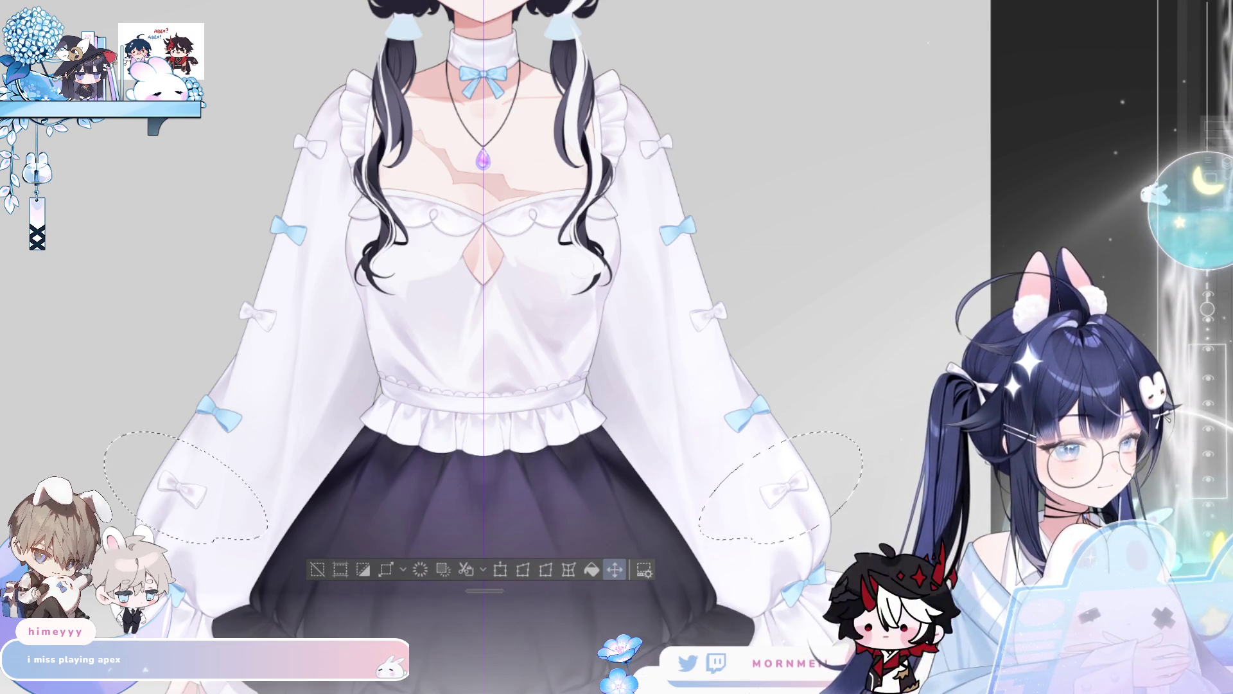
pyautogui.press('Down')
pyautogui.press('Down')
pyautogui.press('Down')
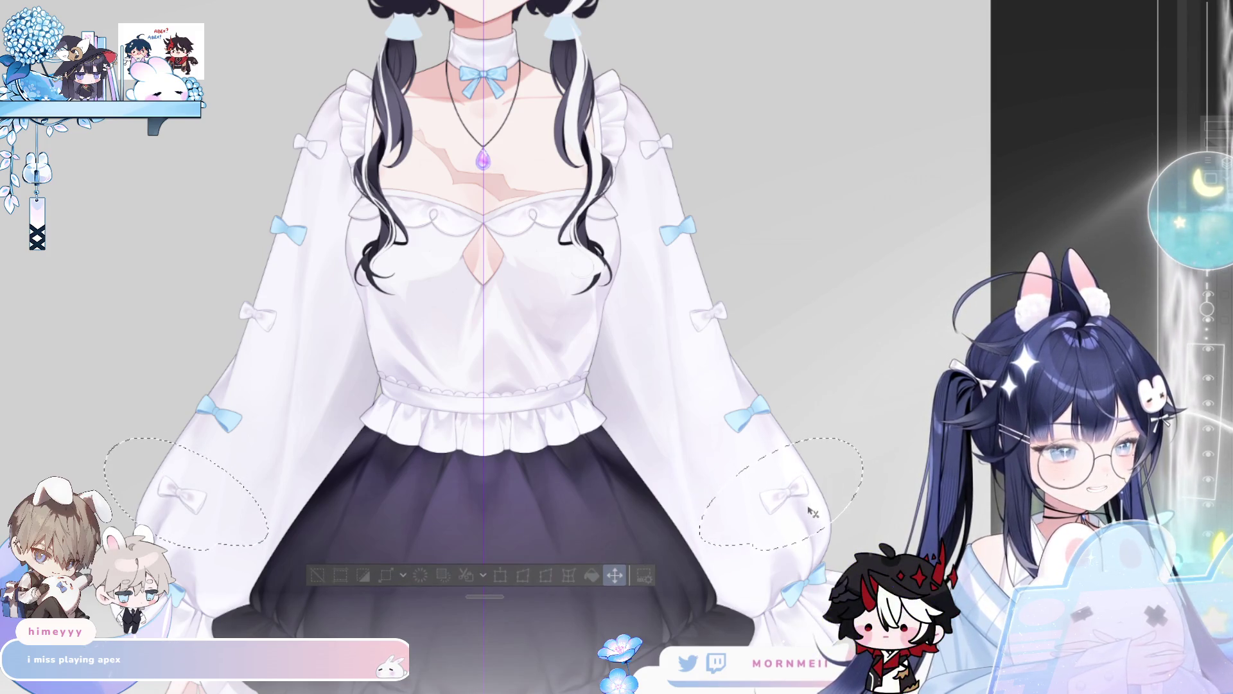
pyautogui.hotkey('ctrl', 'd')
pyautogui.hotkey('ctrl', '0')
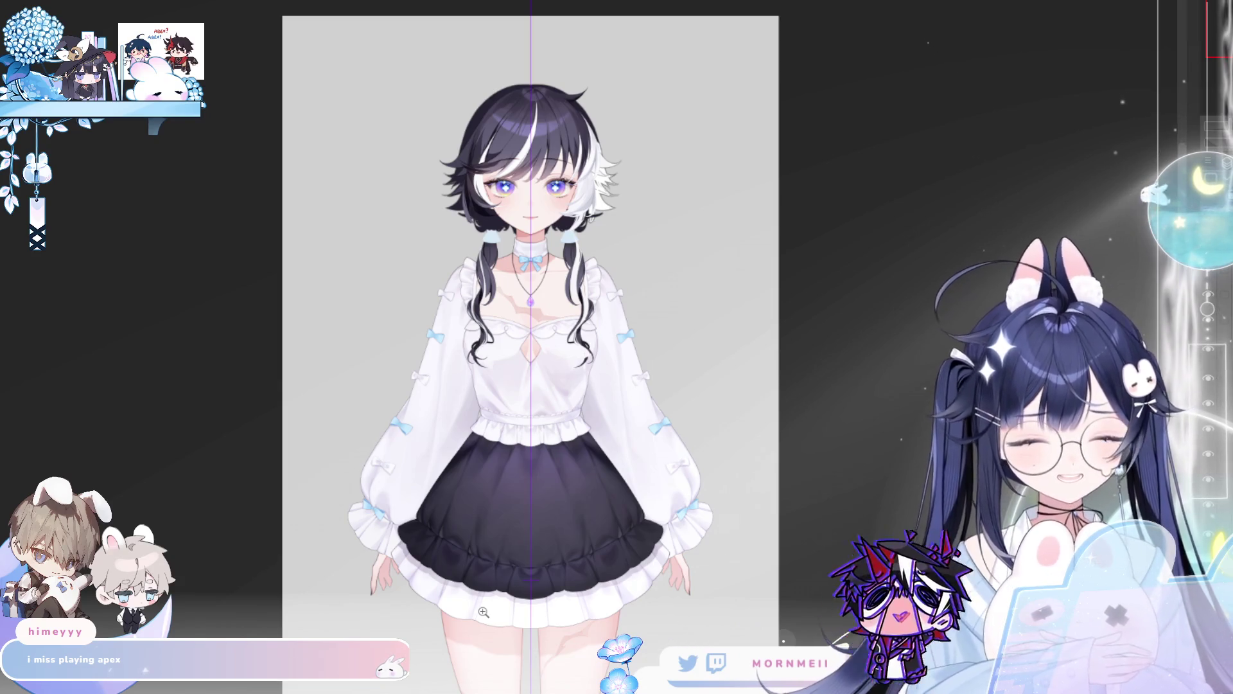
pyautogui.click(630, 450)
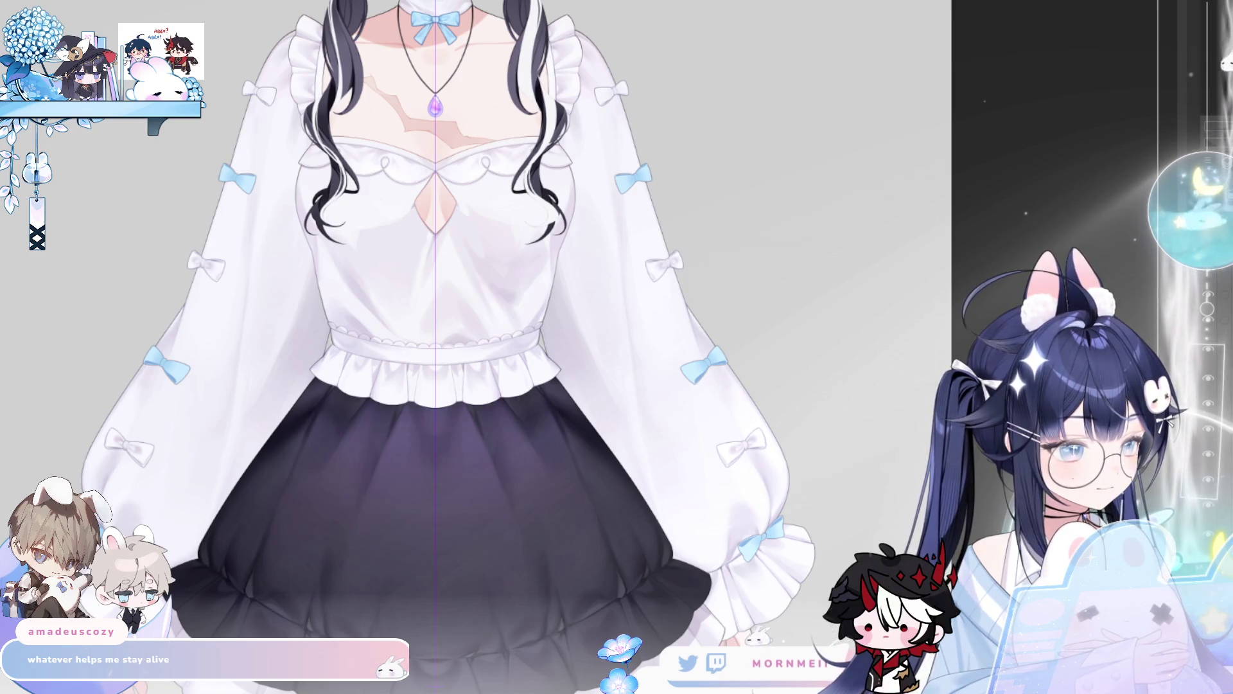
# - Zoom in close on the white bow by the shoulder ruffle and briefly mirror the canvas
pyautogui.moveTo(116, 436); pyautogui.dragTo(185, 424)
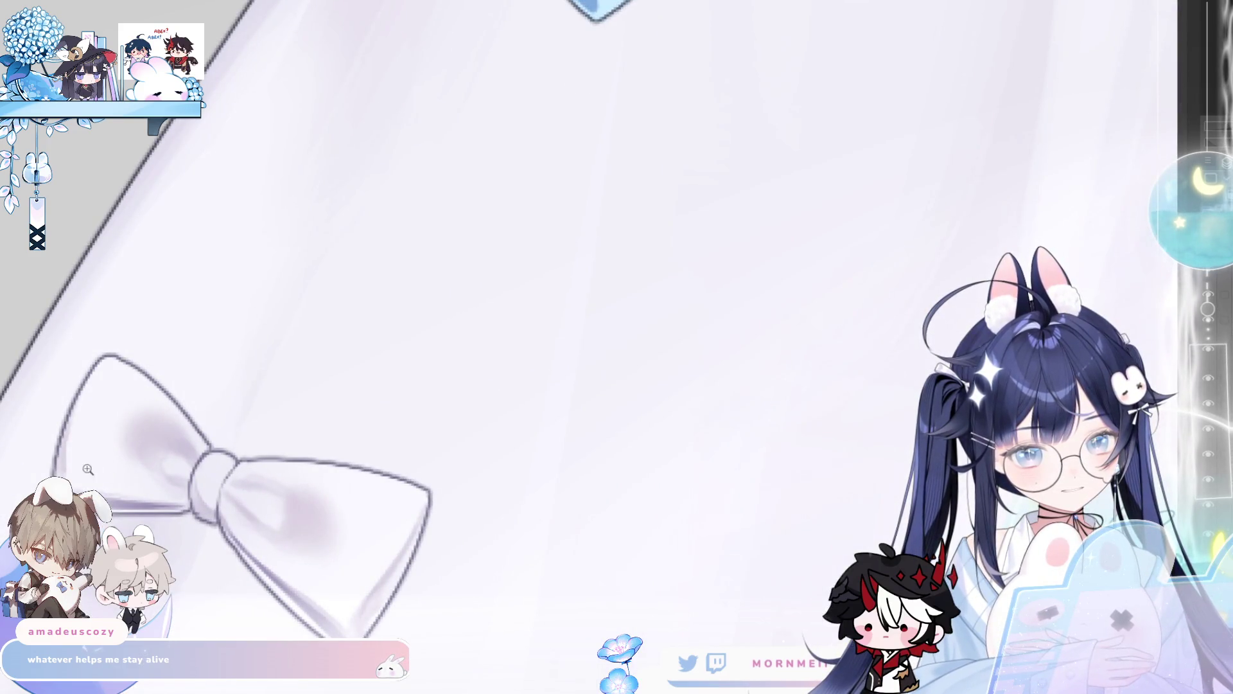
pyautogui.scroll(-5, 493, 185)
pyautogui.scroll(5, 493, 185)
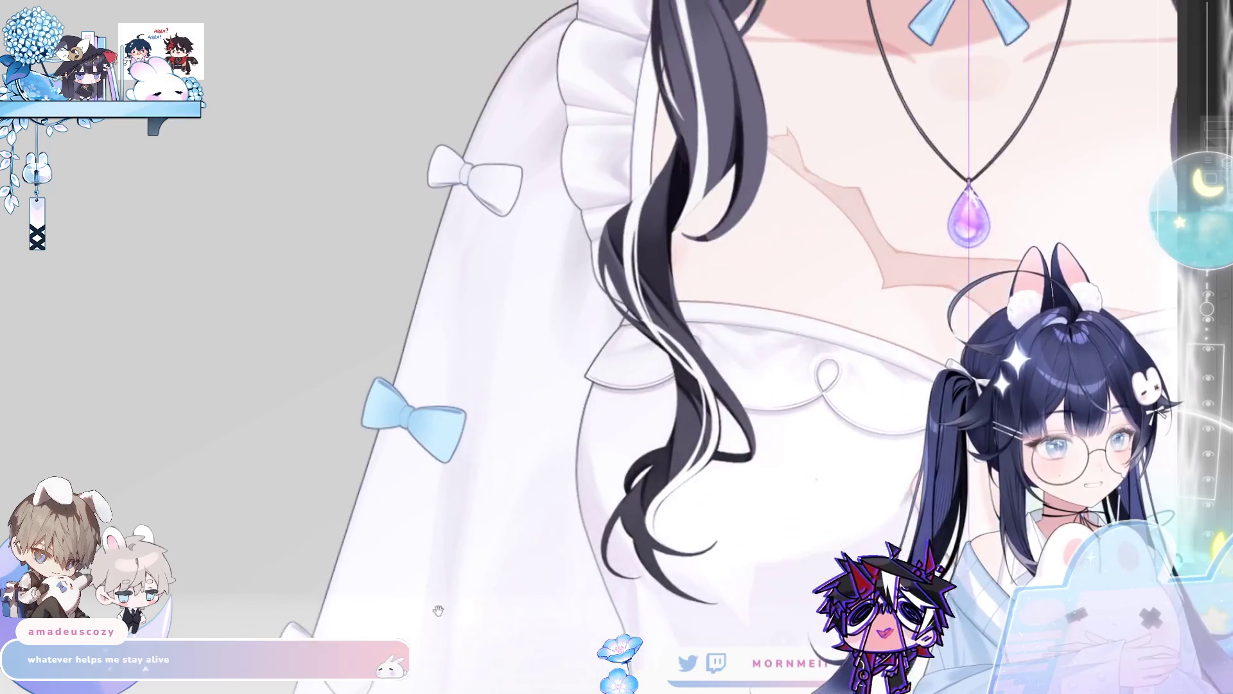
pyautogui.click(495, 170)
pyautogui.click(527, 221)
pyautogui.click(799, 183)
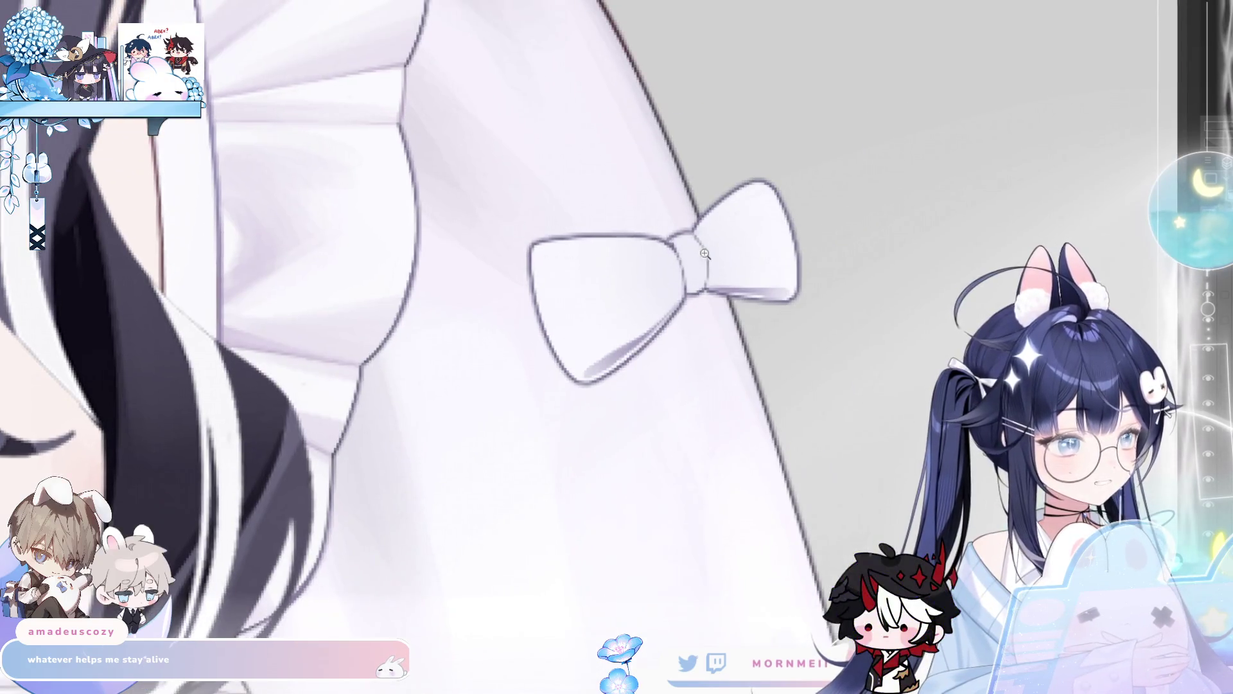
pyautogui.click(713, 250)
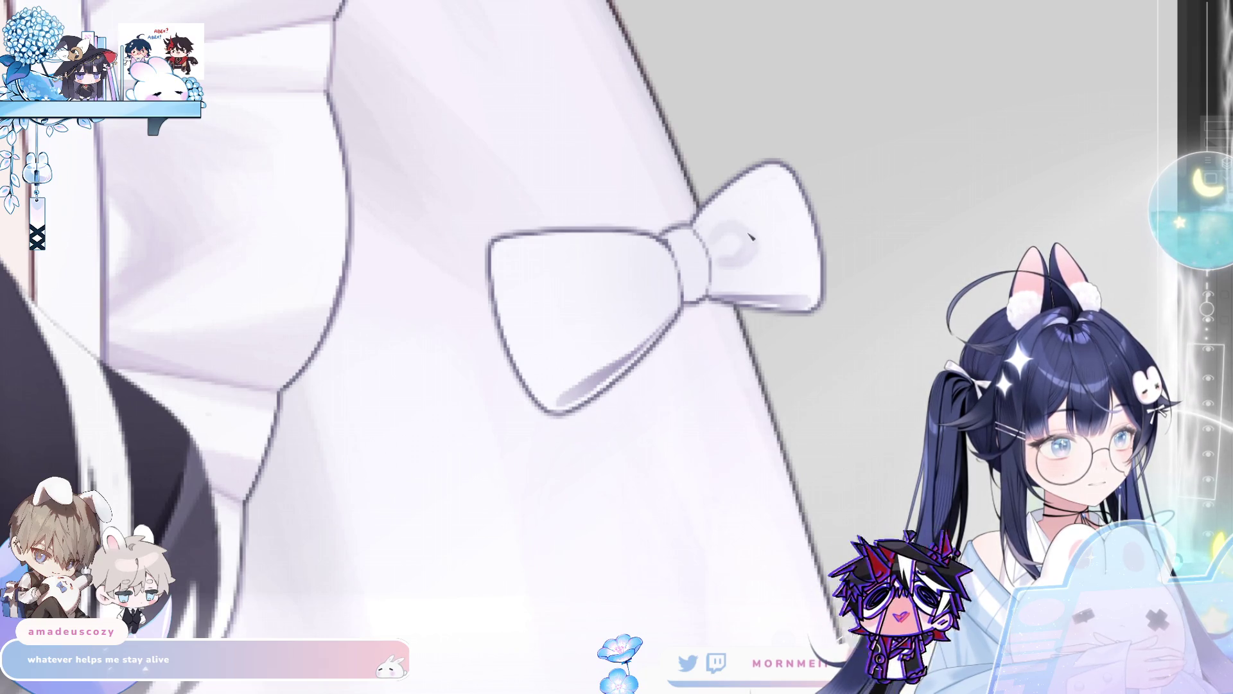
pyautogui.press('m')
pyautogui.press('m')
# - Paint and soften grey shadow on the bow's left lobe and lighten the right lobe
pyautogui.moveTo(652, 256)
pyautogui.mouseDown()
pyautogui.moveTo(661, 262)
pyautogui.moveTo(636, 267)
pyautogui.moveTo(644, 295)
pyautogui.moveTo(668, 294)
pyautogui.mouseUp()
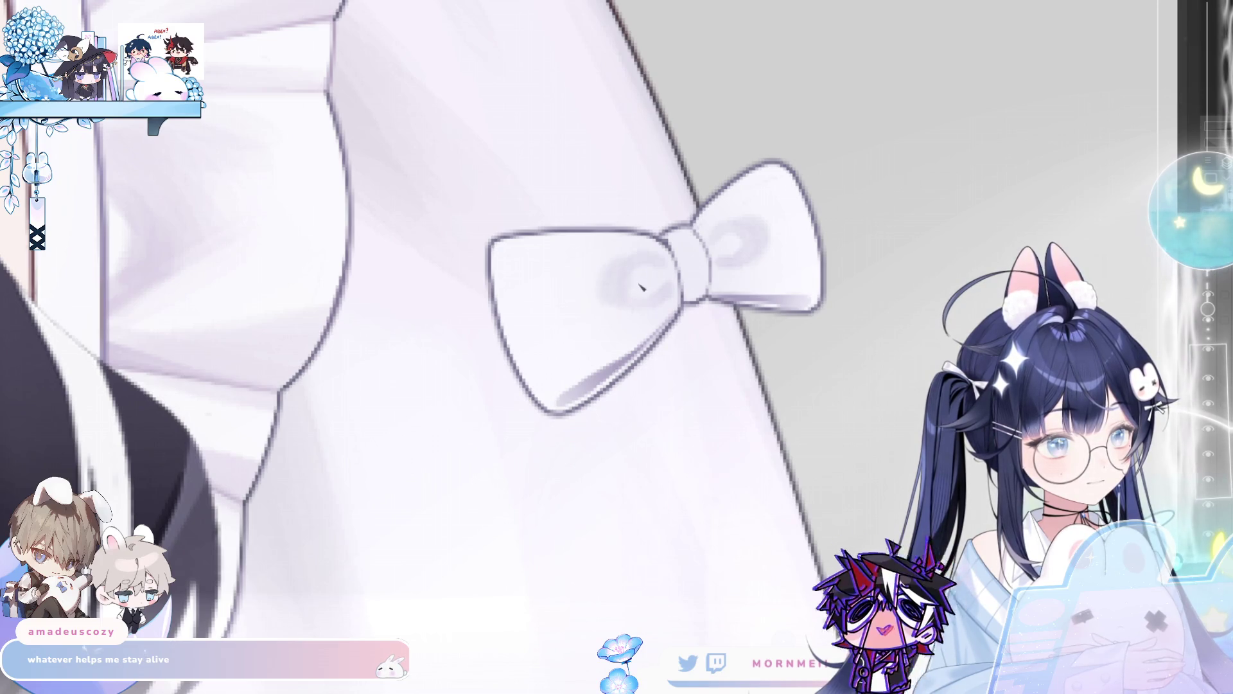
pyautogui.moveTo(632, 254)
pyautogui.mouseDown()
pyautogui.moveTo(590, 286)
pyautogui.moveTo(649, 286)
pyautogui.mouseUp()
pyautogui.moveTo(773, 231); pyautogui.dragTo(745, 221)
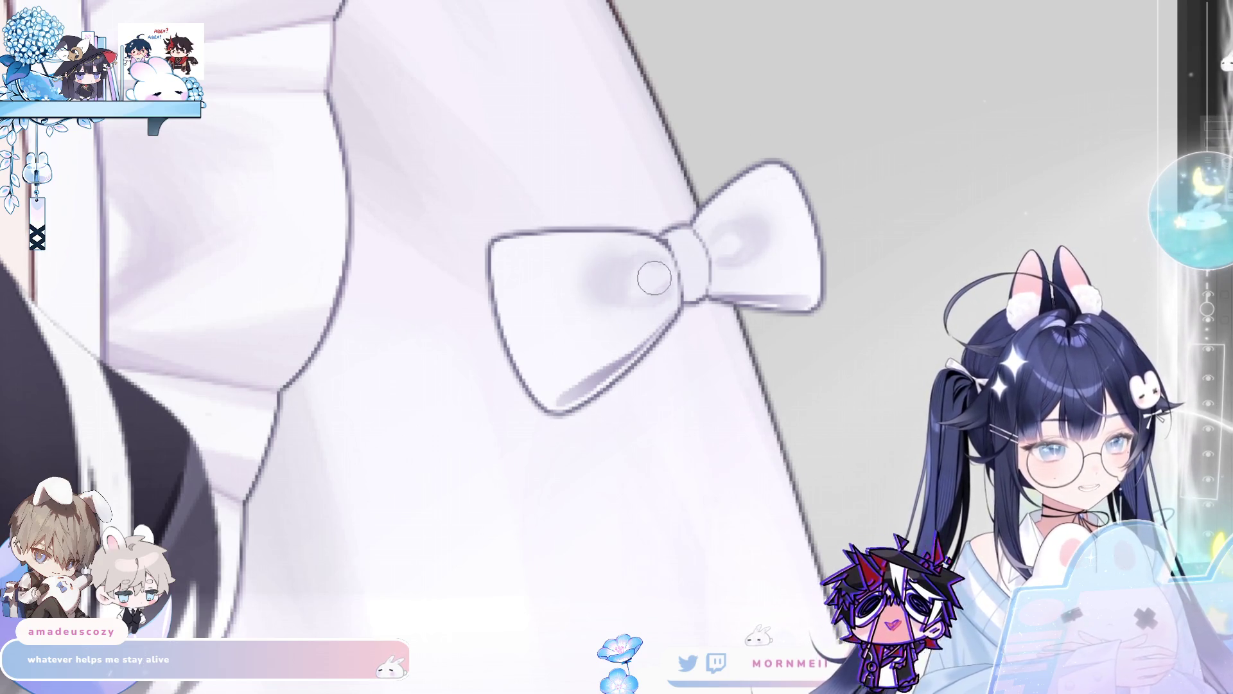
pyautogui.moveTo(599, 340); pyautogui.dragTo(629, 330)
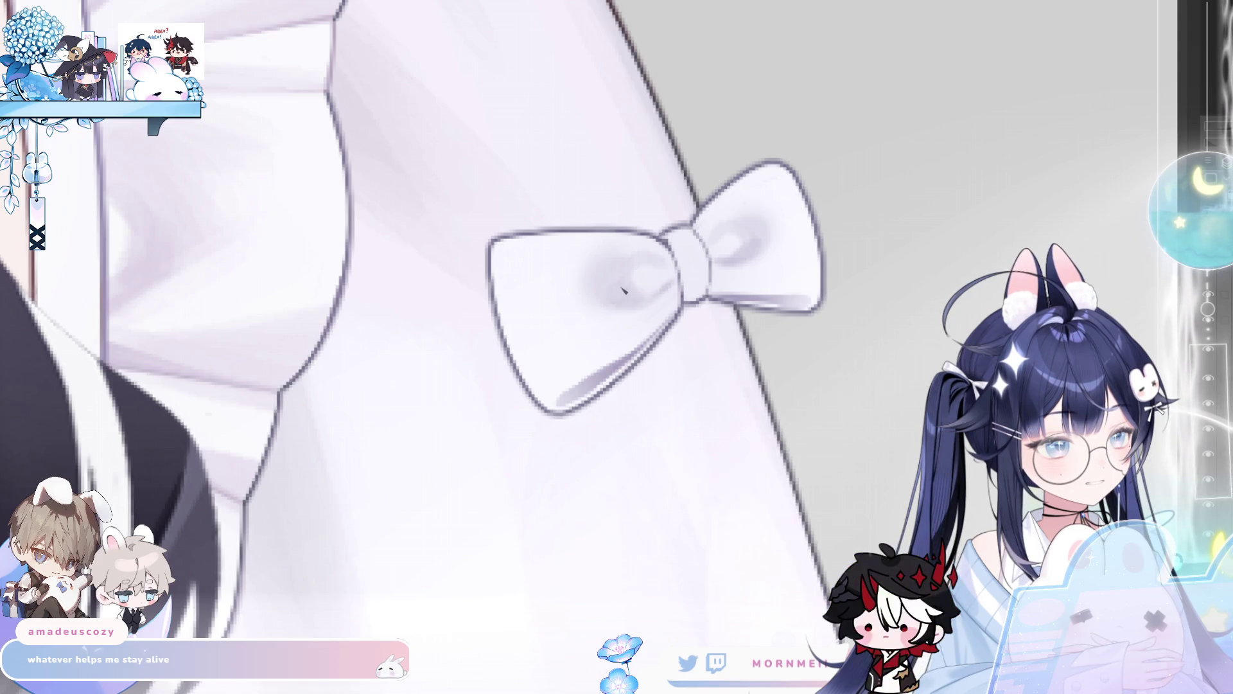
# - Bring the lower white bow into view and shade inside its left loop grey
pyautogui.scroll(-5, 626, 275)
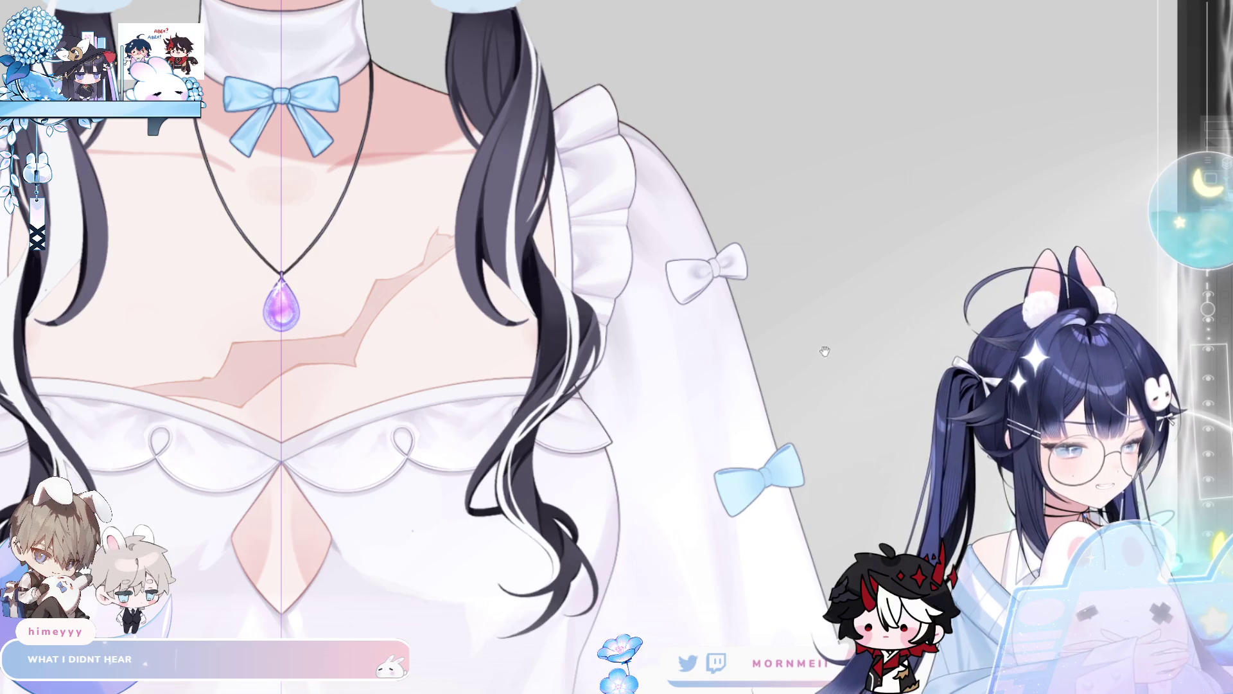
pyautogui.moveTo(832, 345); pyautogui.dragTo(743, 209)
pyautogui.scroll(5, 768, 533)
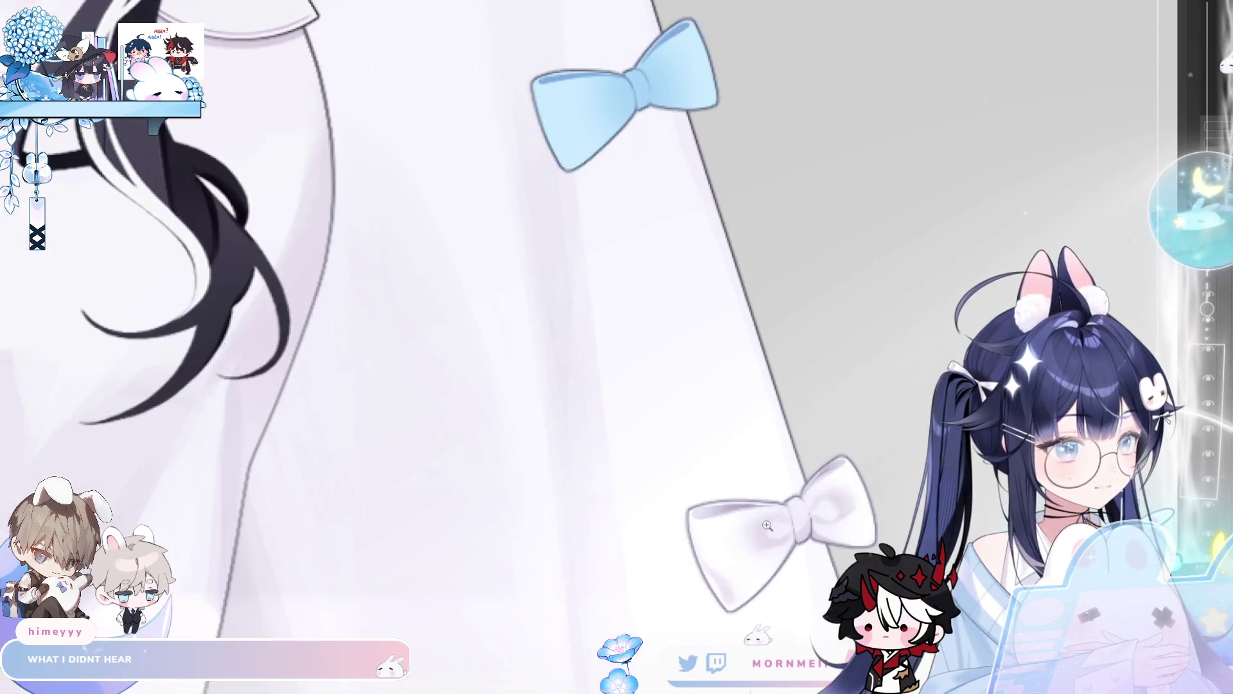
pyautogui.scroll(-5, 767, 525)
pyautogui.scroll(6, 610, 299)
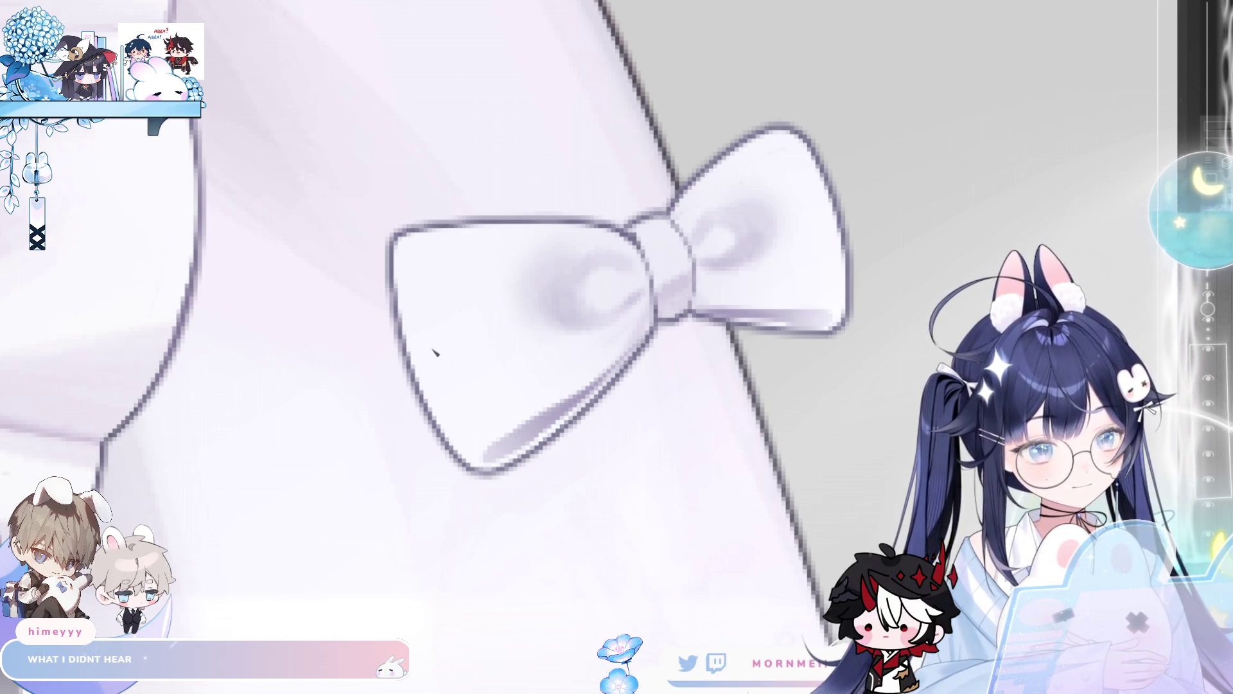
pyautogui.moveTo(411, 292)
pyautogui.mouseDown()
pyautogui.moveTo(465, 414)
pyautogui.moveTo(459, 392)
pyautogui.mouseUp()
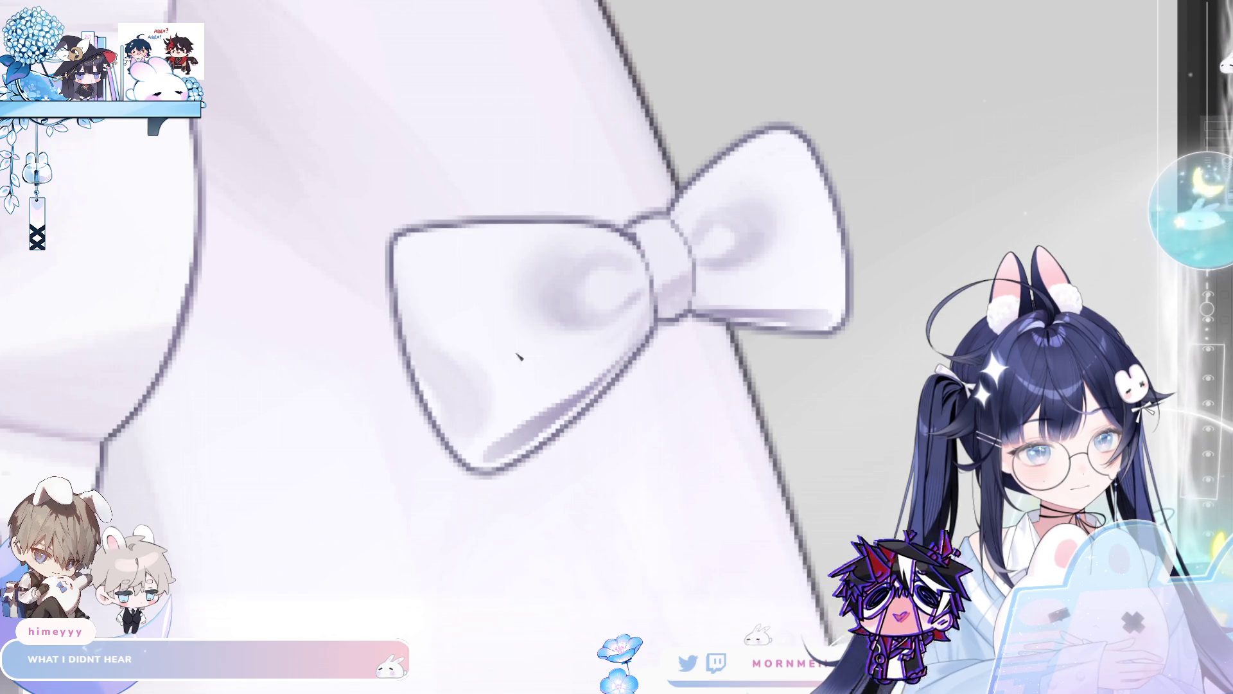
# - Zoom out to the whole torso, then back onto the sleeve bows and enlarge the brush
pyautogui.scroll(-5, 543, 380)
pyautogui.scroll(-3, 633, 589)
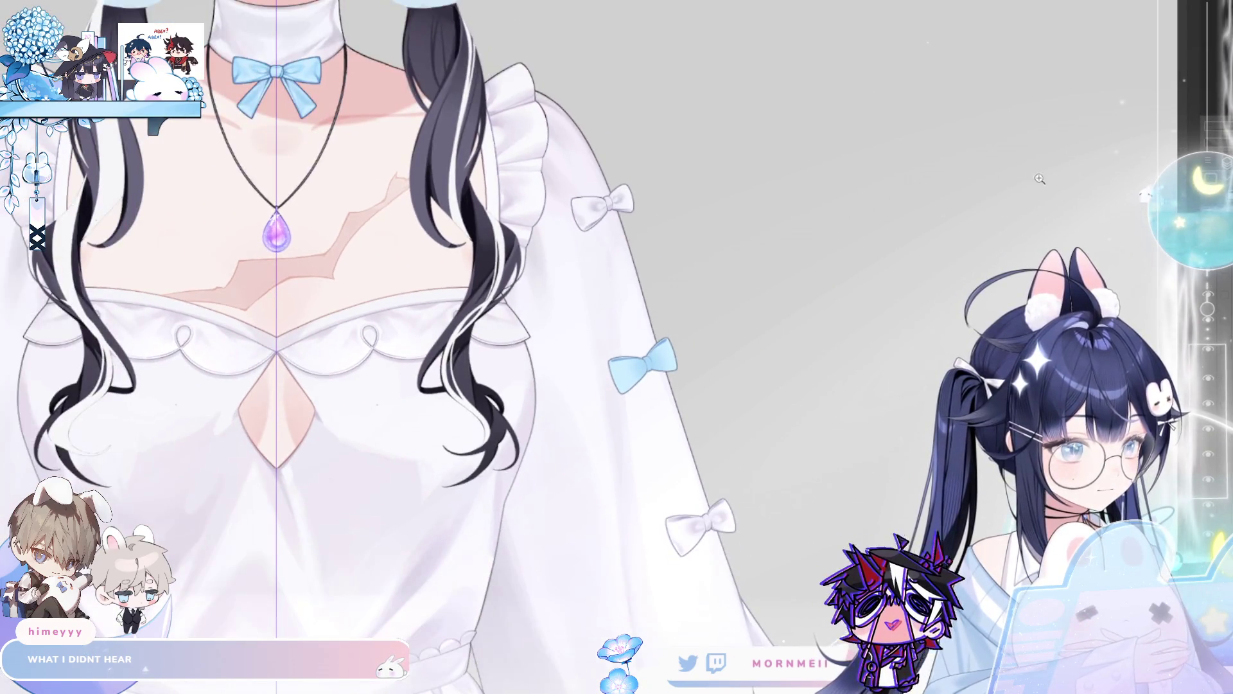
pyautogui.moveTo(289, 359); pyautogui.dragTo(899, 360)
pyautogui.scroll(5, 699, 182)
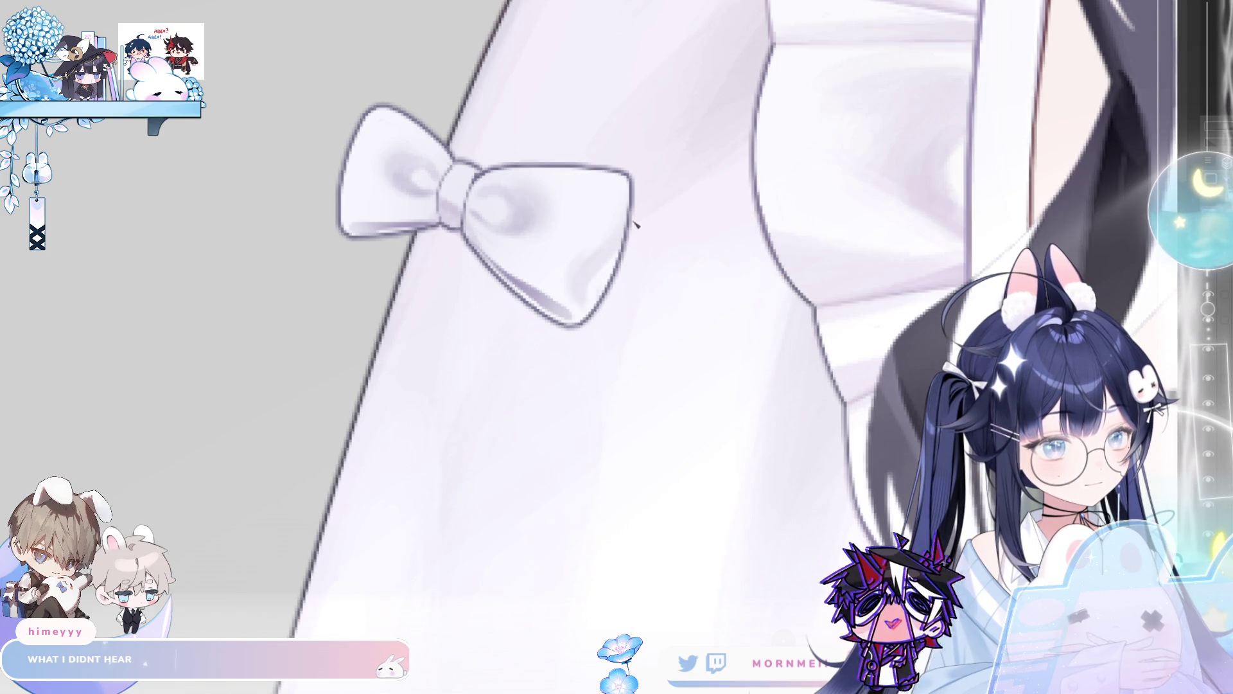
pyautogui.scroll(-5, 637, 213)
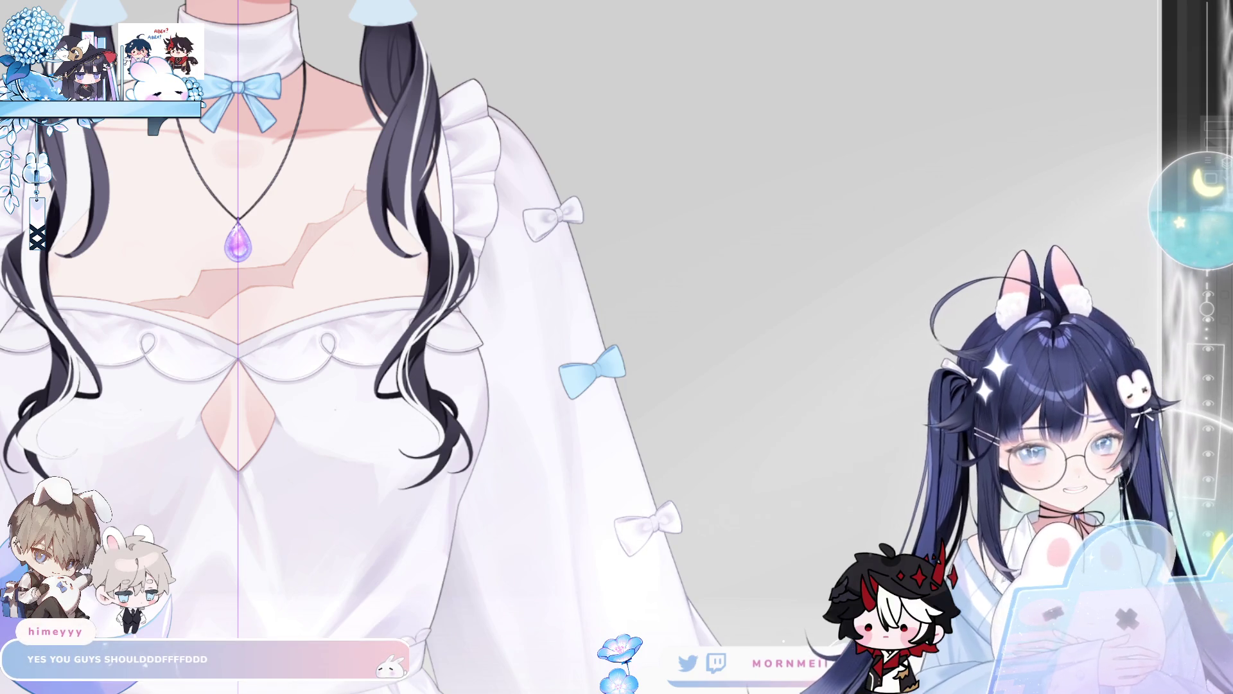
pyautogui.click(509, 183)
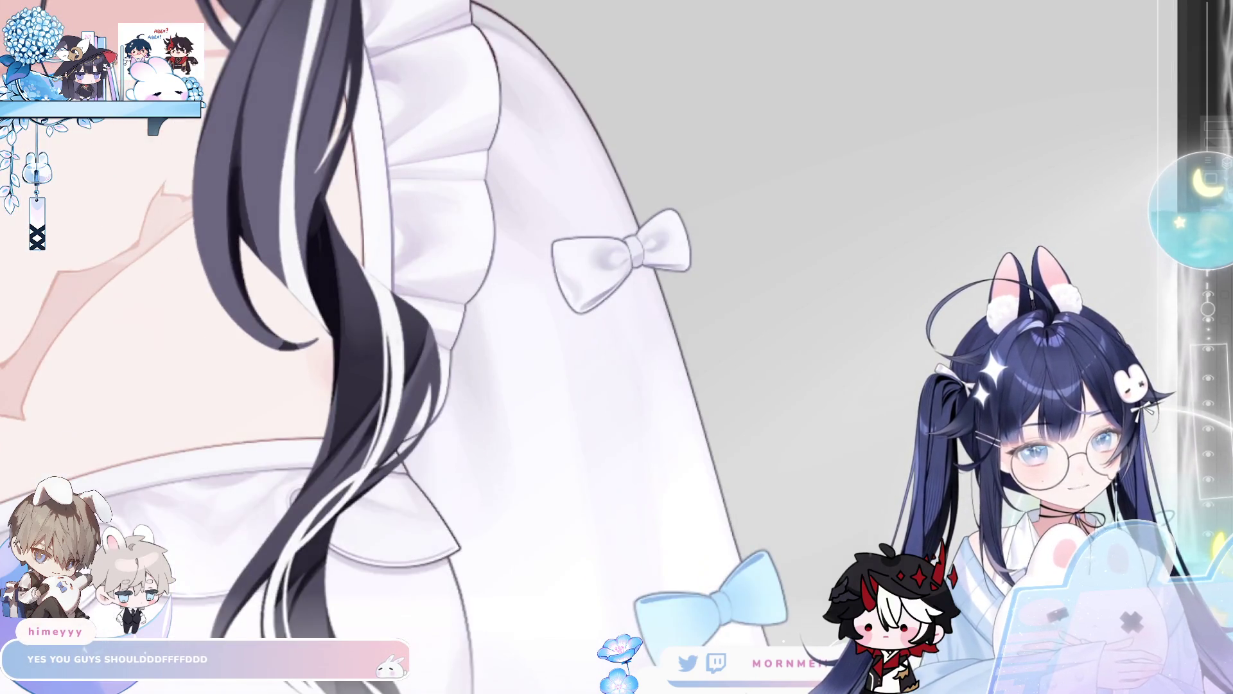
pyautogui.hscroll(-5, 653, 199)
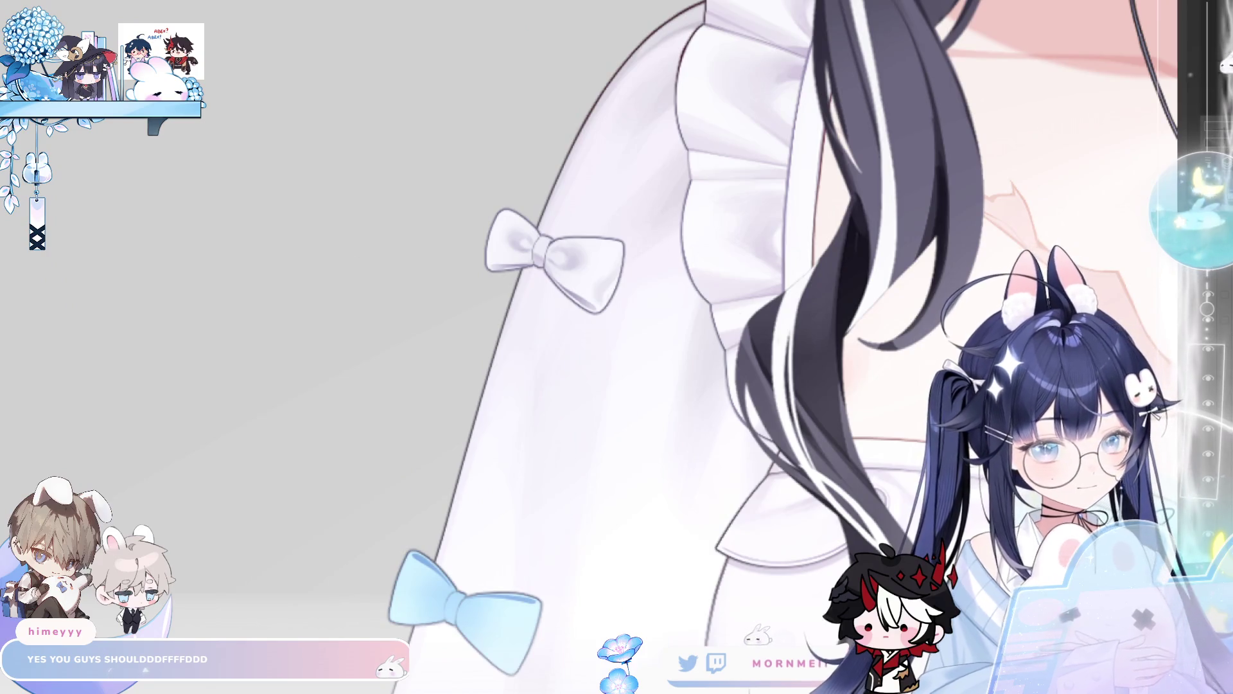
pyautogui.press('e')
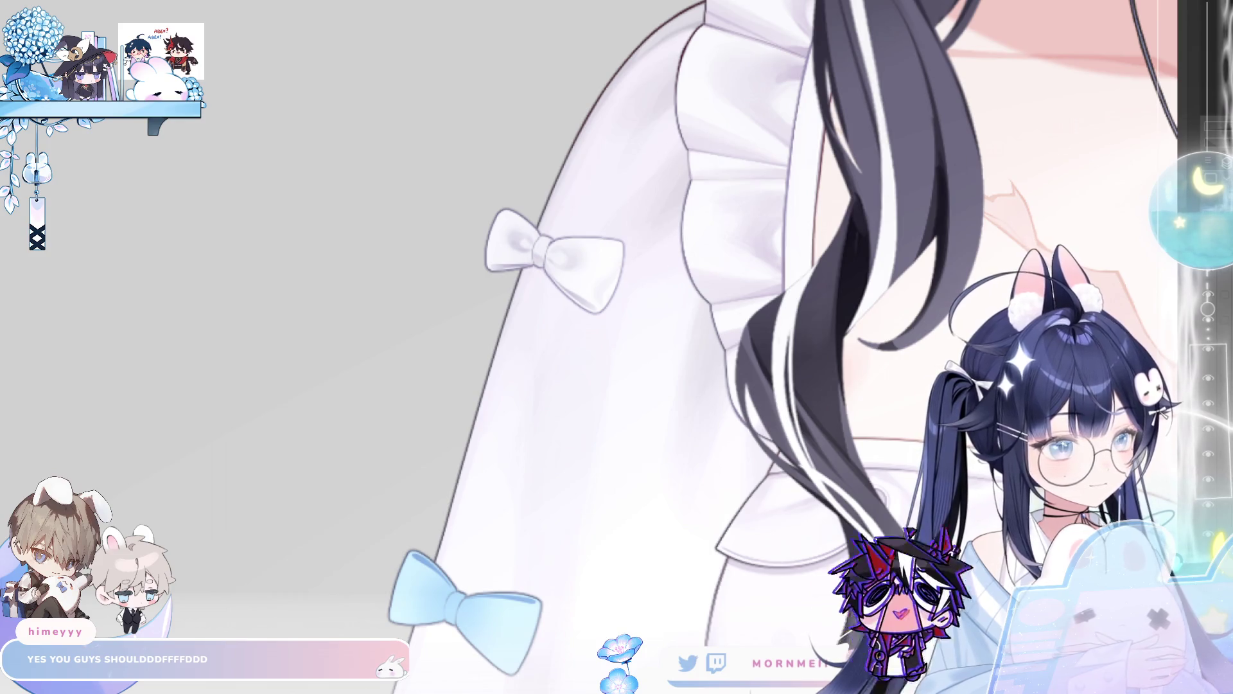
pyautogui.hscroll(5, 576, 242)
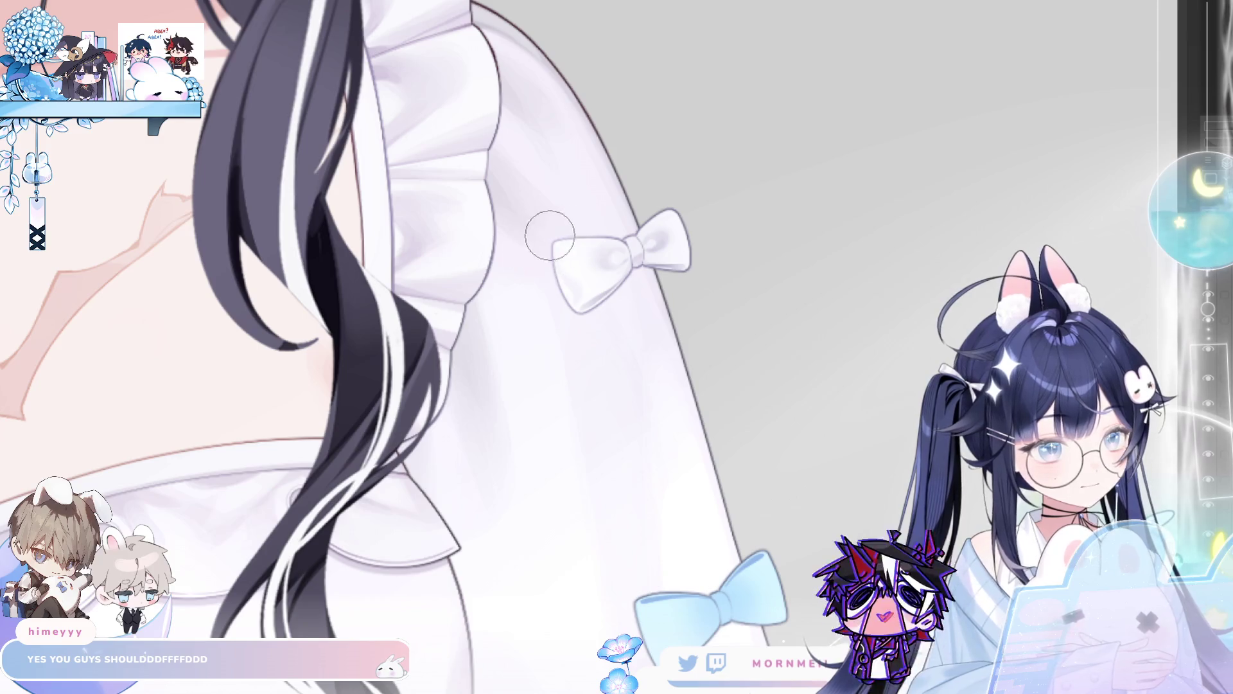
pyautogui.scroll(-4, 607, 341)
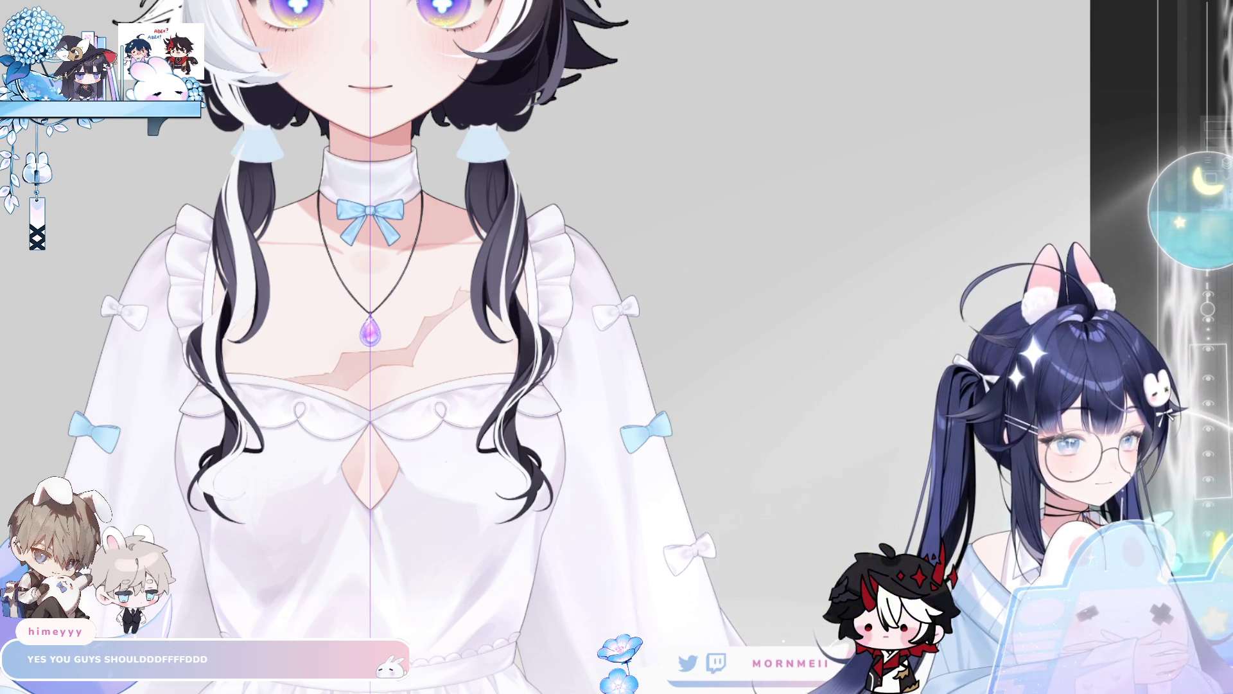
pyautogui.scroll(-5, 922, 280)
pyautogui.scroll(4, 923, 280)
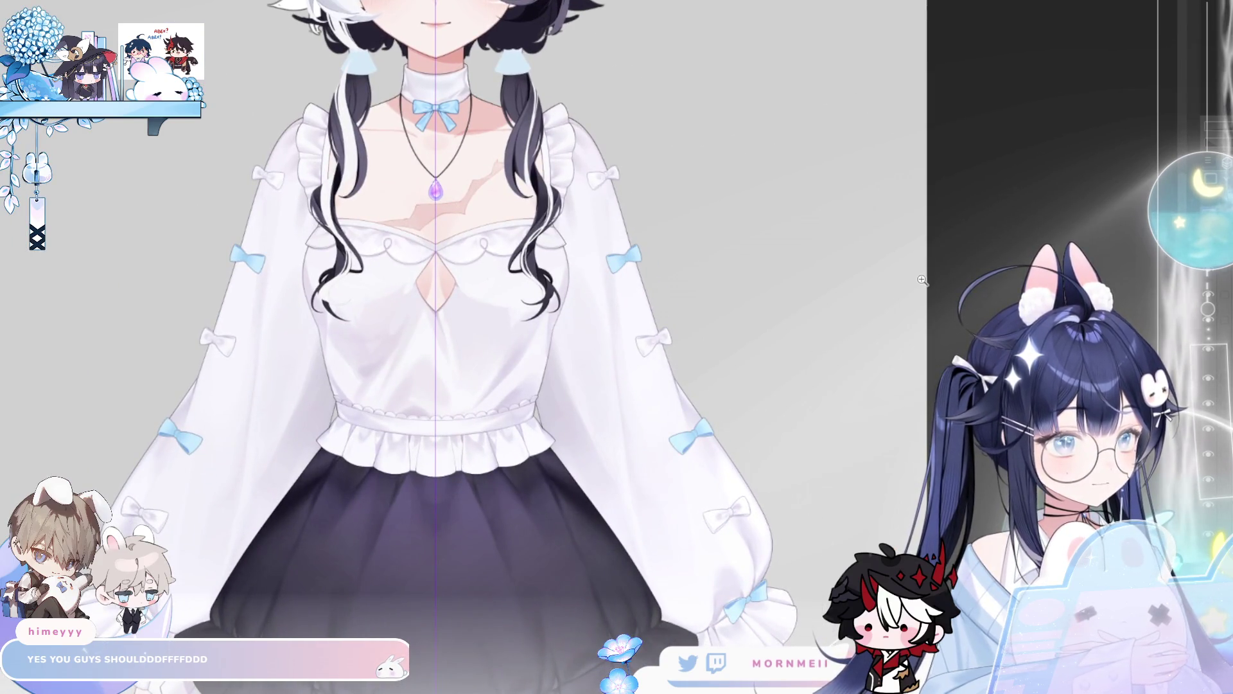
pyautogui.click(271, 146)
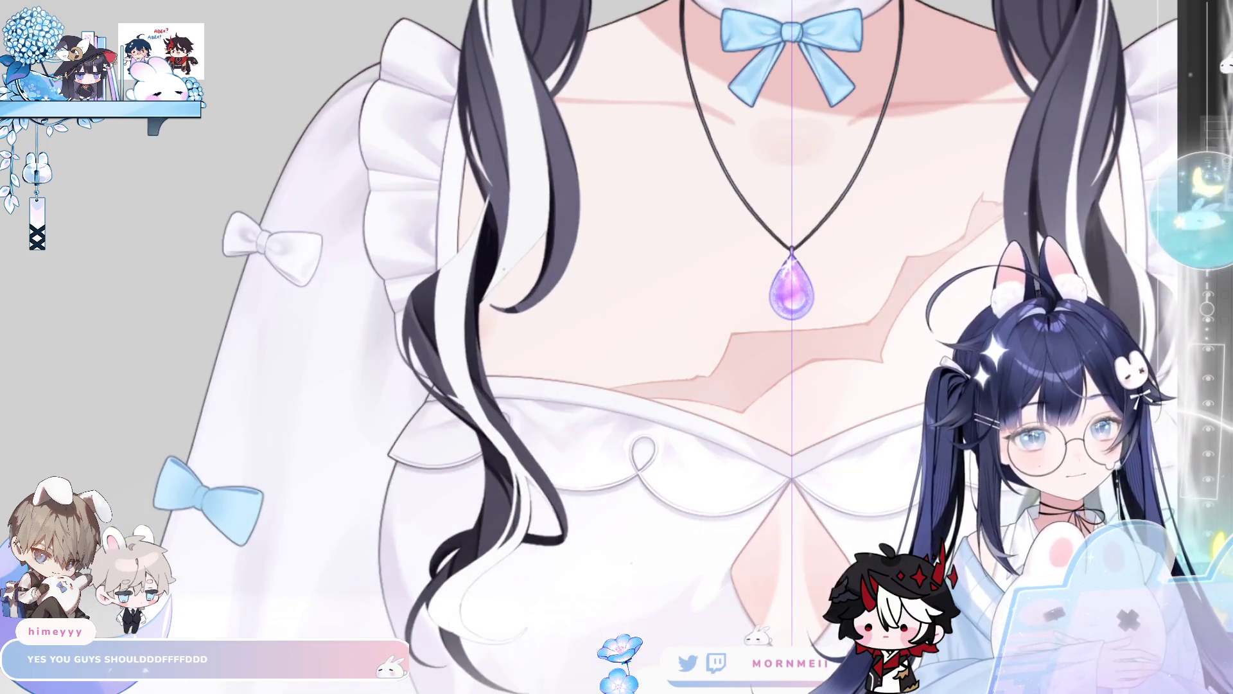
pyautogui.hscroll(5, 707, 201)
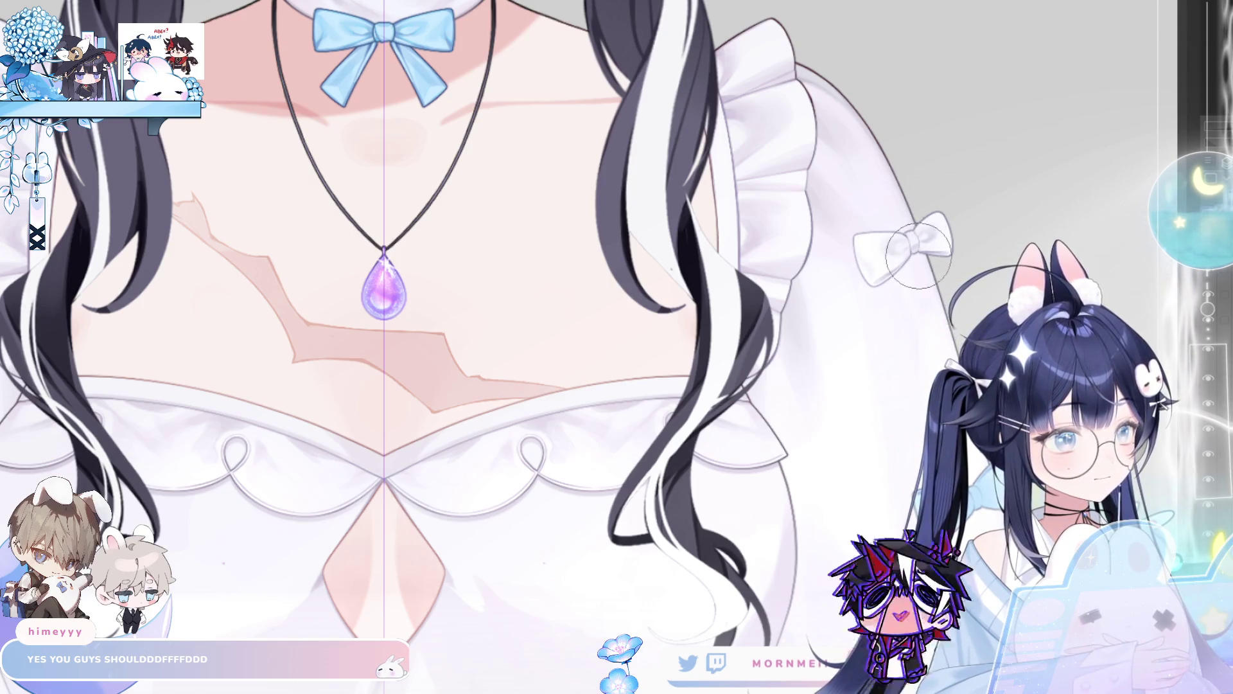
pyautogui.scroll(-3, 770, 357)
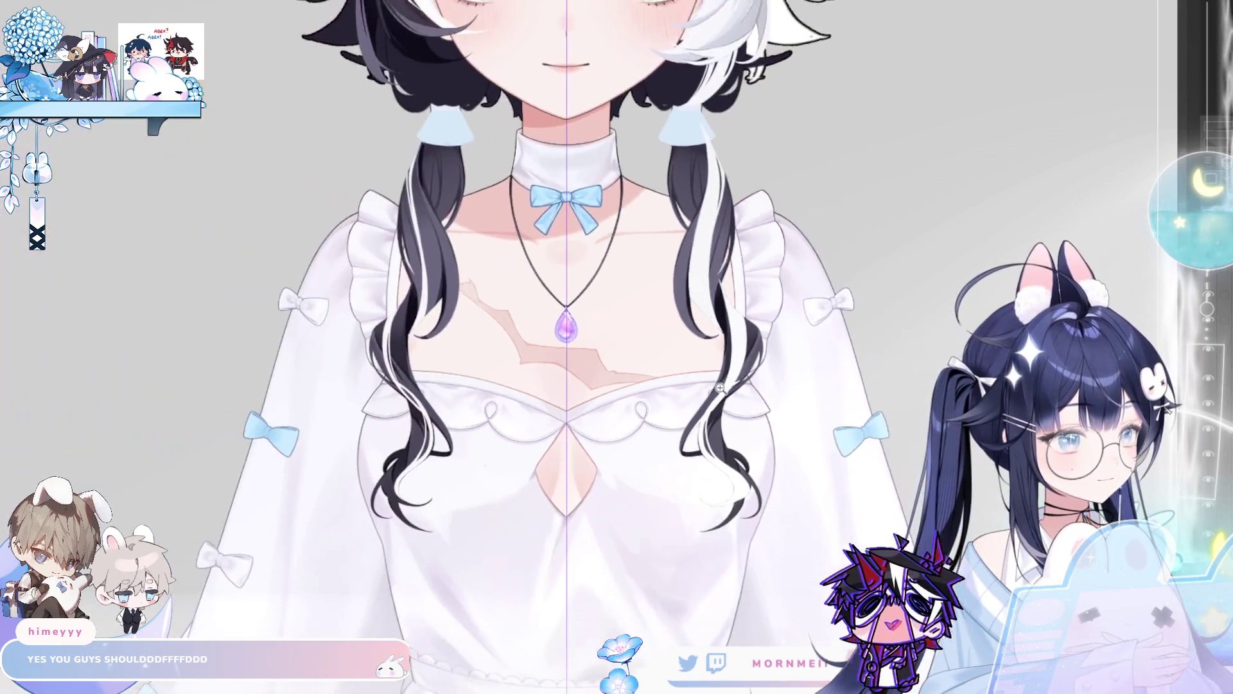
pyautogui.moveTo(706, 395); pyautogui.dragTo(748, 327)
pyautogui.moveTo(725, 636); pyautogui.dragTo(646, 488)
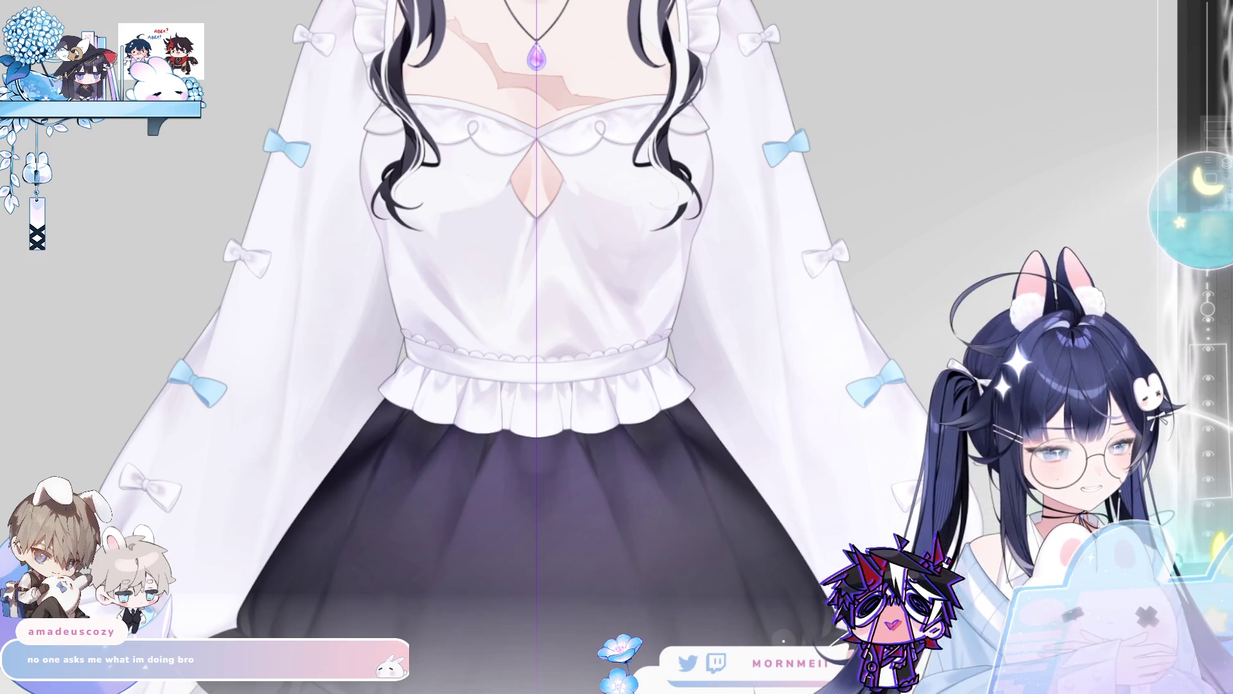
pyautogui.click(877, 384)
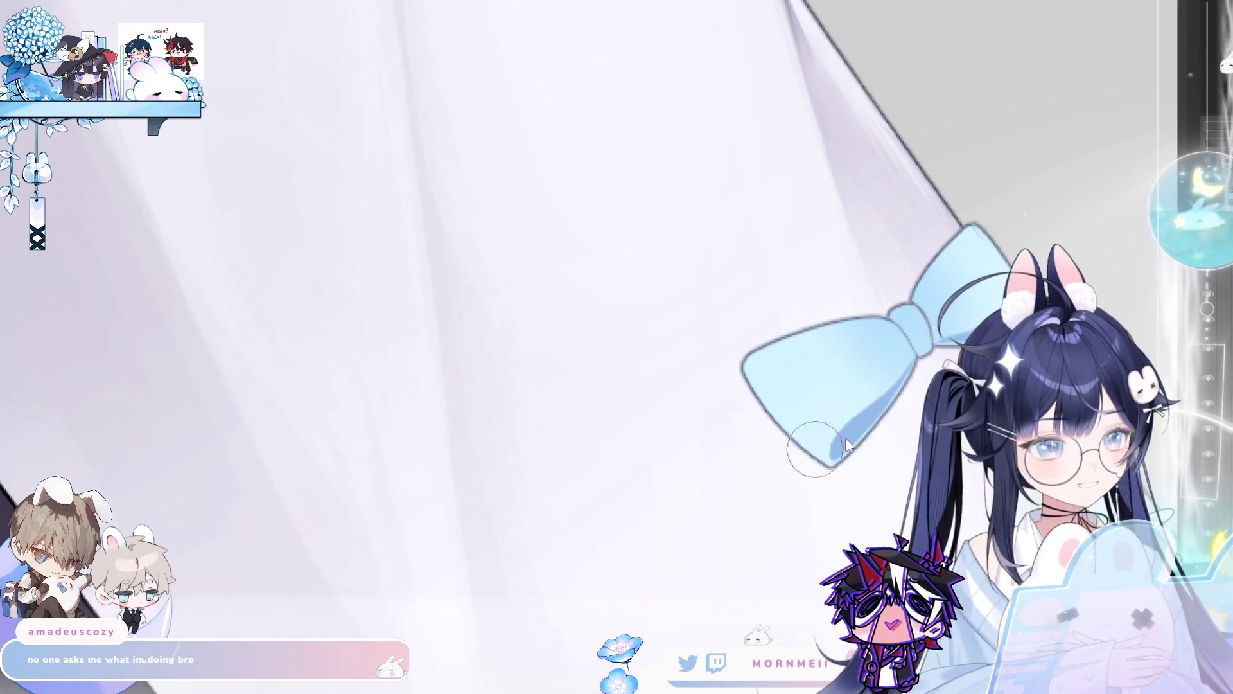
# - Zoom onto the blue sleeve bow and lay a light stroke on its right loop, undoing a dark one
pyautogui.click(504, 258)
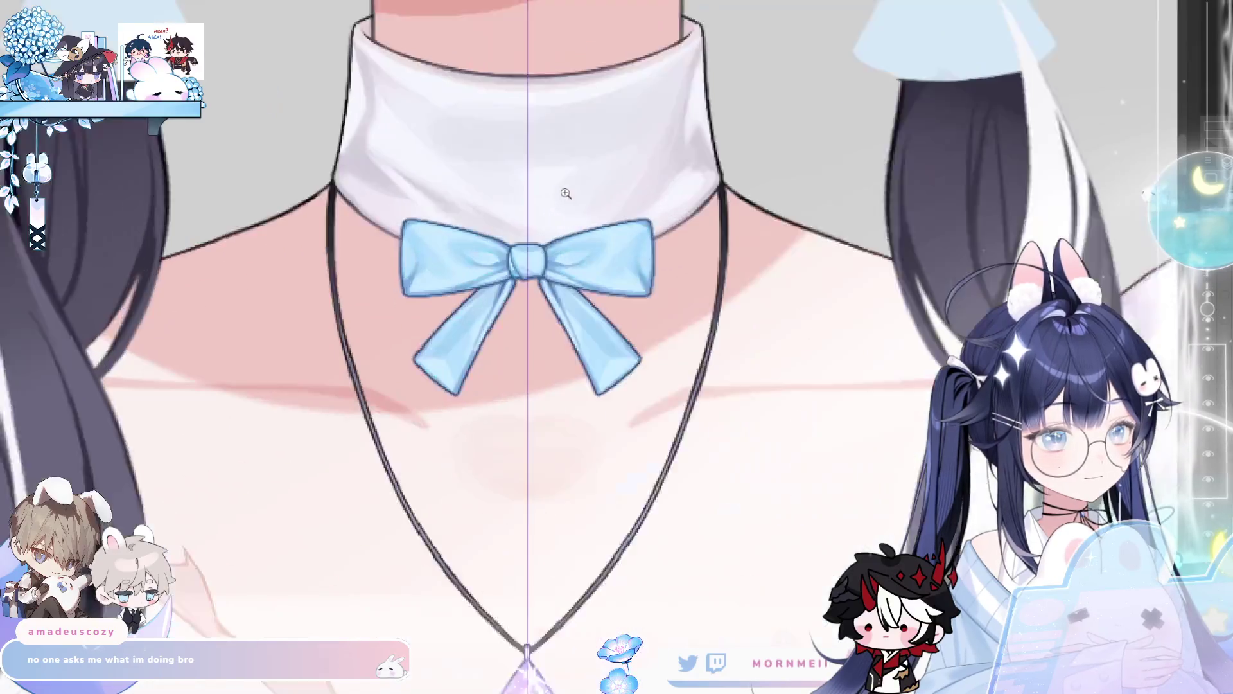
pyautogui.hotkey('ctrl', '0')
pyautogui.moveTo(610, 230); pyautogui.dragTo(826, 221)
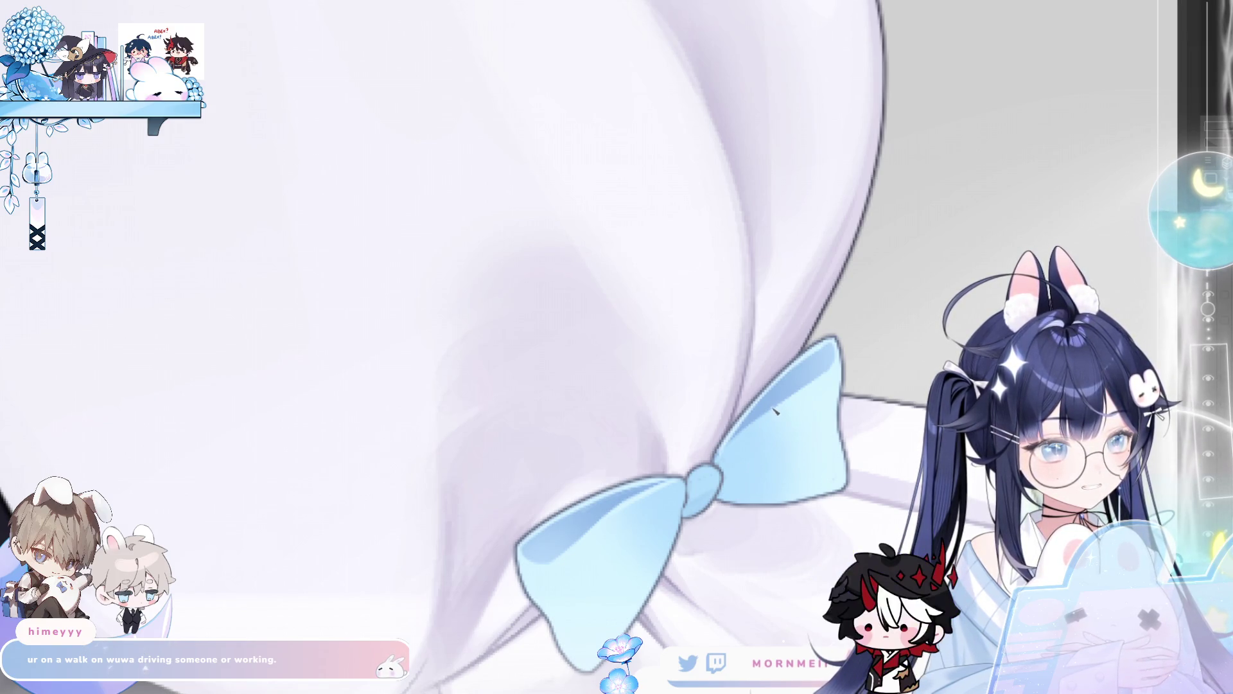
pyautogui.moveTo(748, 452)
pyautogui.mouseDown()
pyautogui.moveTo(787, 457)
pyautogui.moveTo(748, 475)
pyautogui.mouseUp()
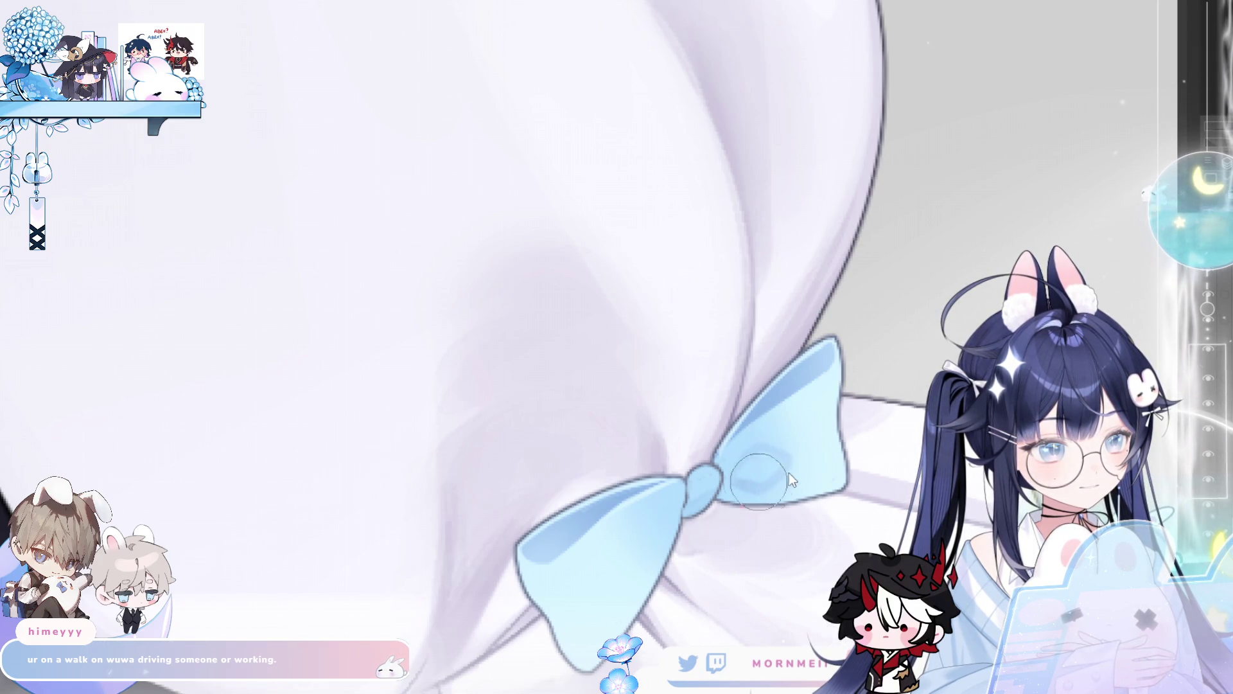
pyautogui.hotkey('ctrl', 'z')
pyautogui.moveTo(757, 455); pyautogui.dragTo(732, 475)
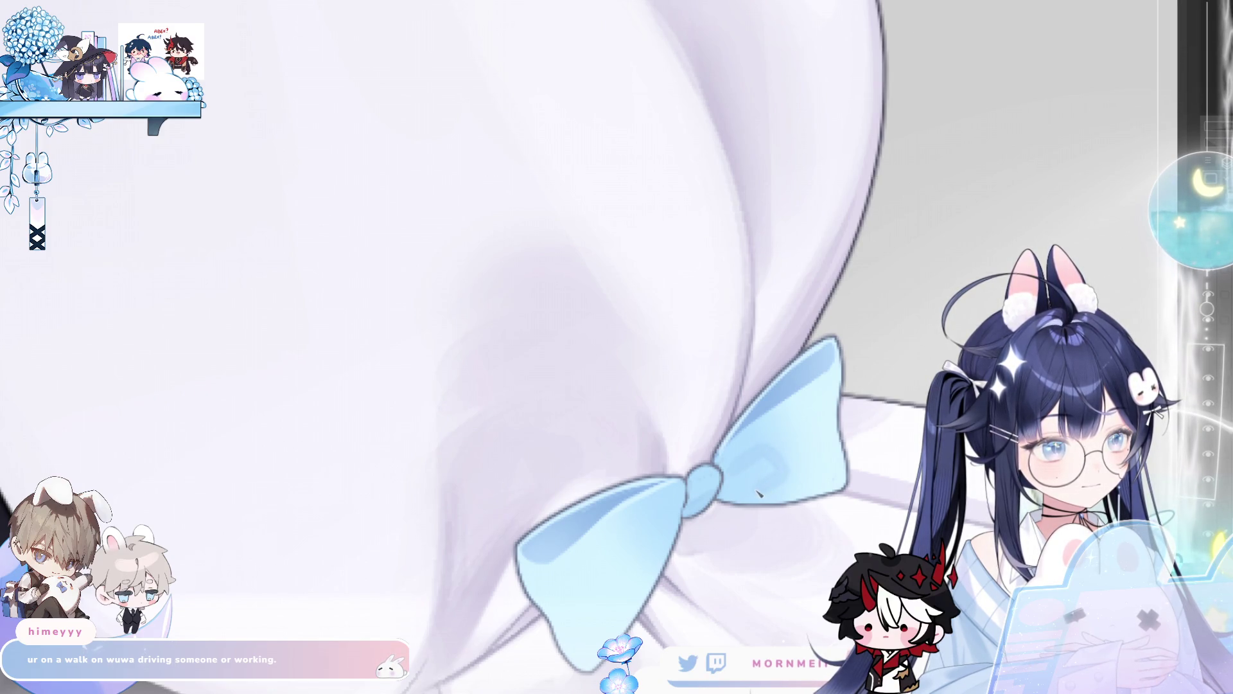
# - Blend away the darker mark on the right loop and highlight the knot, checking mirrored
pyautogui.press('m')
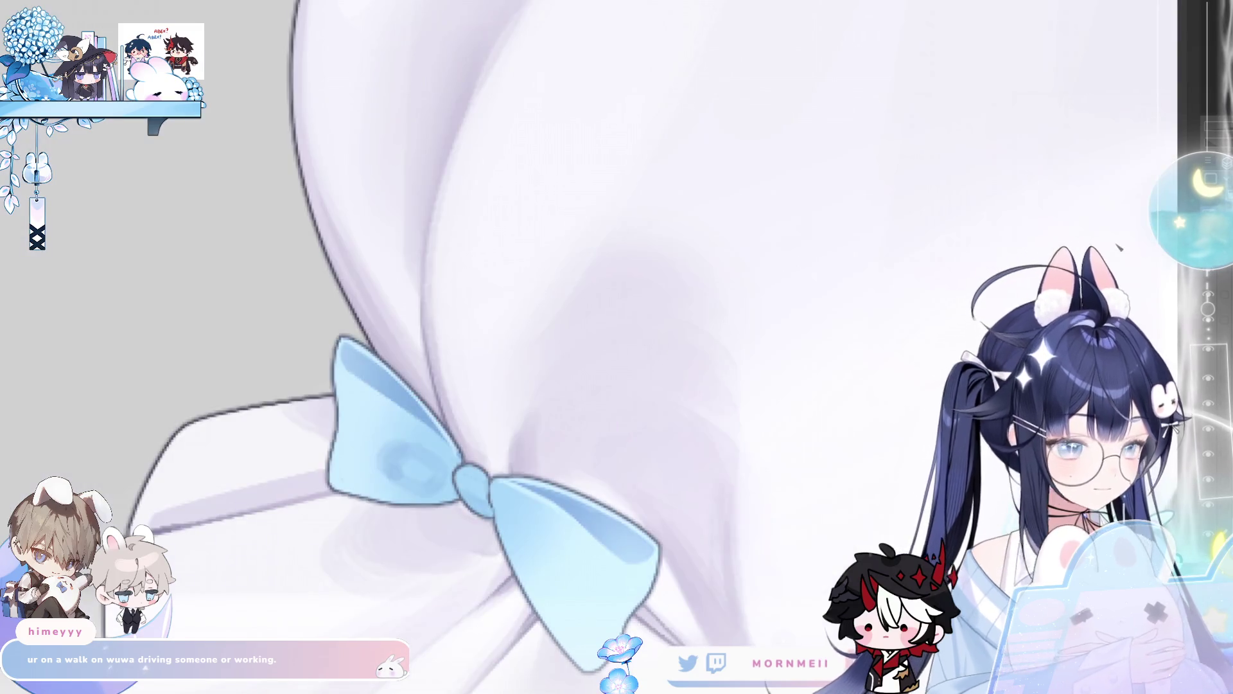
pyautogui.press('m')
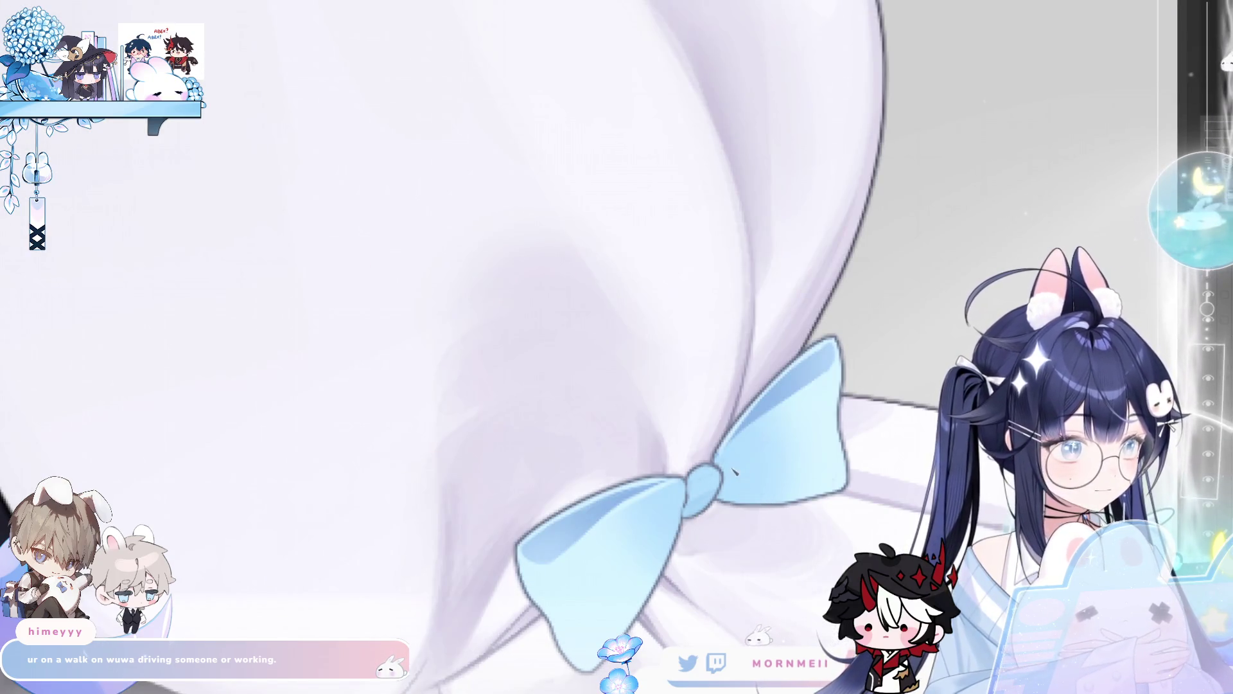
pyautogui.moveTo(749, 469)
pyautogui.mouseDown()
pyautogui.moveTo(754, 449)
pyautogui.moveTo(727, 475)
pyautogui.mouseUp()
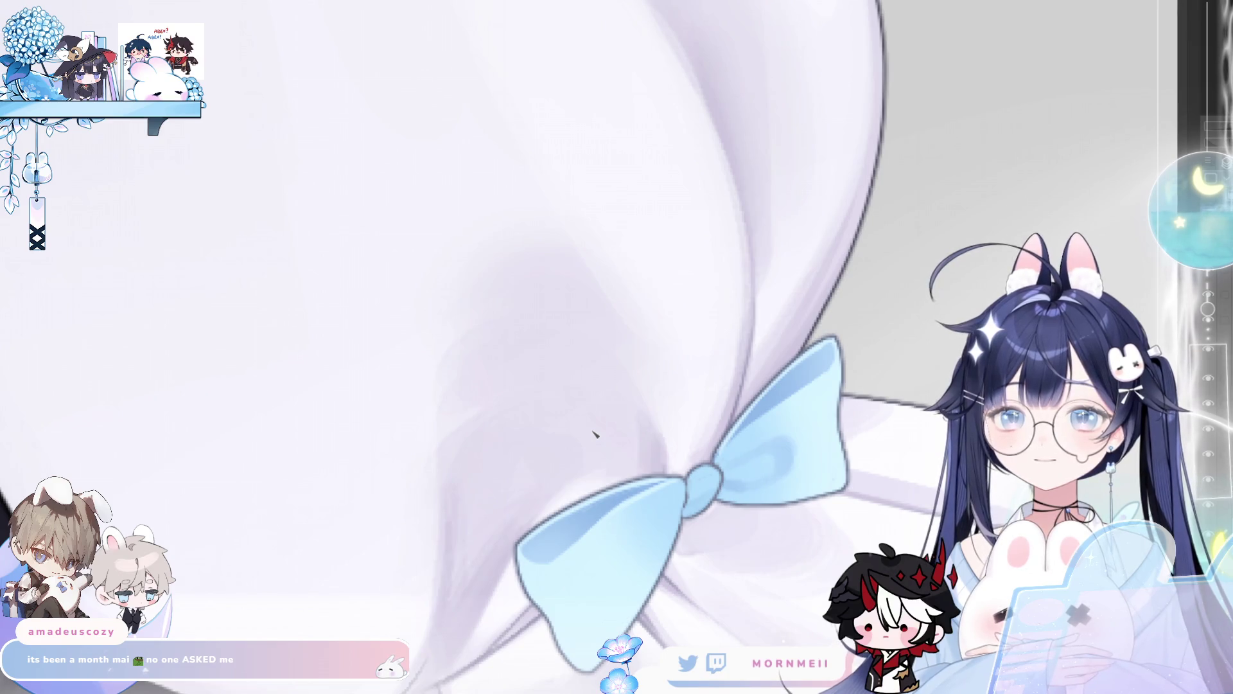
pyautogui.press('m')
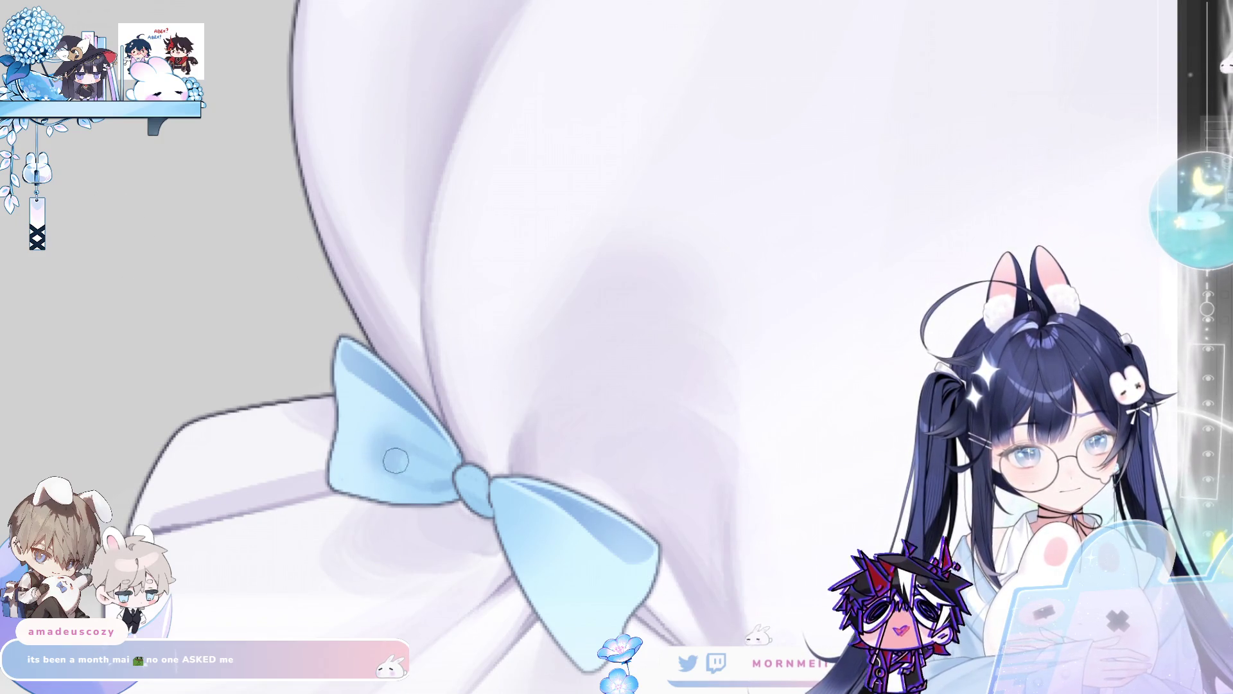
pyautogui.press('m')
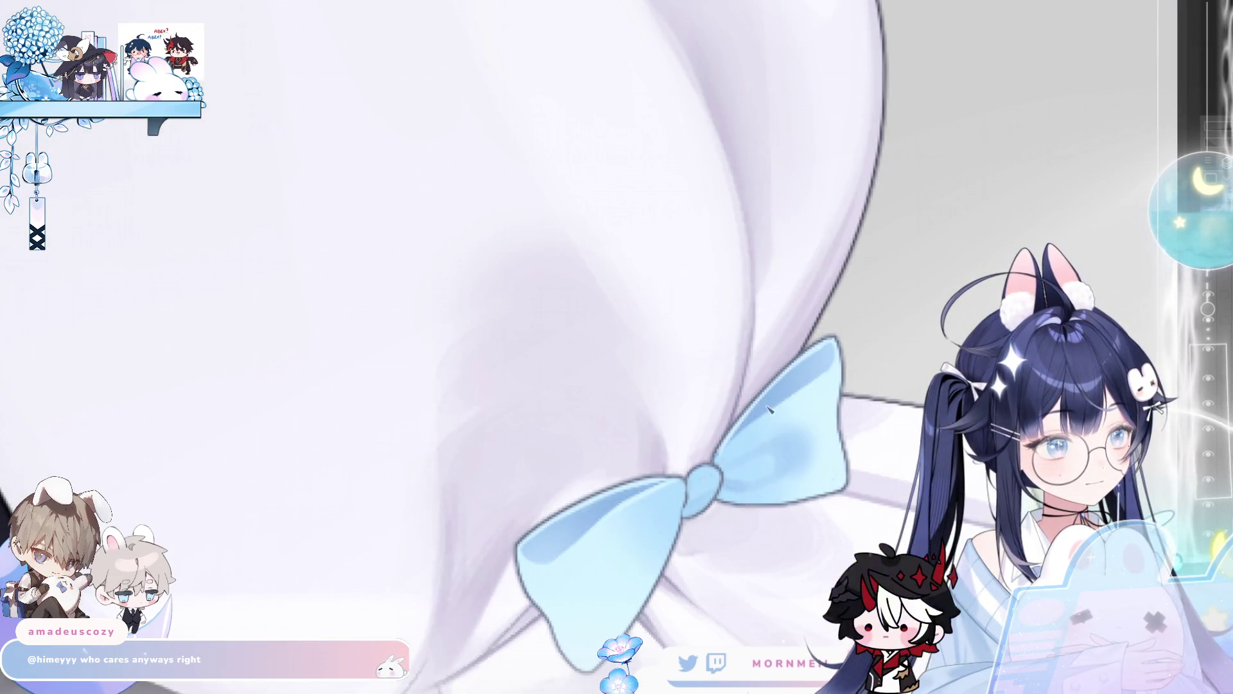
pyautogui.moveTo(720, 486); pyautogui.dragTo(757, 485)
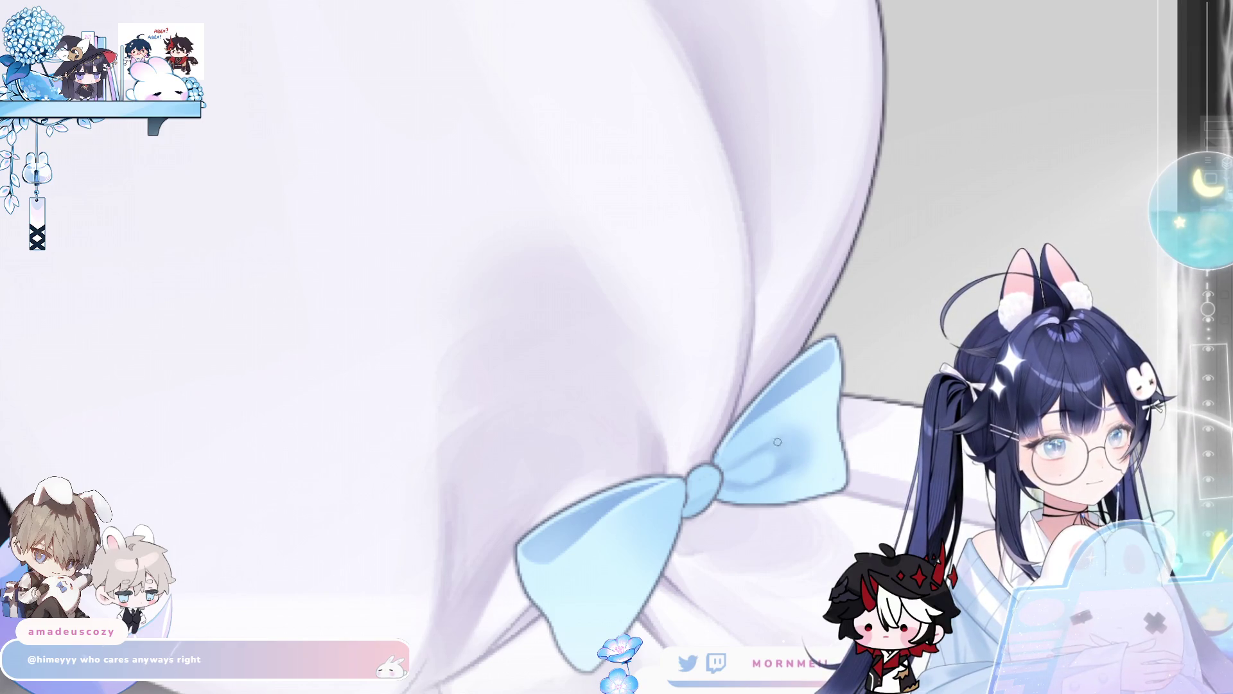
pyautogui.press('m')
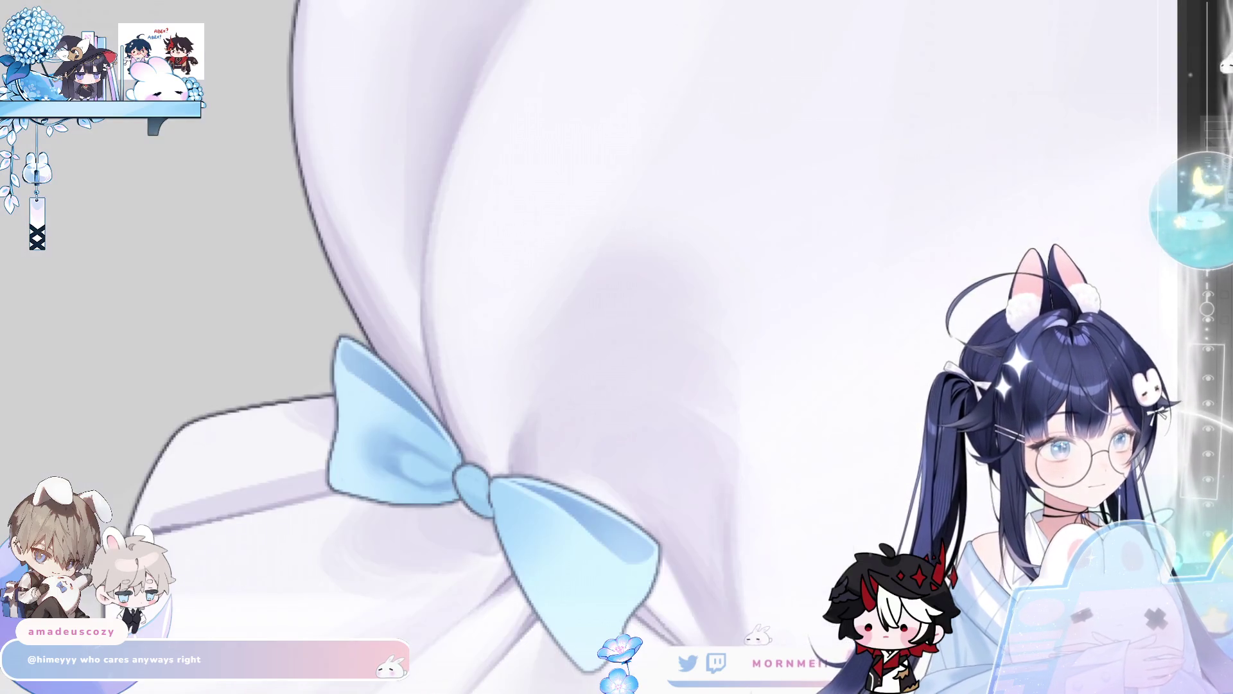
pyautogui.press('m')
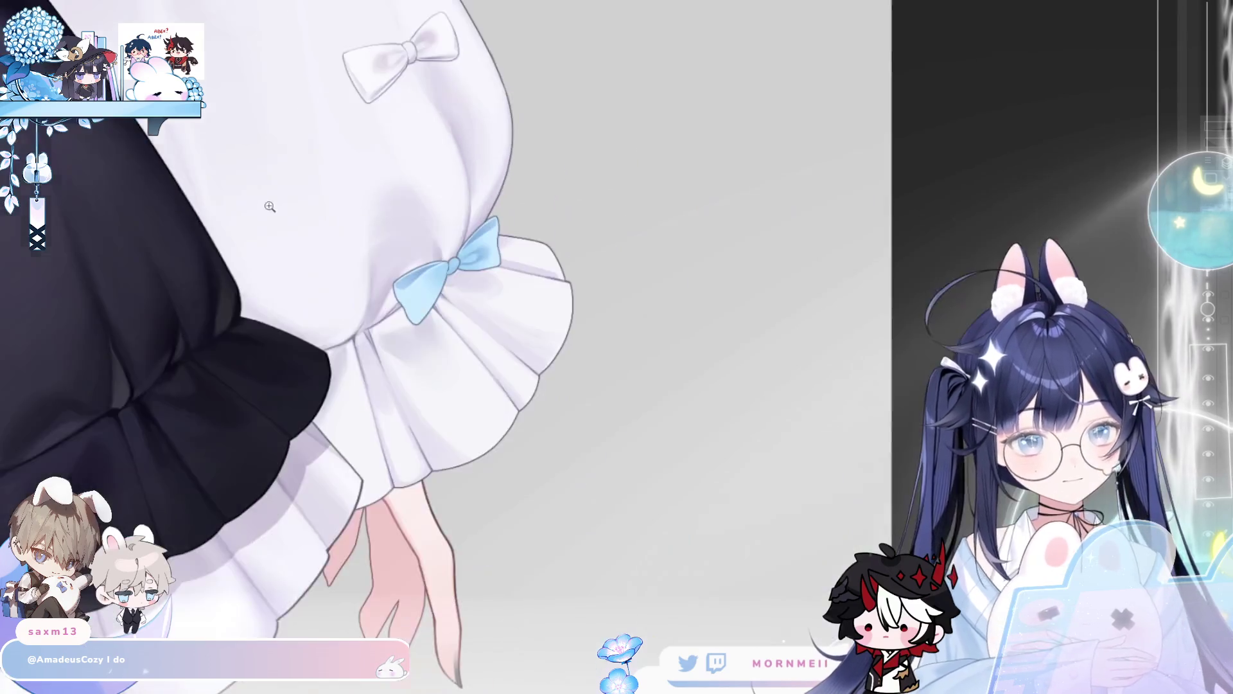
# - Zoom and pan from the neck bow down toward the skirt, settling on the blue sleeve bow
pyautogui.scroll(5, 548, 229)
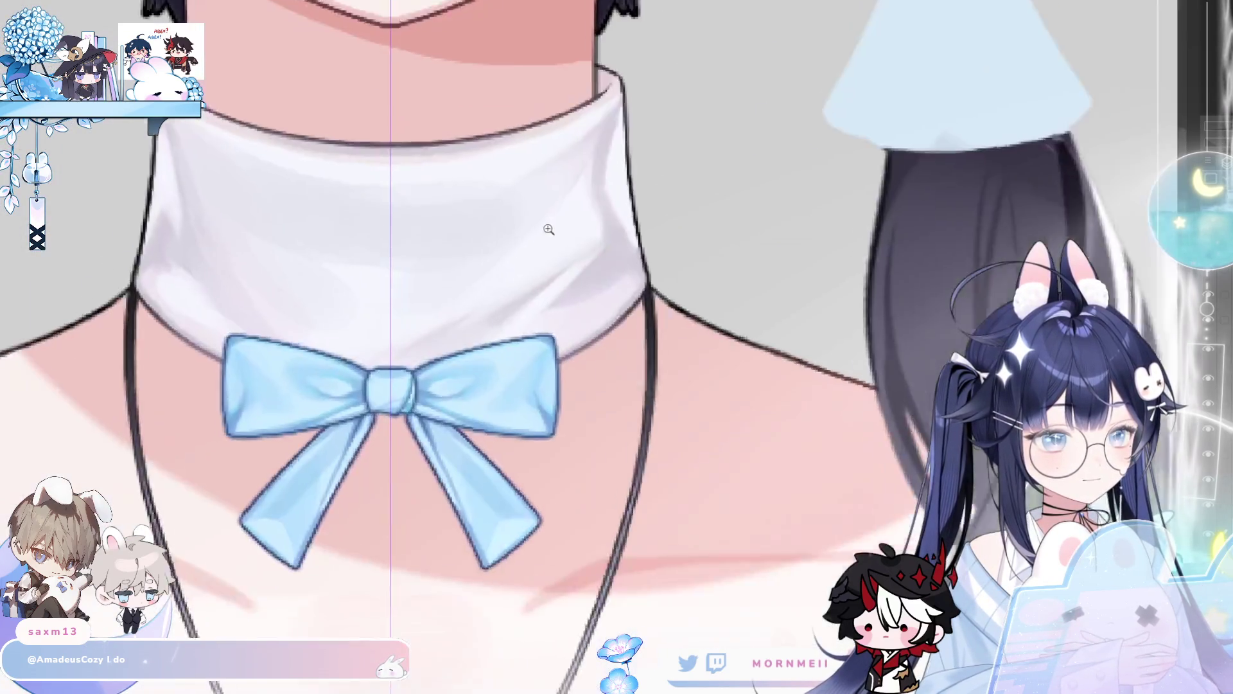
pyautogui.scroll(-5, 466, 334)
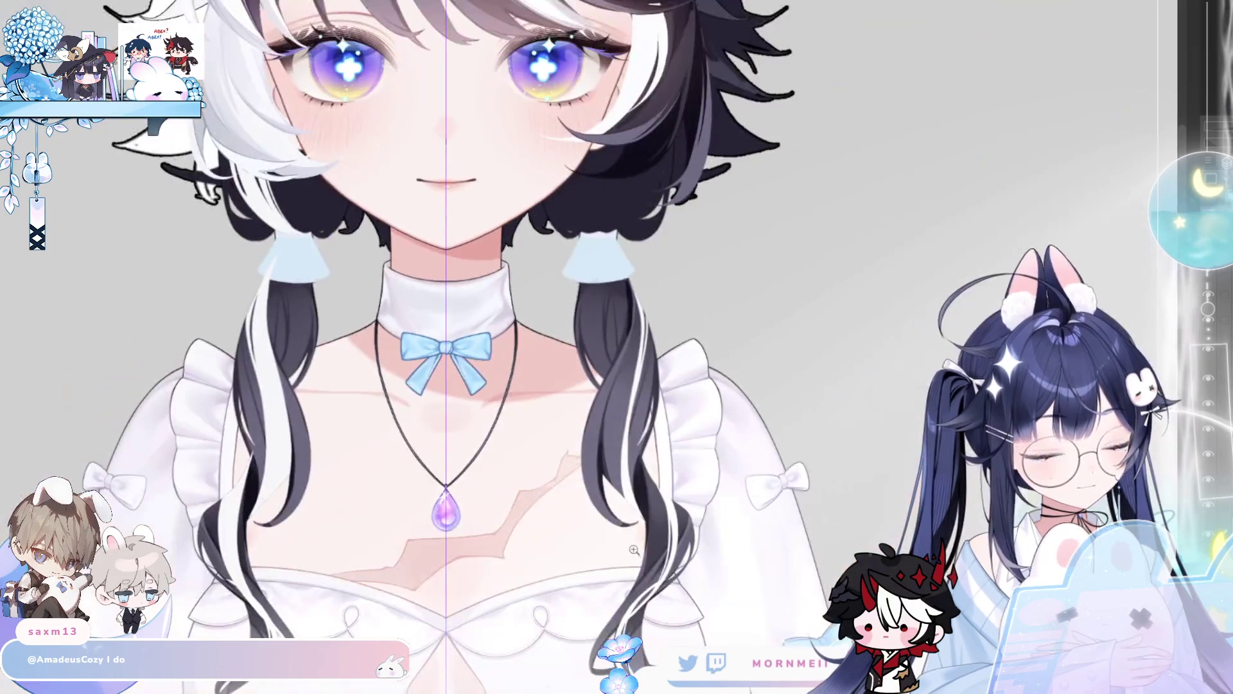
pyautogui.scroll(7, 552, 277)
pyautogui.scroll(-5, 448, 353)
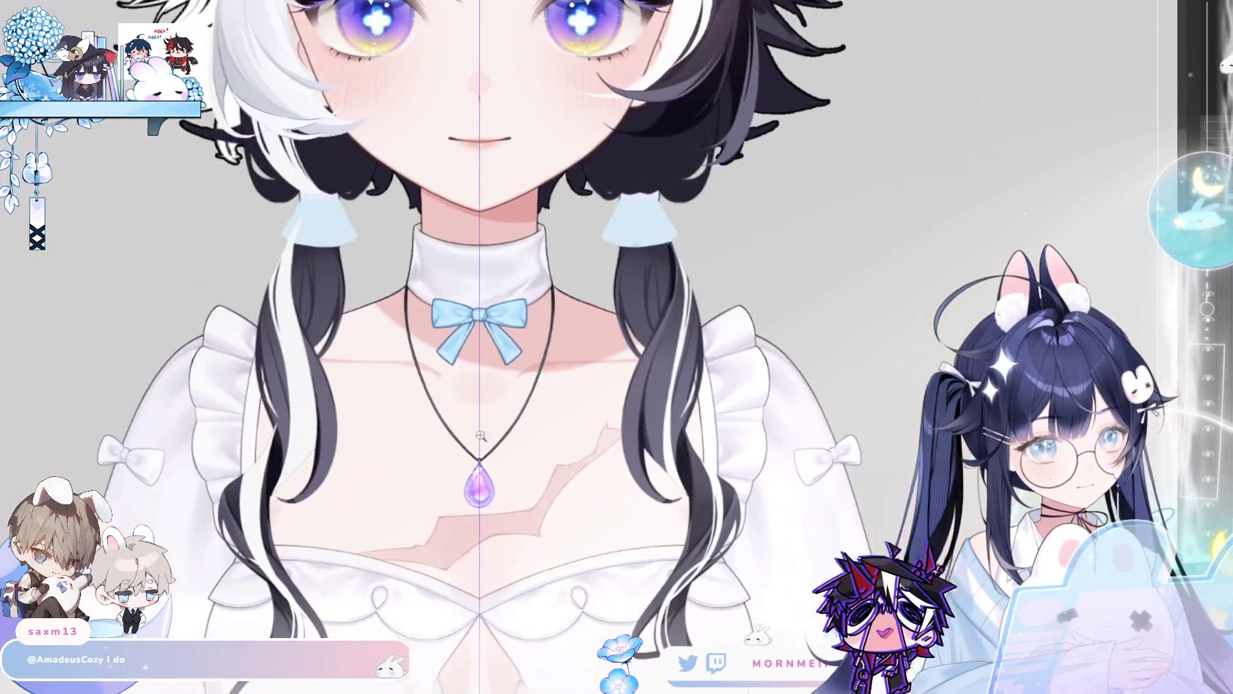
pyautogui.scroll(-10, 744, 186)
pyautogui.scroll(5, 744, 186)
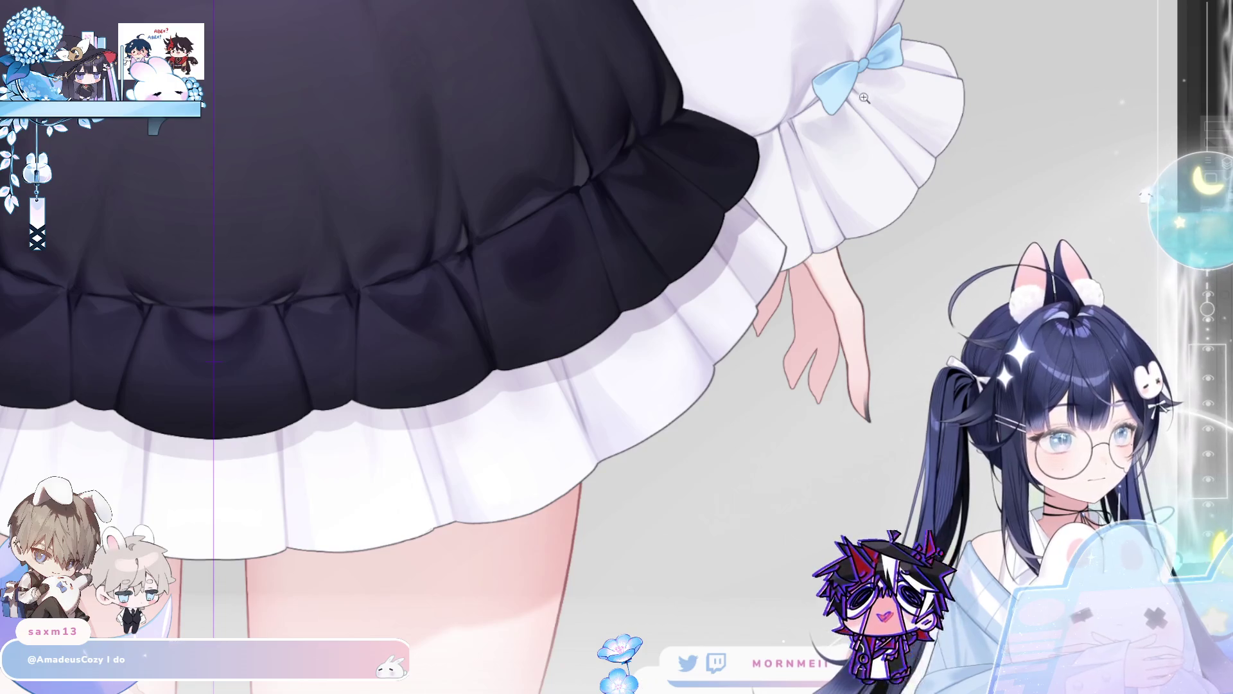
pyautogui.scroll(5, 586, 432)
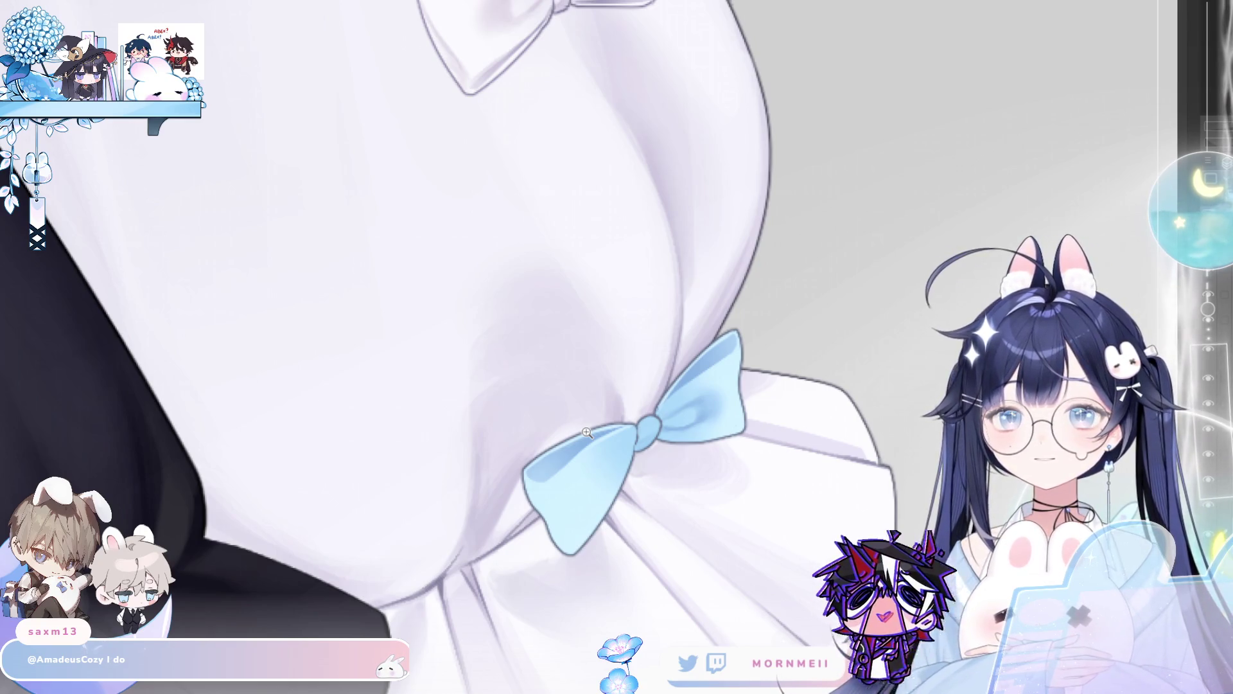
pyautogui.scroll(4, 708, 377)
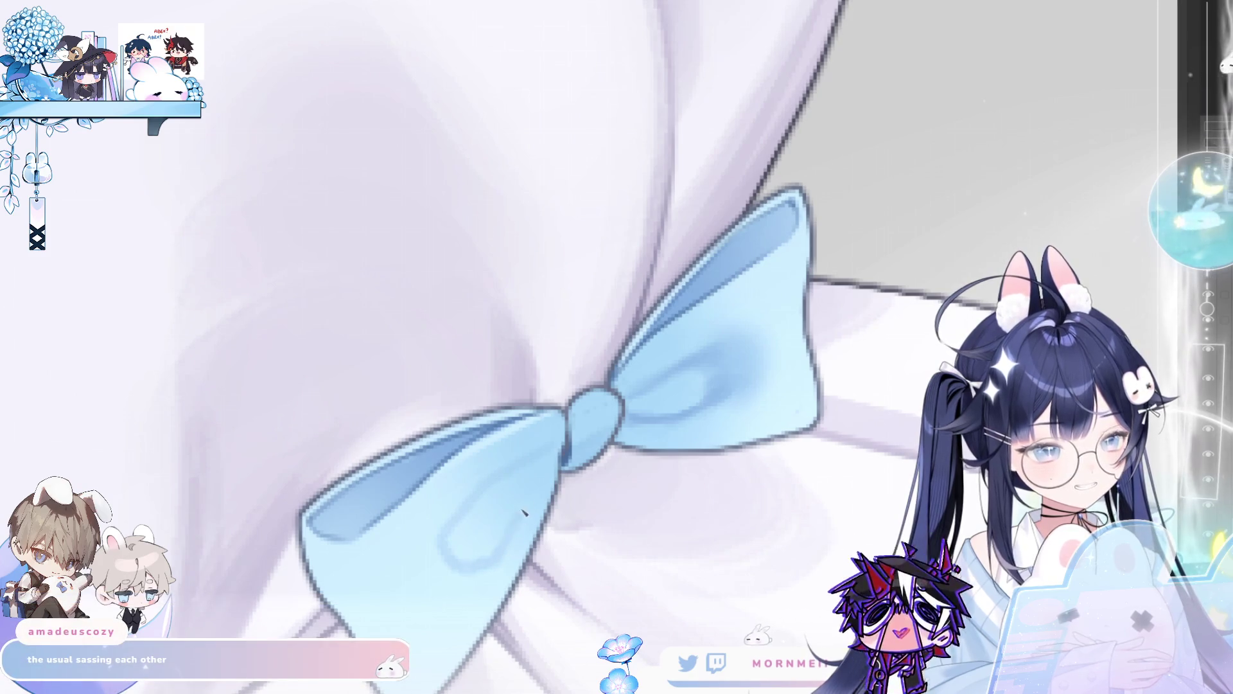
# - Shade the blue bow's lower-left loop darker blue, check it flipped, and enlarge the brush
pyautogui.moveTo(462, 549)
pyautogui.mouseDown()
pyautogui.moveTo(484, 529)
pyautogui.moveTo(488, 463)
pyautogui.mouseUp()
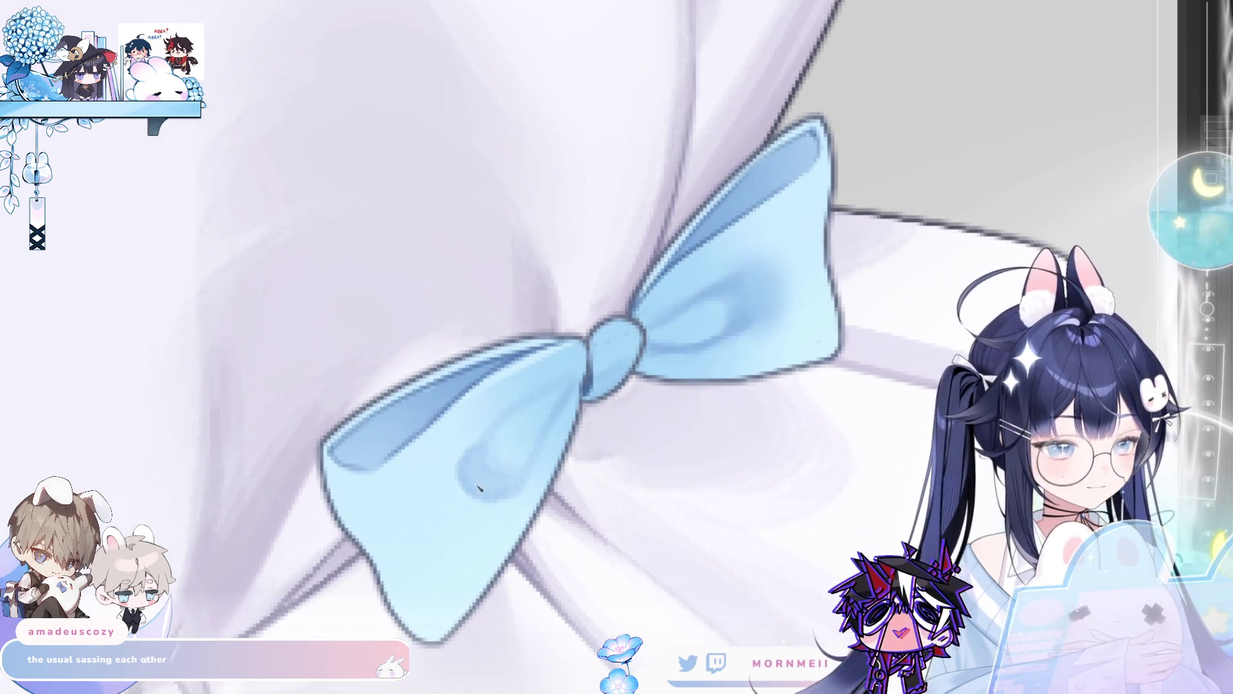
pyautogui.press('h')
pyautogui.press('h')
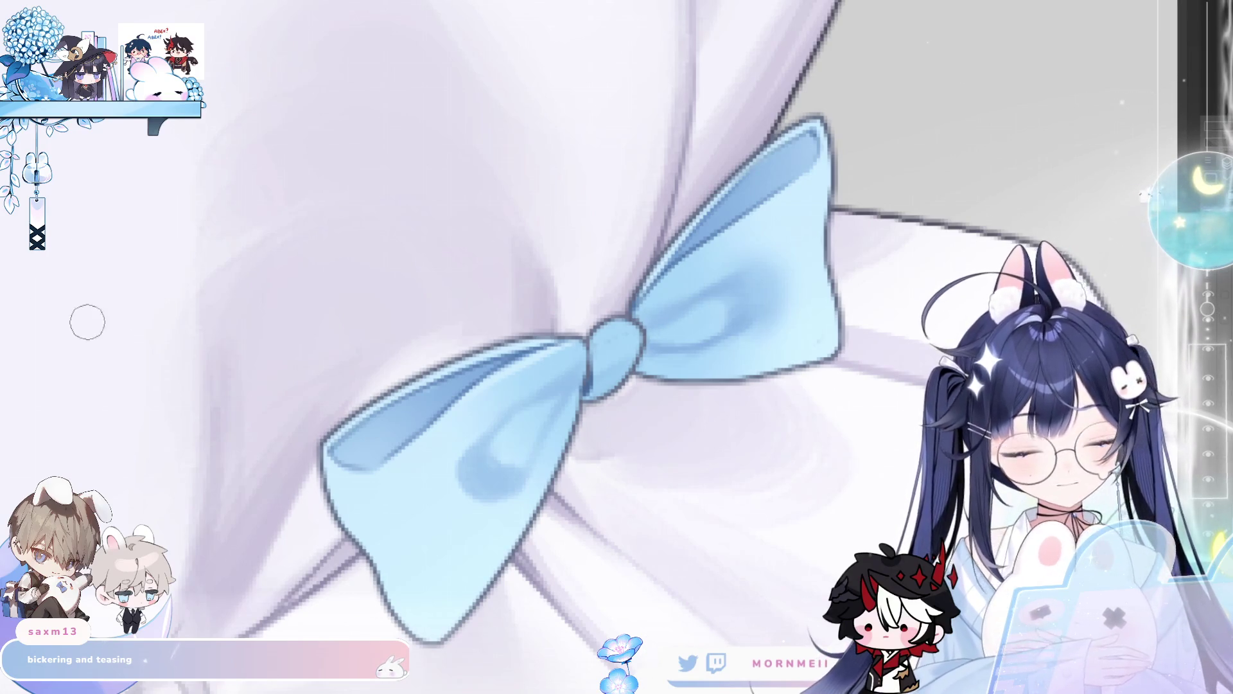
pyautogui.press('m')
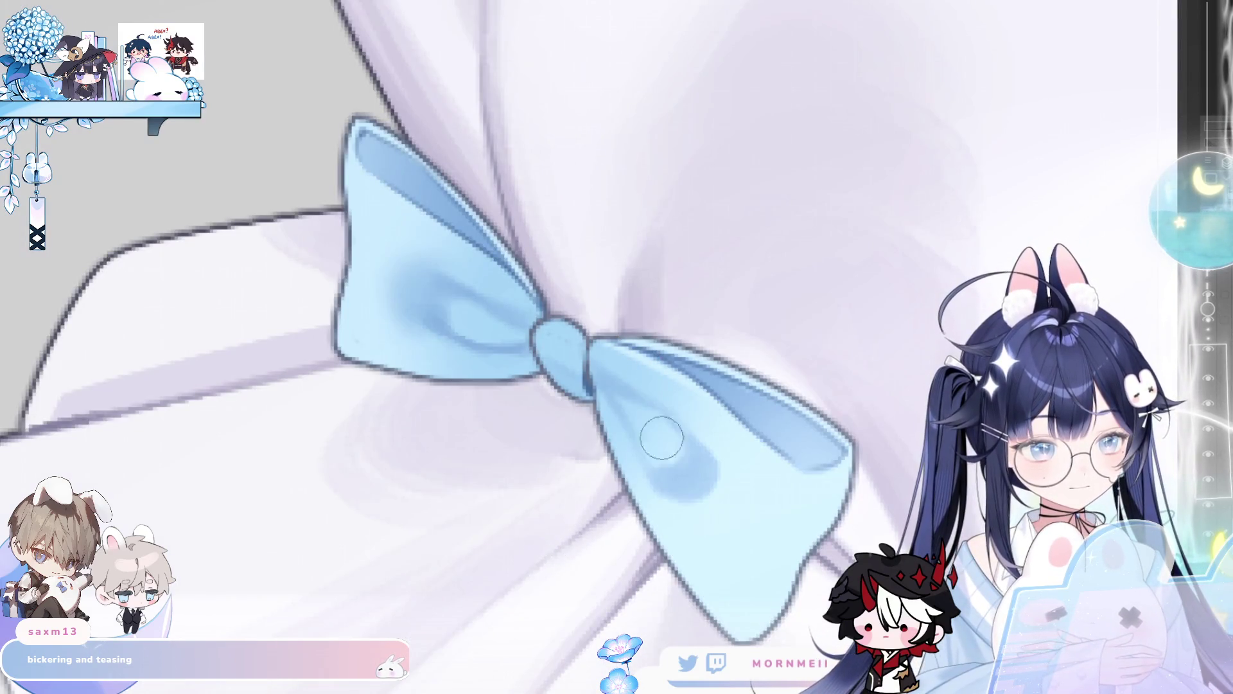
pyautogui.press('m')
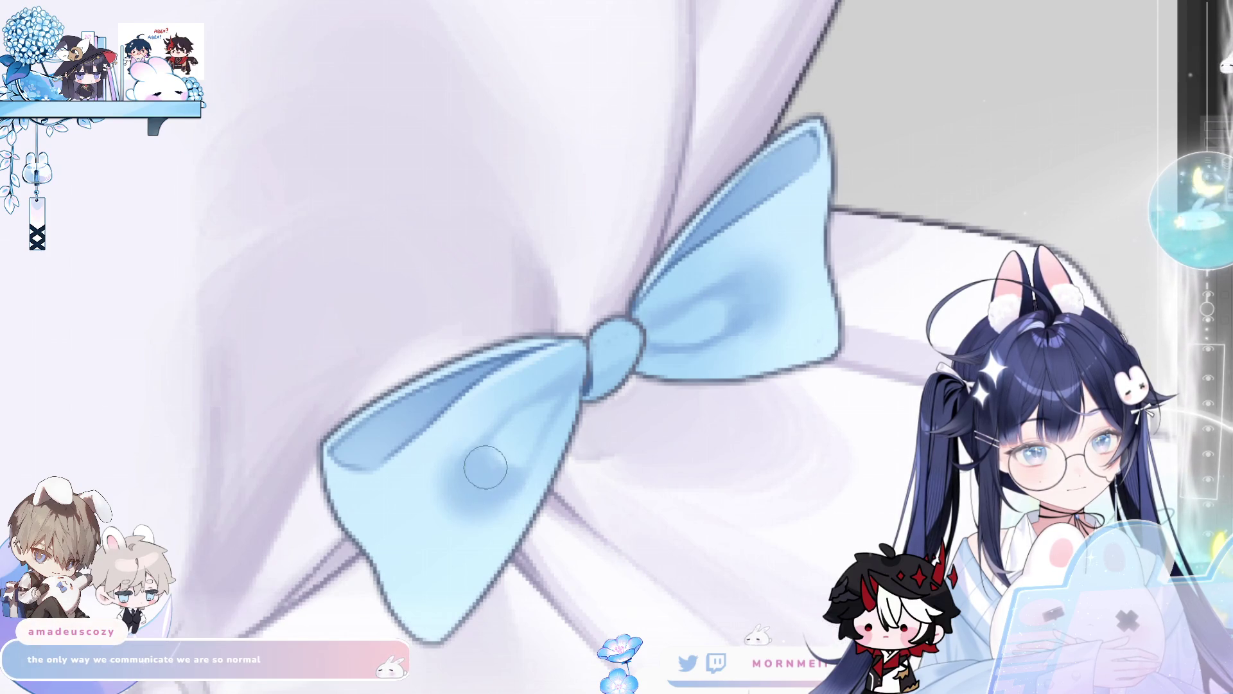
pyautogui.press(']')
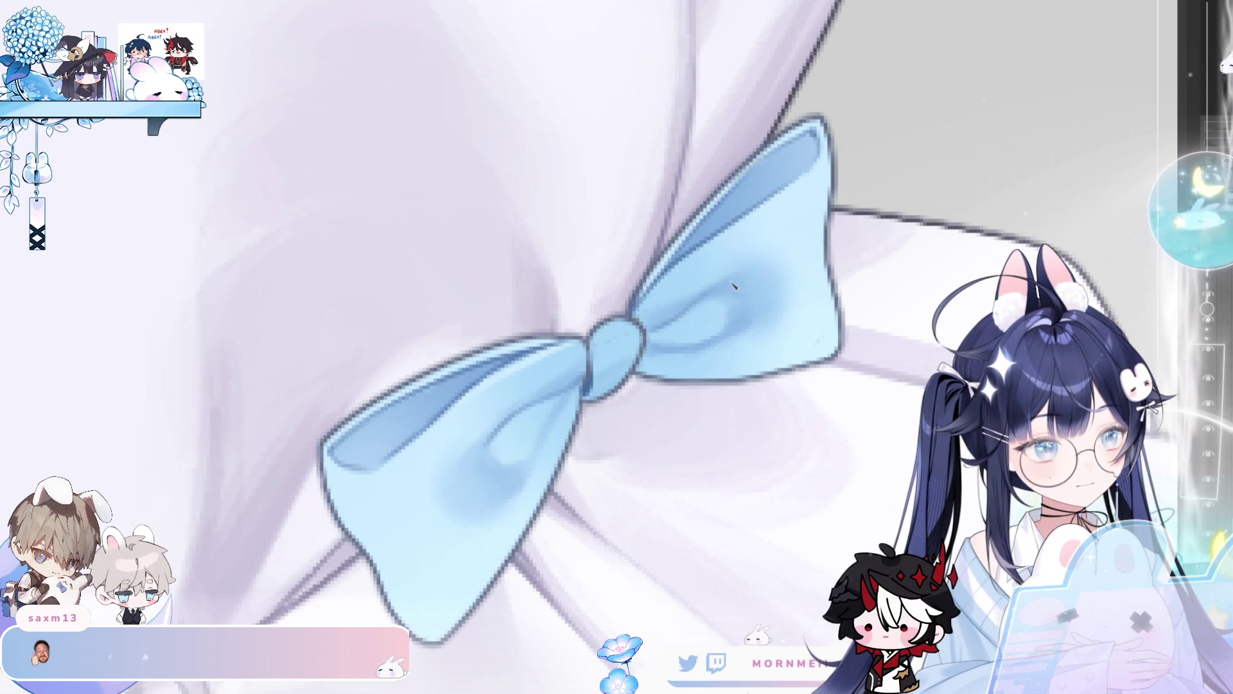
pyautogui.press('h')
pyautogui.press('h')
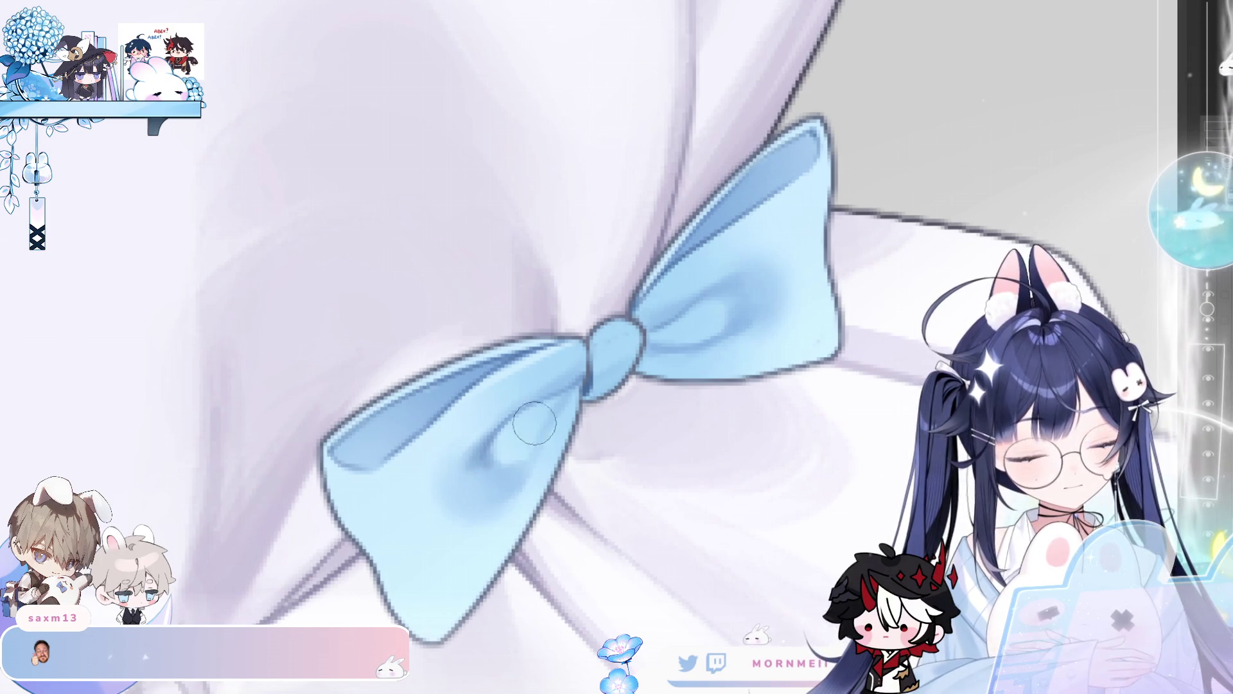
# - Paint deeper blue on the bow's lower-left lobe from a rotated view, redoing one stroke
pyautogui.moveTo(471, 461)
pyautogui.mouseDown()
pyautogui.moveTo(463, 473)
pyautogui.moveTo(498, 466)
pyautogui.mouseUp()
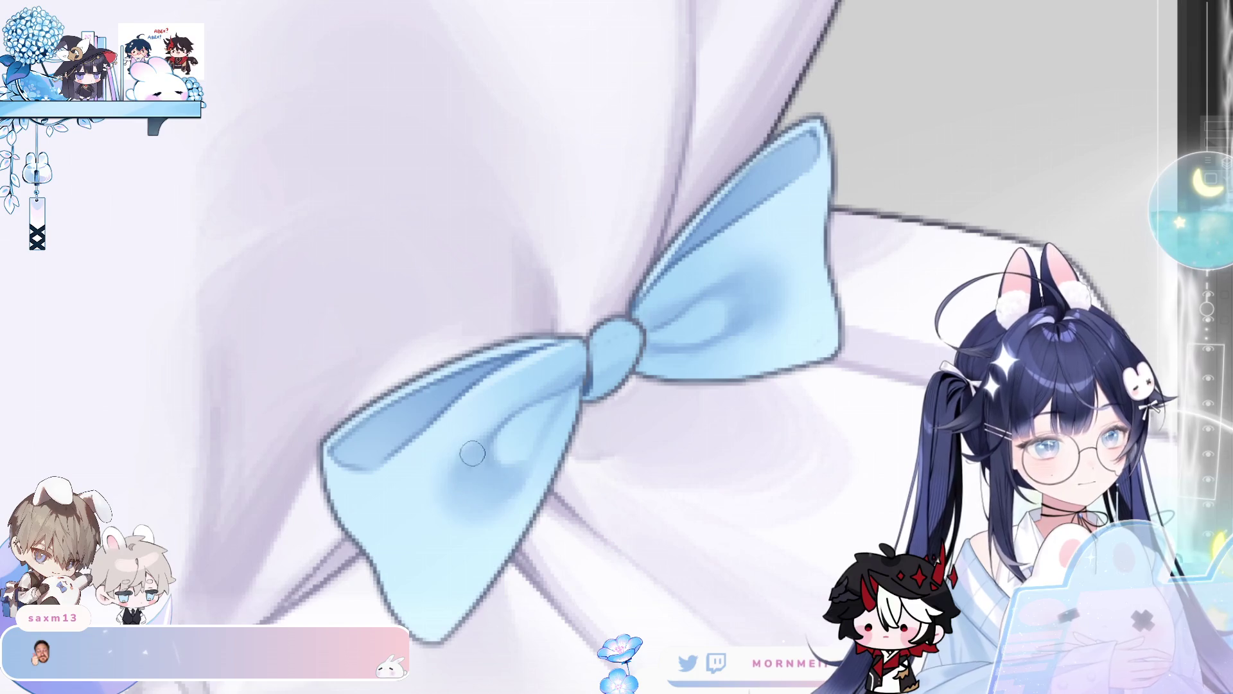
pyautogui.press('h')
pyautogui.press('h')
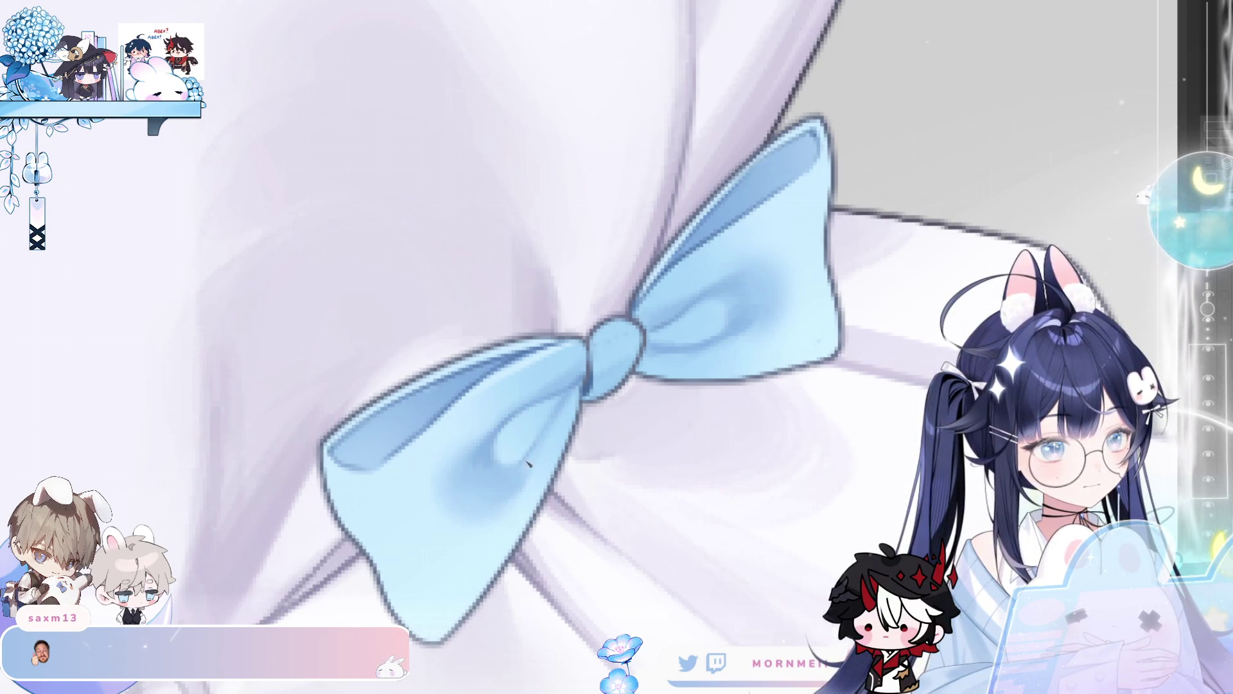
pyautogui.moveTo(811, 208); pyautogui.dragTo(395, 495)
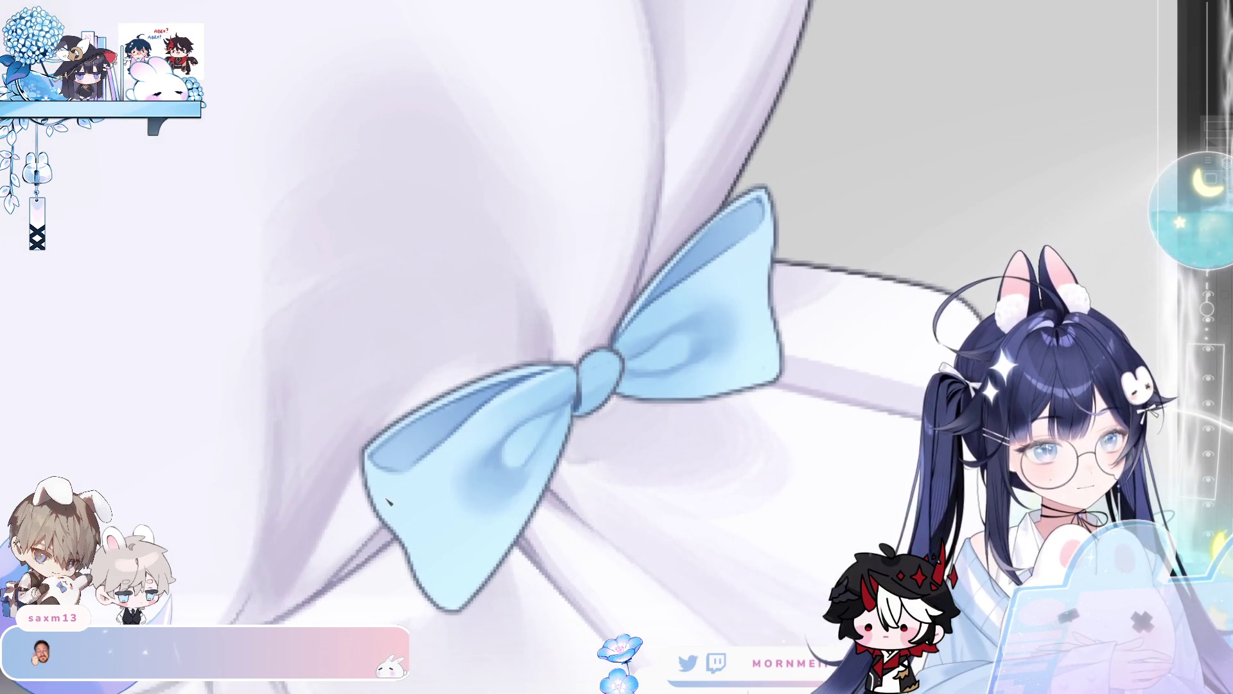
pyautogui.moveTo(385, 507); pyautogui.dragTo(432, 485)
pyautogui.hotkey('ctrl', 'z')
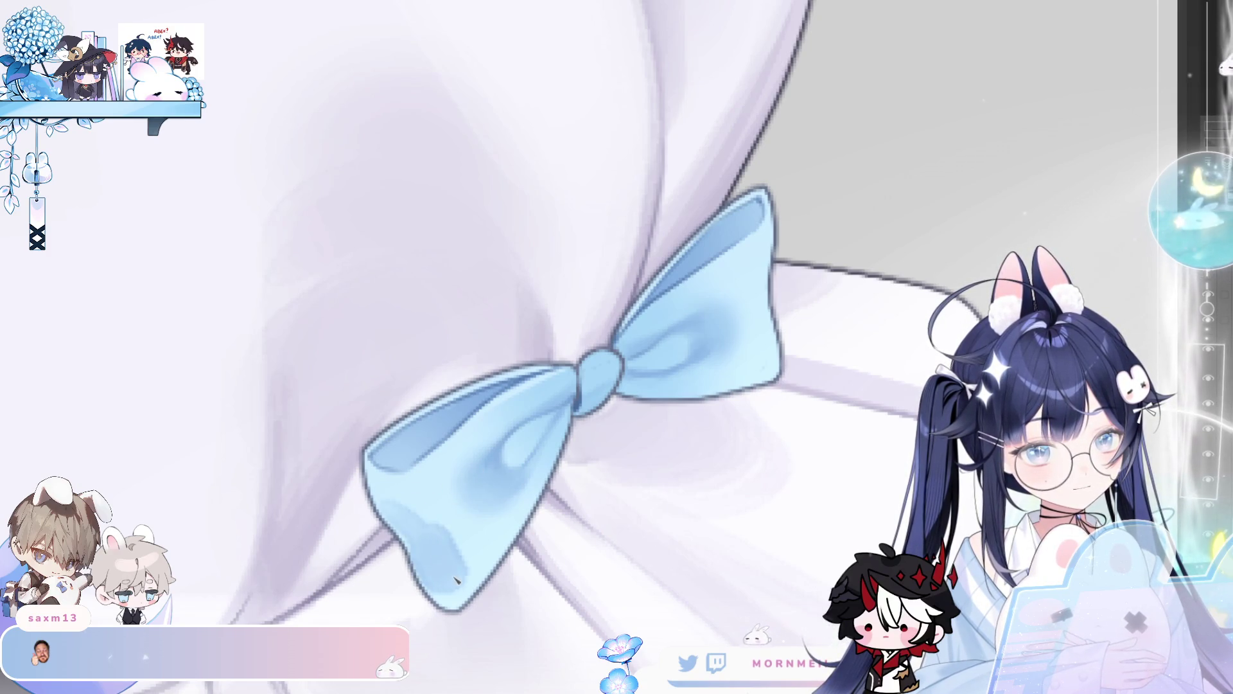
pyautogui.moveTo(432, 547)
pyautogui.mouseDown()
pyautogui.moveTo(424, 533)
pyautogui.moveTo(437, 568)
pyautogui.mouseUp()
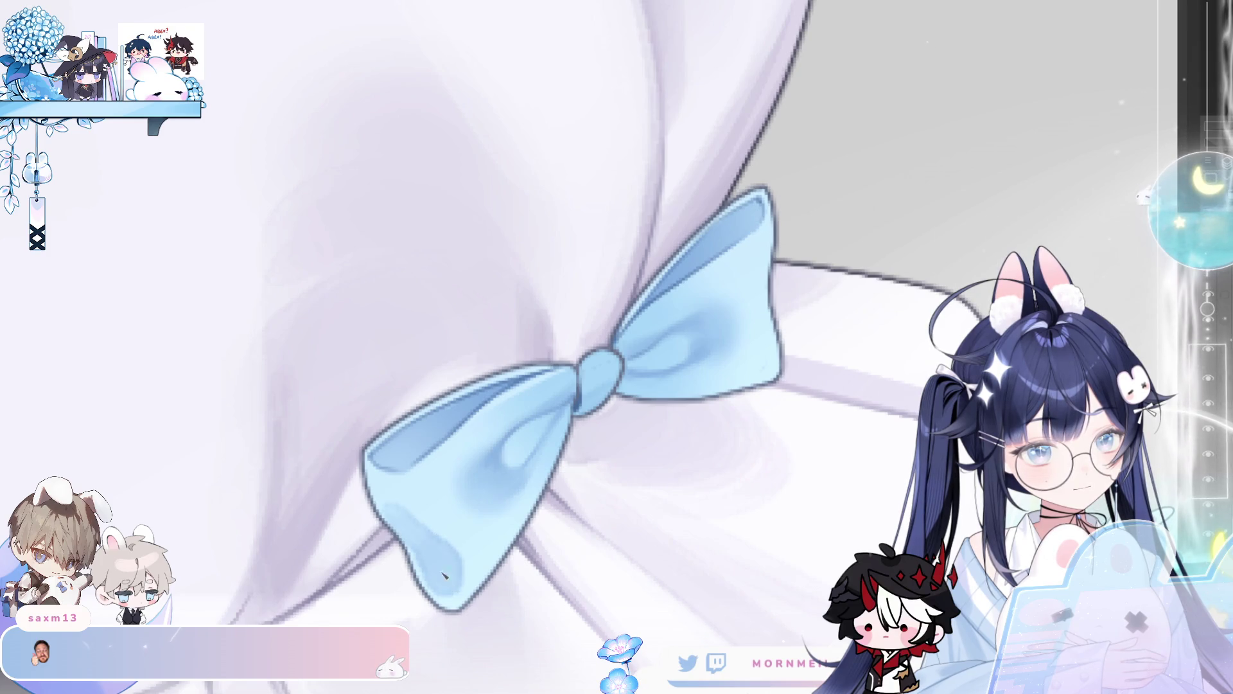
# - Switch to a larger brush and mirror the canvas back and forth to review the bow
pyautogui.press('b')
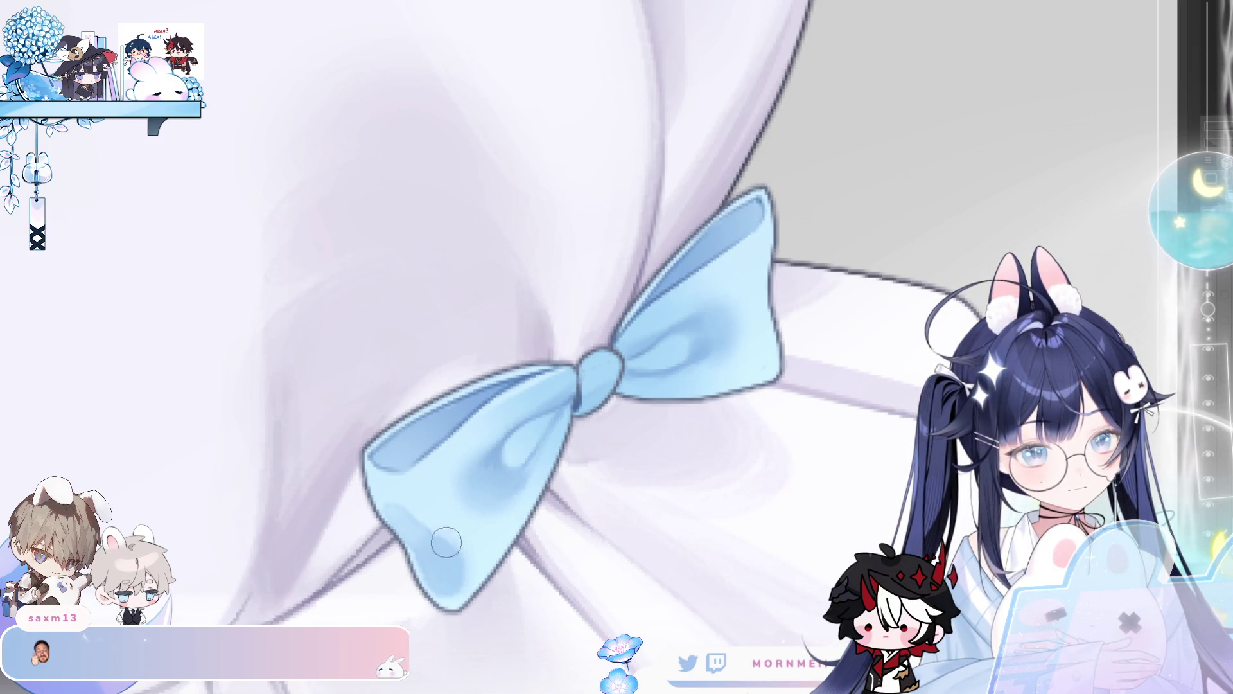
pyautogui.press('m')
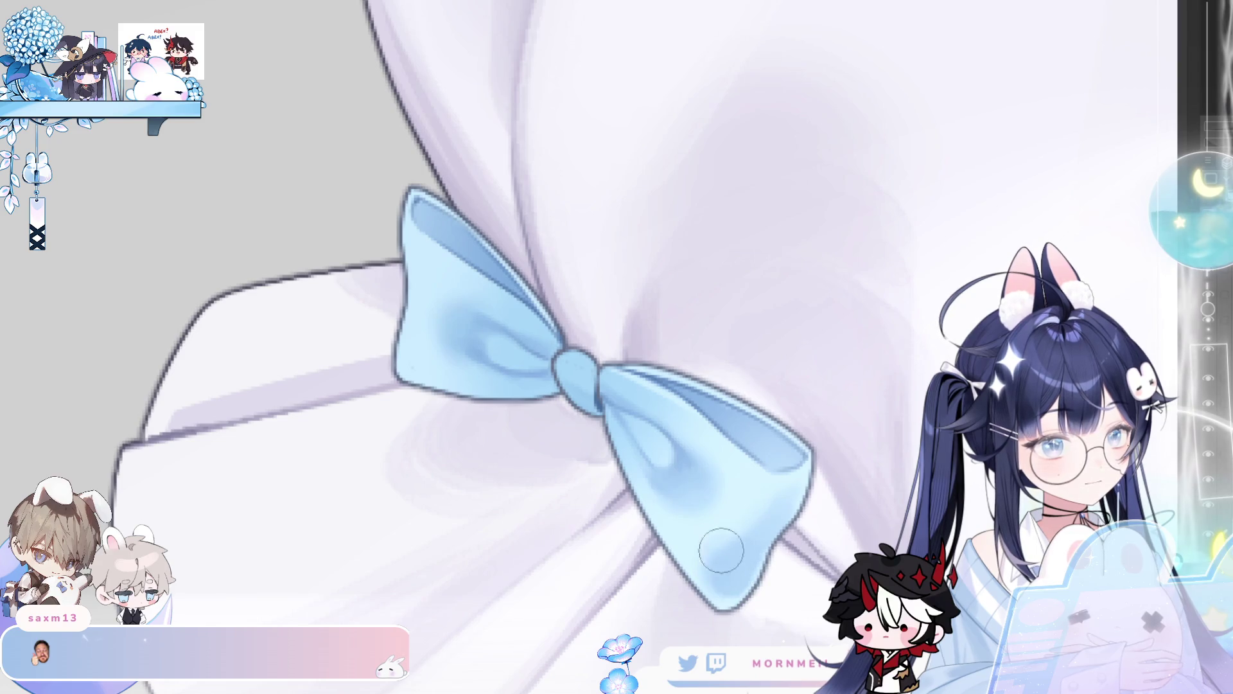
pyautogui.press('h')
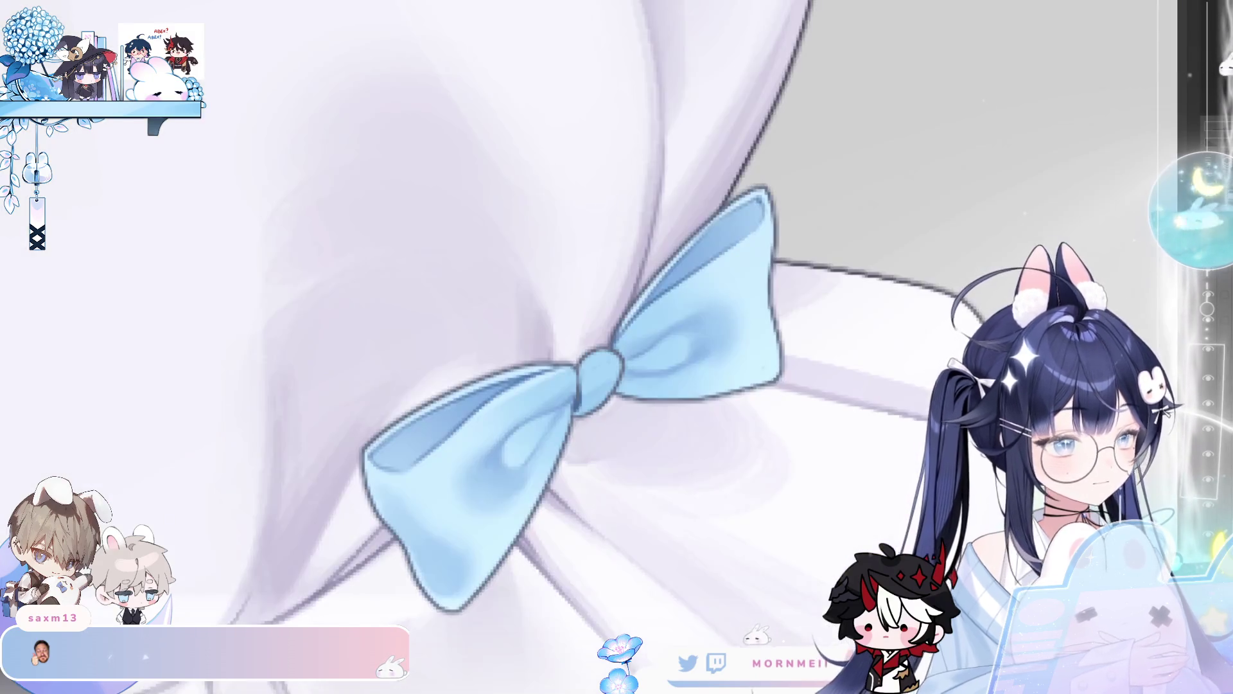
pyautogui.press('h')
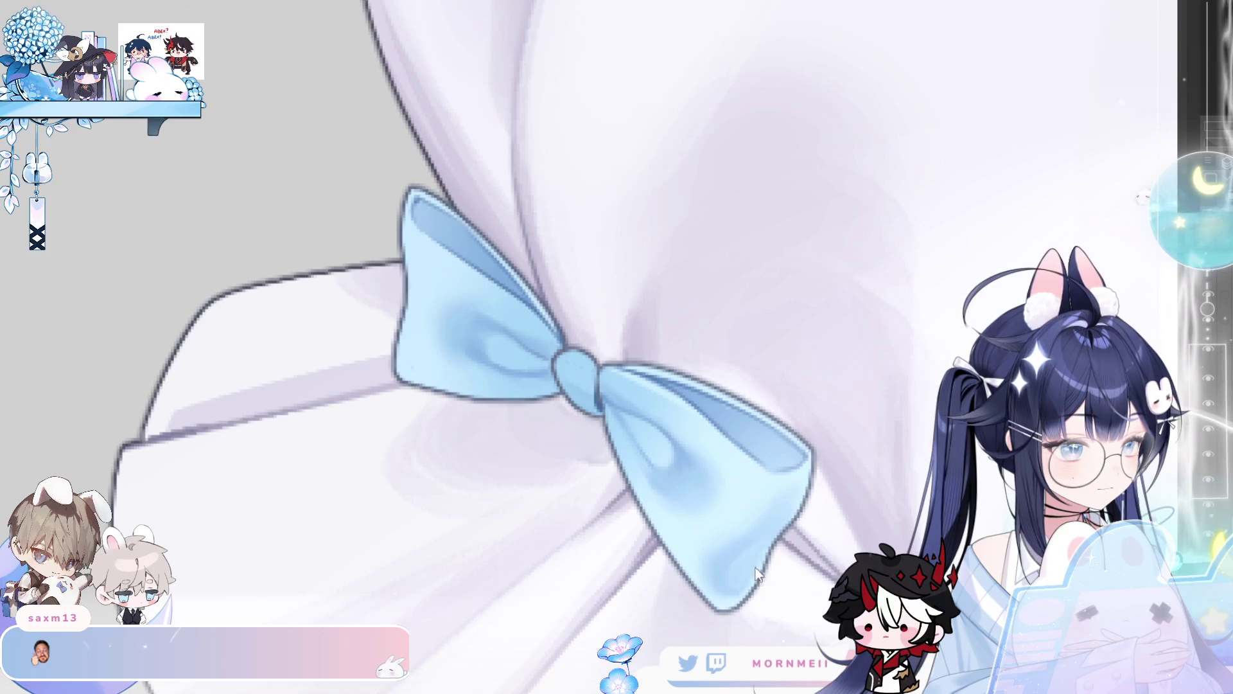
pyautogui.press('h')
pyautogui.press('h')
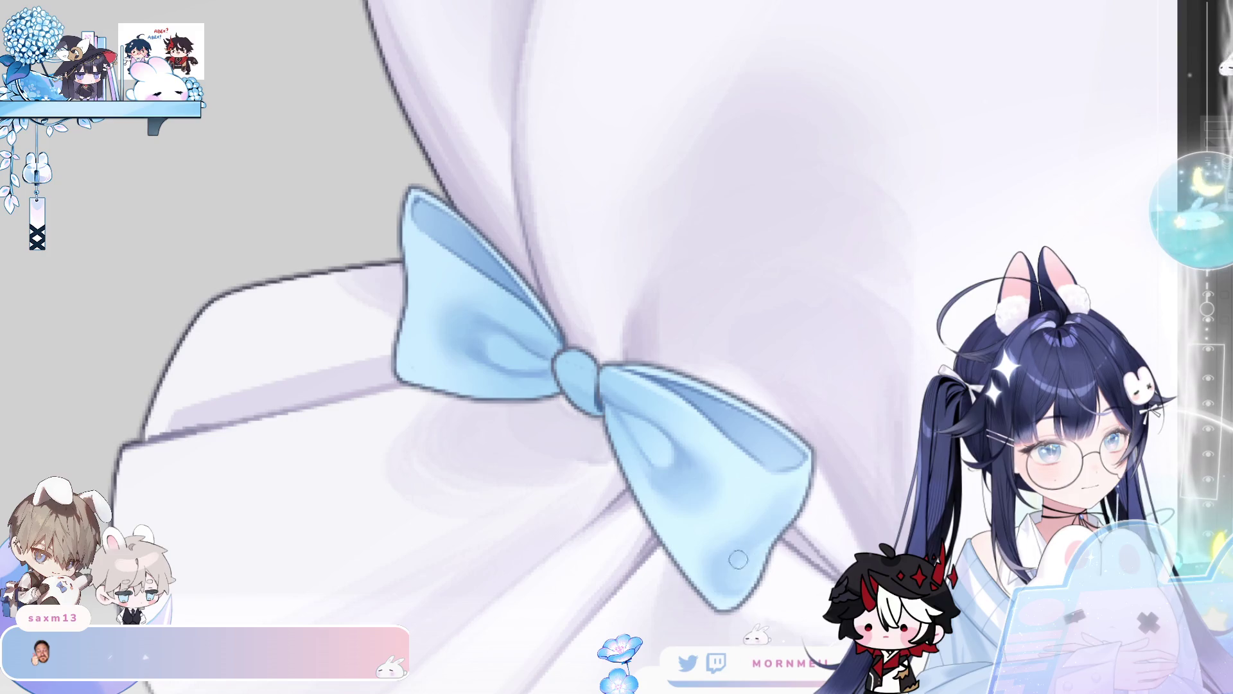
pyautogui.scroll(-2, 745, 554)
pyautogui.scroll(2, 750, 550)
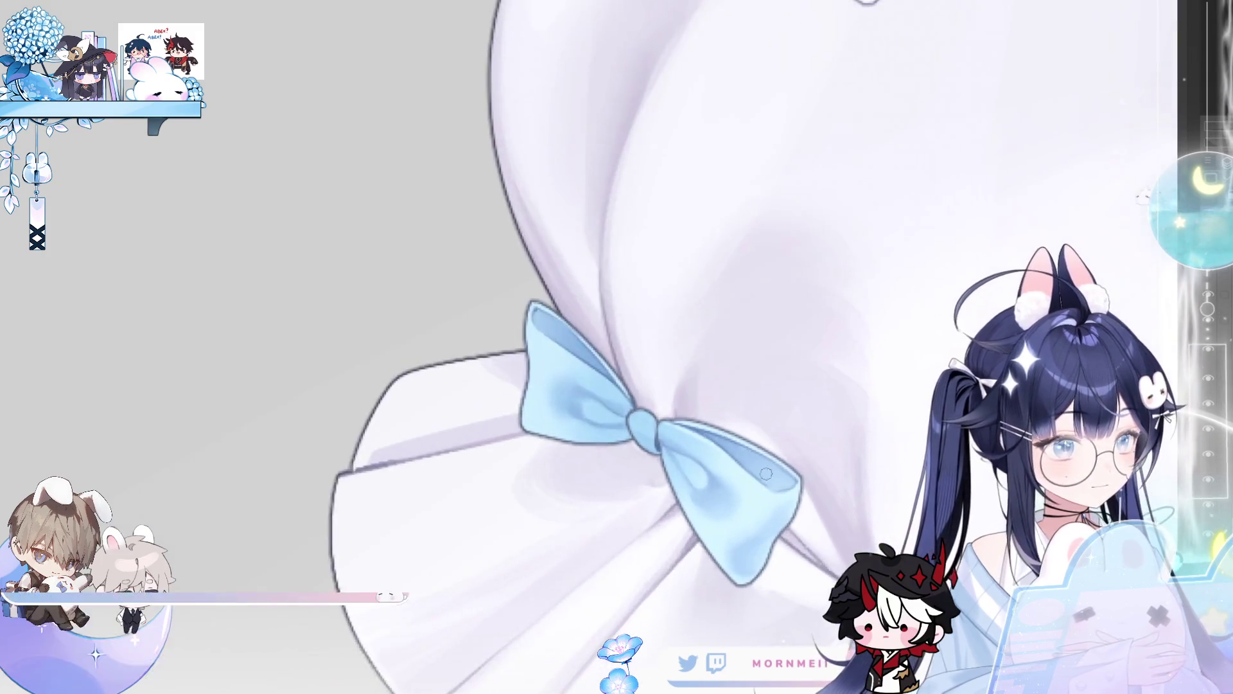
# - Flip the canvas back, zoom out to the outfit, then zoom in on the next flat blue bow
pyautogui.press('h')
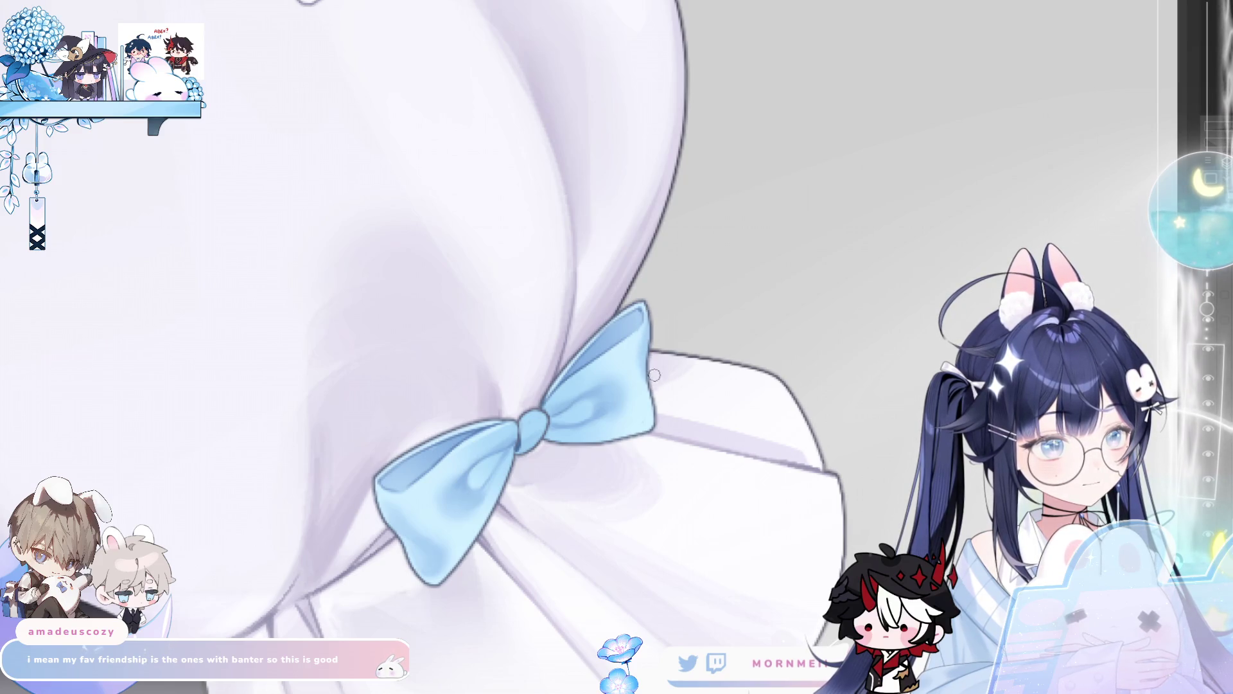
pyautogui.scroll(-5, 674, 413)
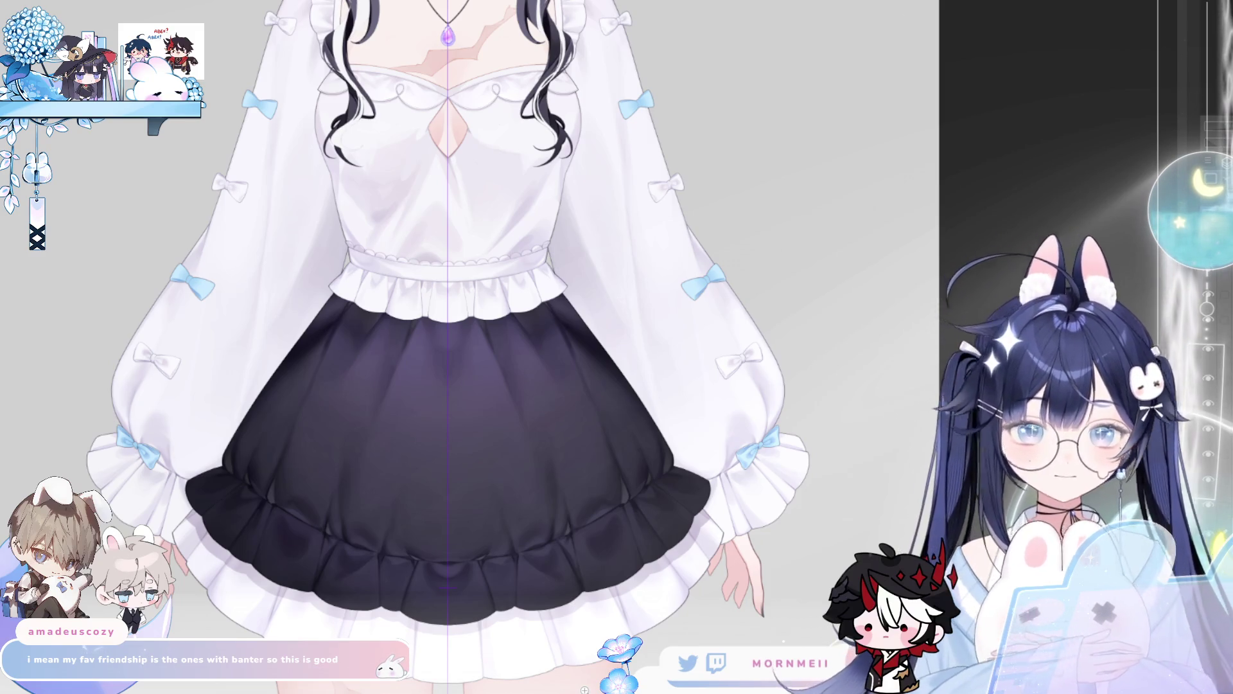
pyautogui.scroll(5, 779, 440)
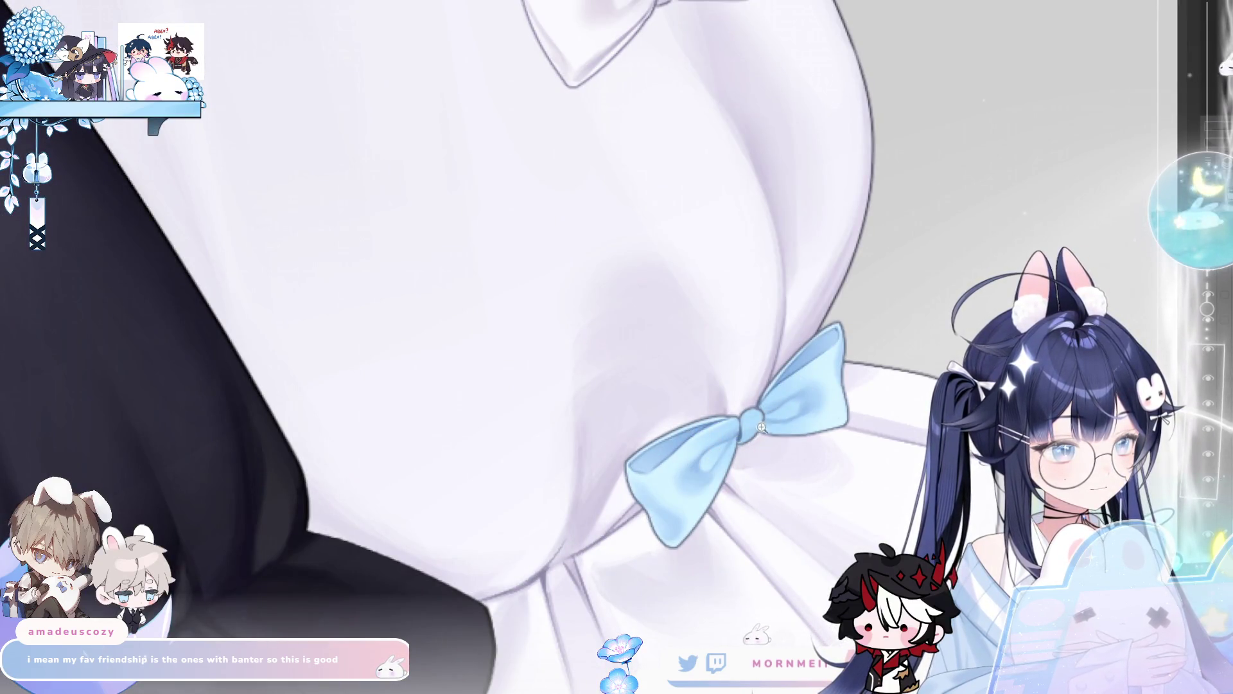
pyautogui.scroll(3, 774, 424)
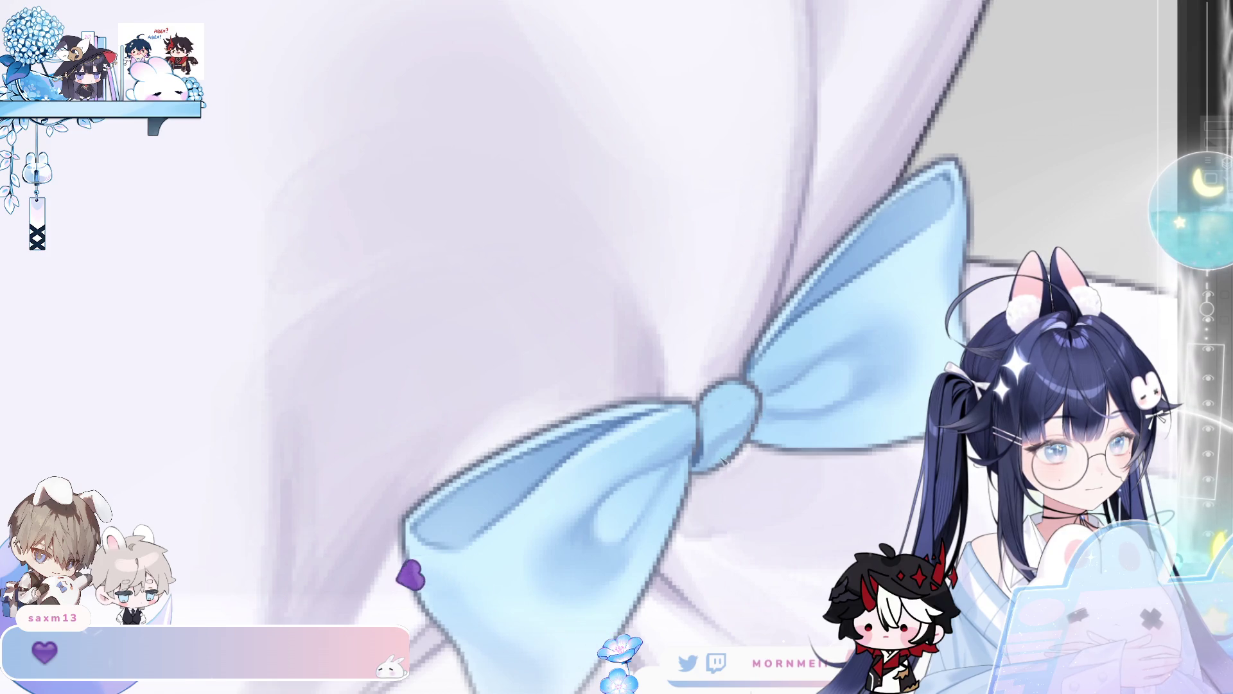
pyautogui.scroll(-3, 706, 449)
pyautogui.scroll(3, 622, 503)
pyautogui.scroll(-3, 622, 504)
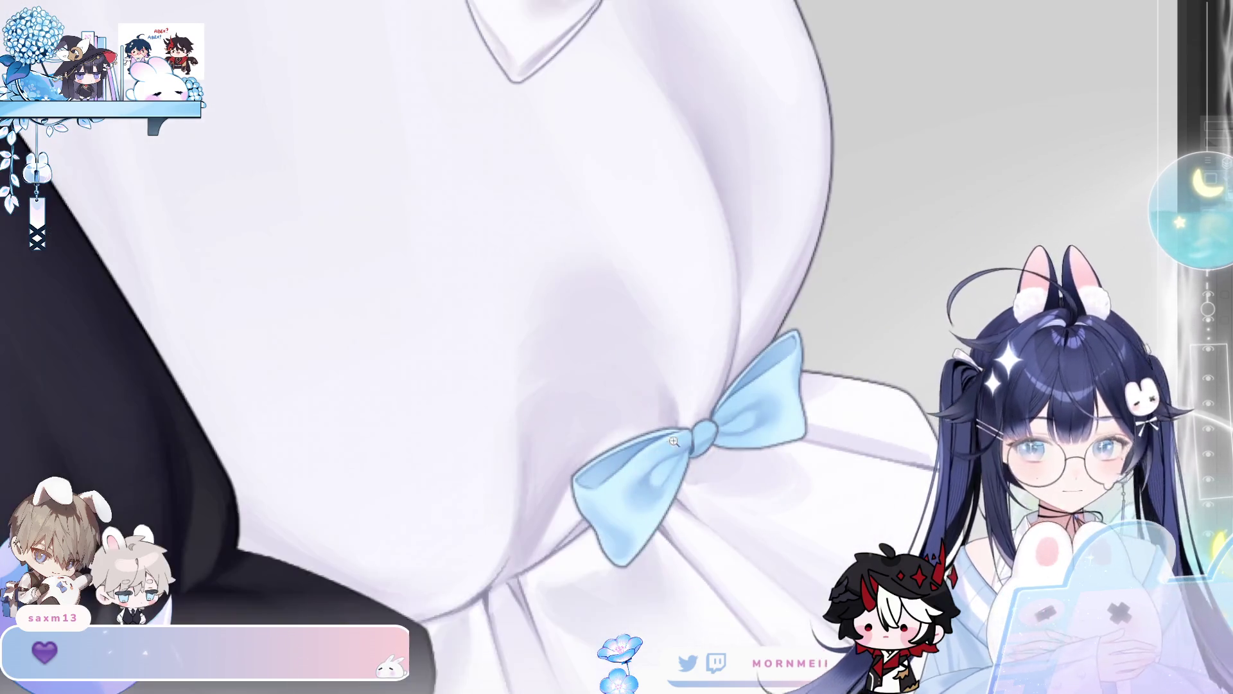
pyautogui.scroll(2, 553, 505)
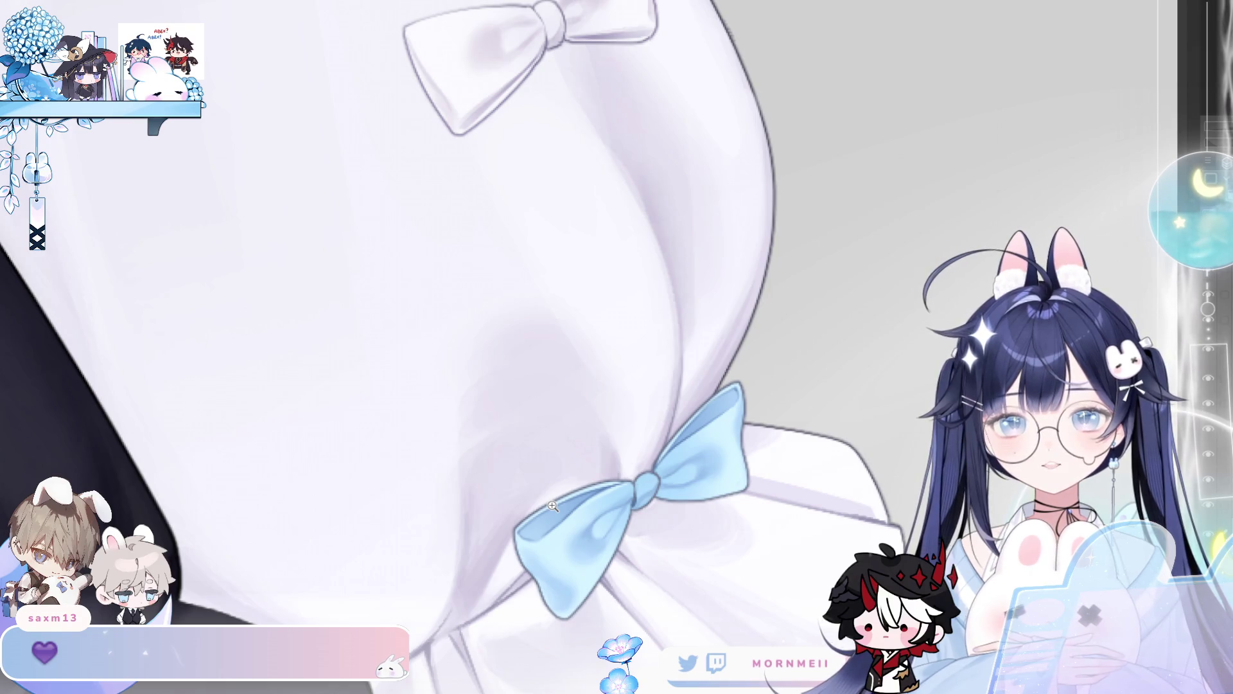
pyautogui.scroll(-3, 629, 241)
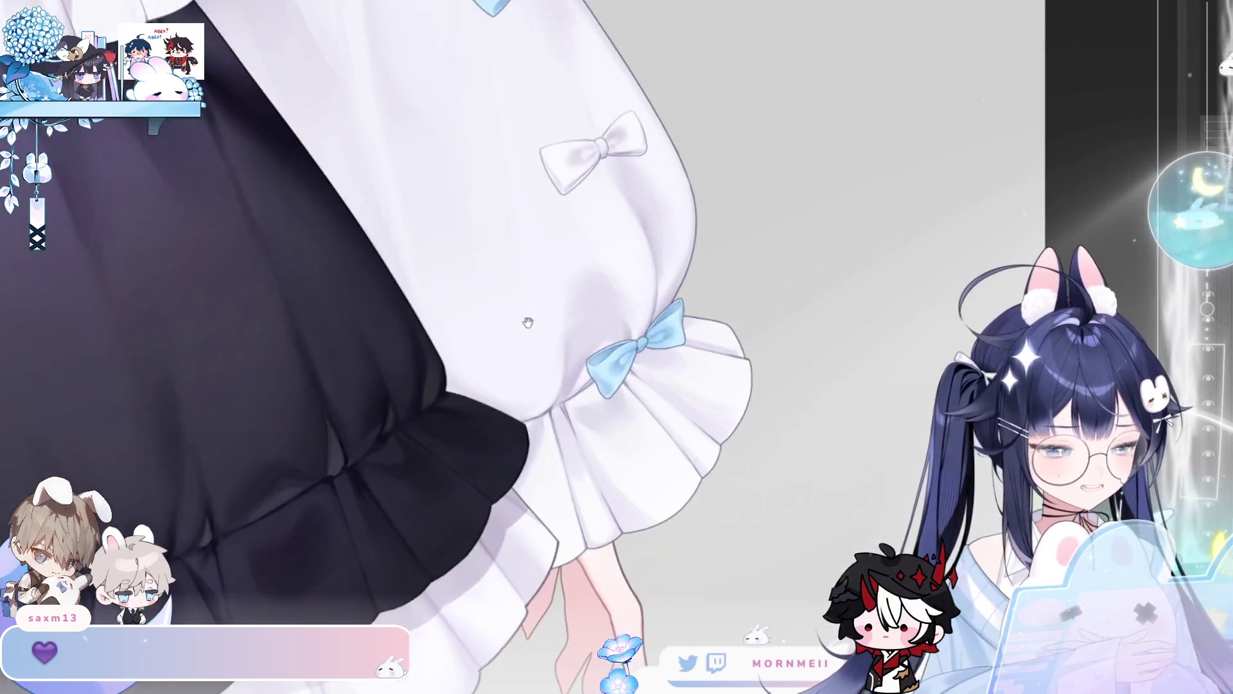
pyautogui.scroll(5, 526, 317)
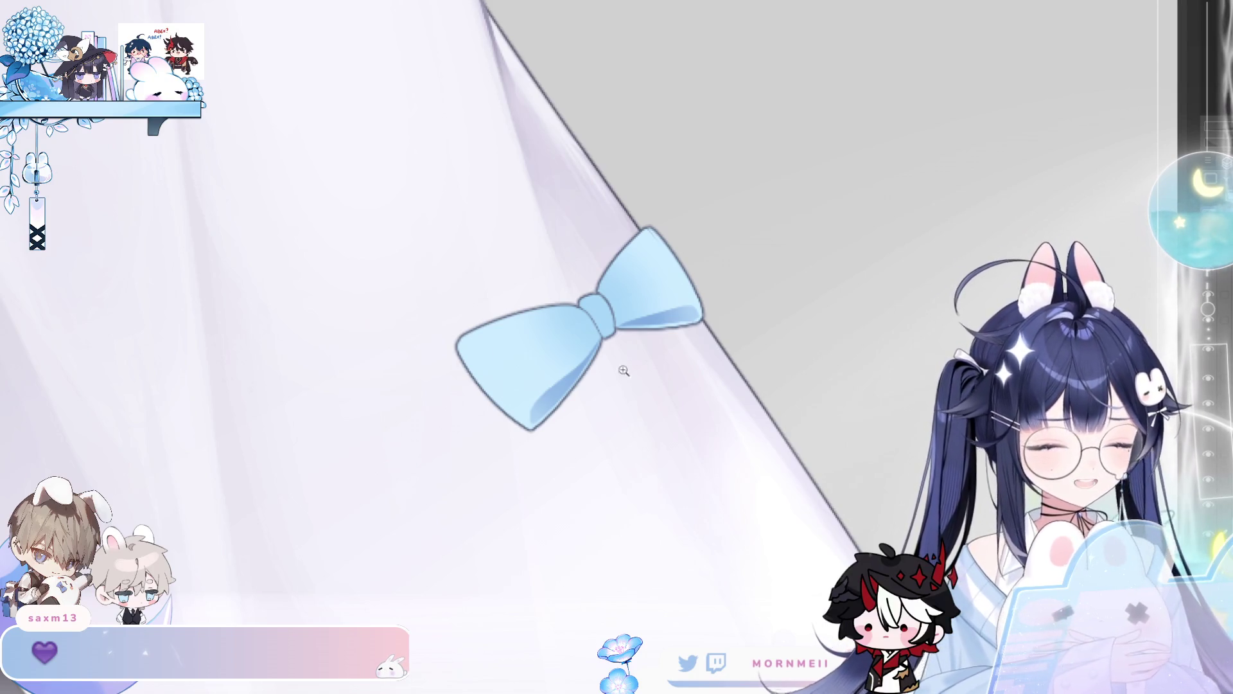
# - Shade the right side of the bow's knot and add a darker blue loop on its wing
pyautogui.scroll(3, 655, 281)
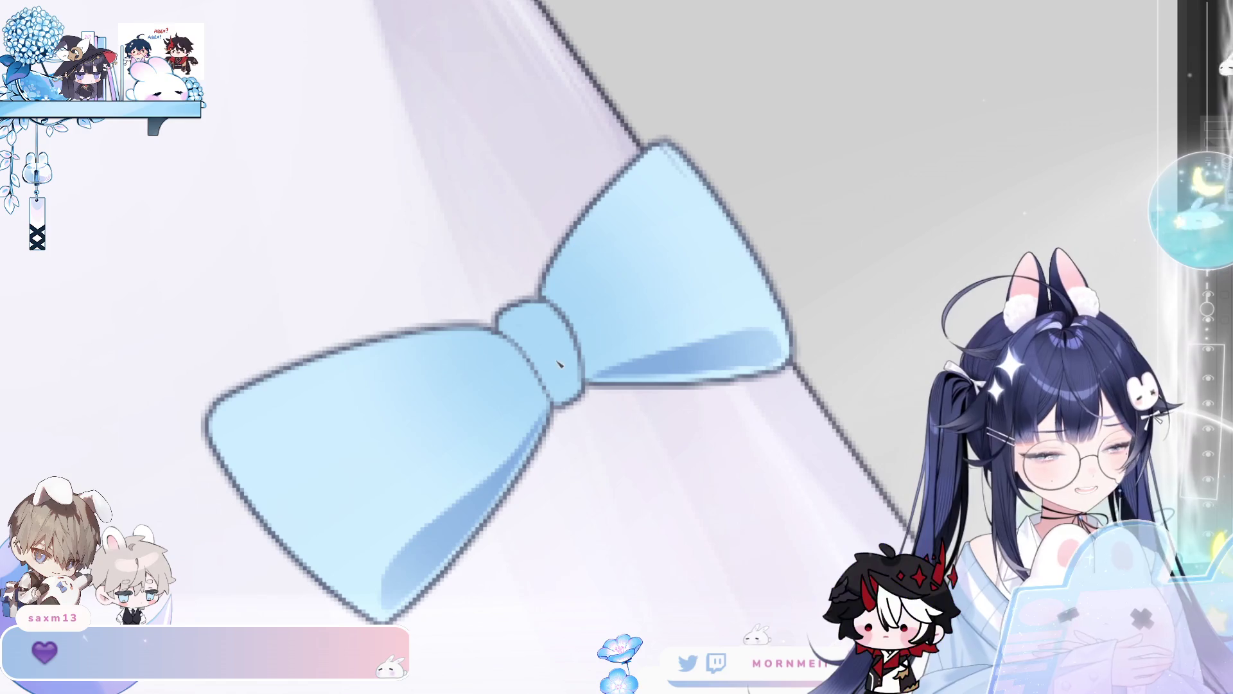
pyautogui.moveTo(561, 338); pyautogui.dragTo(571, 404)
pyautogui.moveTo(569, 334); pyautogui.dragTo(559, 371)
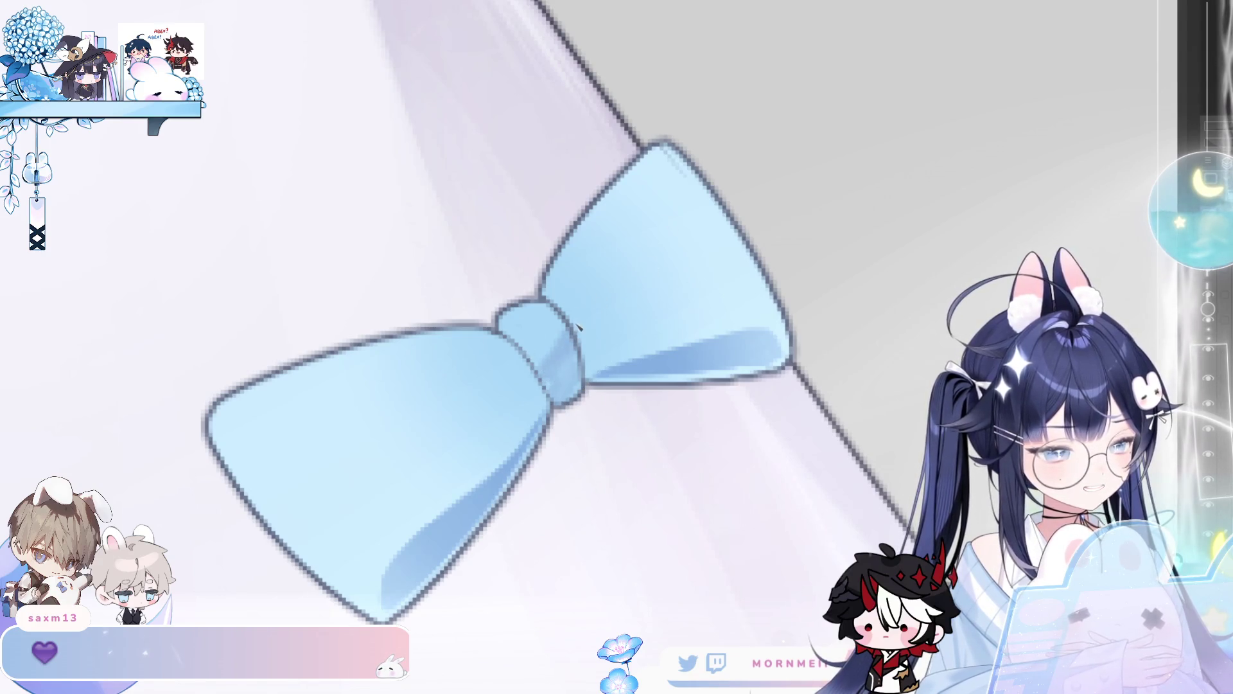
pyautogui.moveTo(604, 264)
pyautogui.mouseDown()
pyautogui.moveTo(649, 268)
pyautogui.moveTo(610, 335)
pyautogui.moveTo(649, 286)
pyautogui.mouseUp()
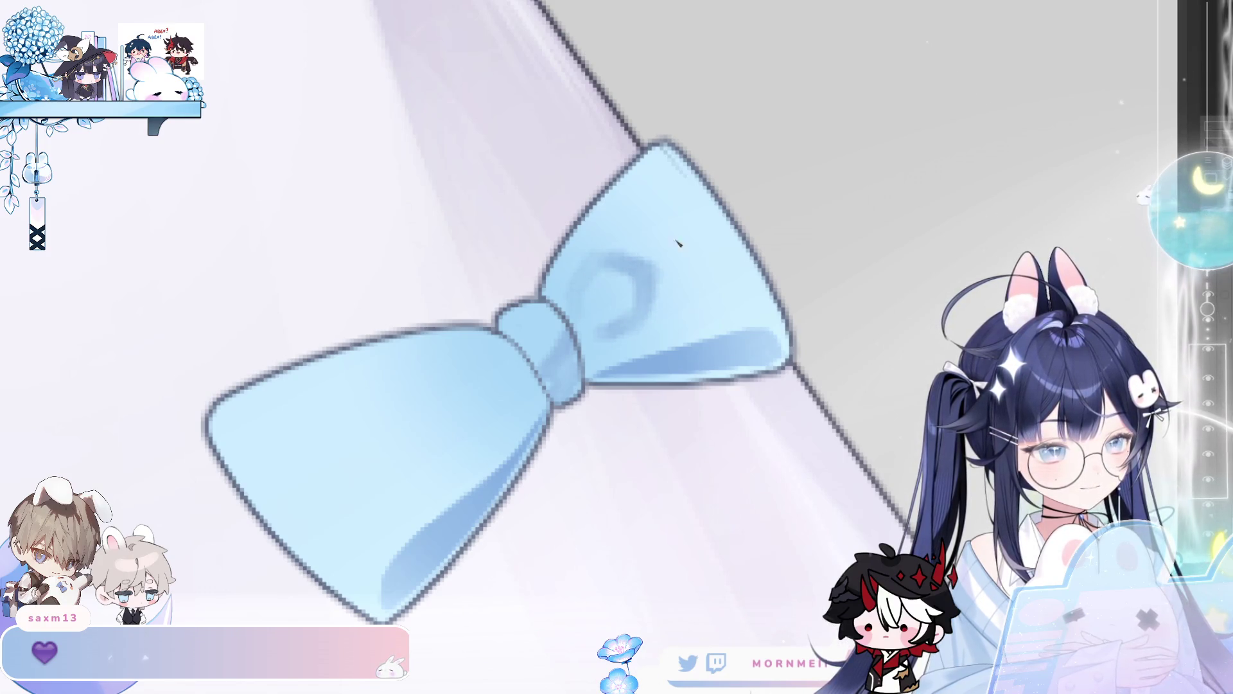
pyautogui.press('h')
pyautogui.moveTo(550, 258)
pyautogui.mouseDown()
pyautogui.moveTo(523, 264)
pyautogui.moveTo(548, 253)
pyautogui.mouseUp()
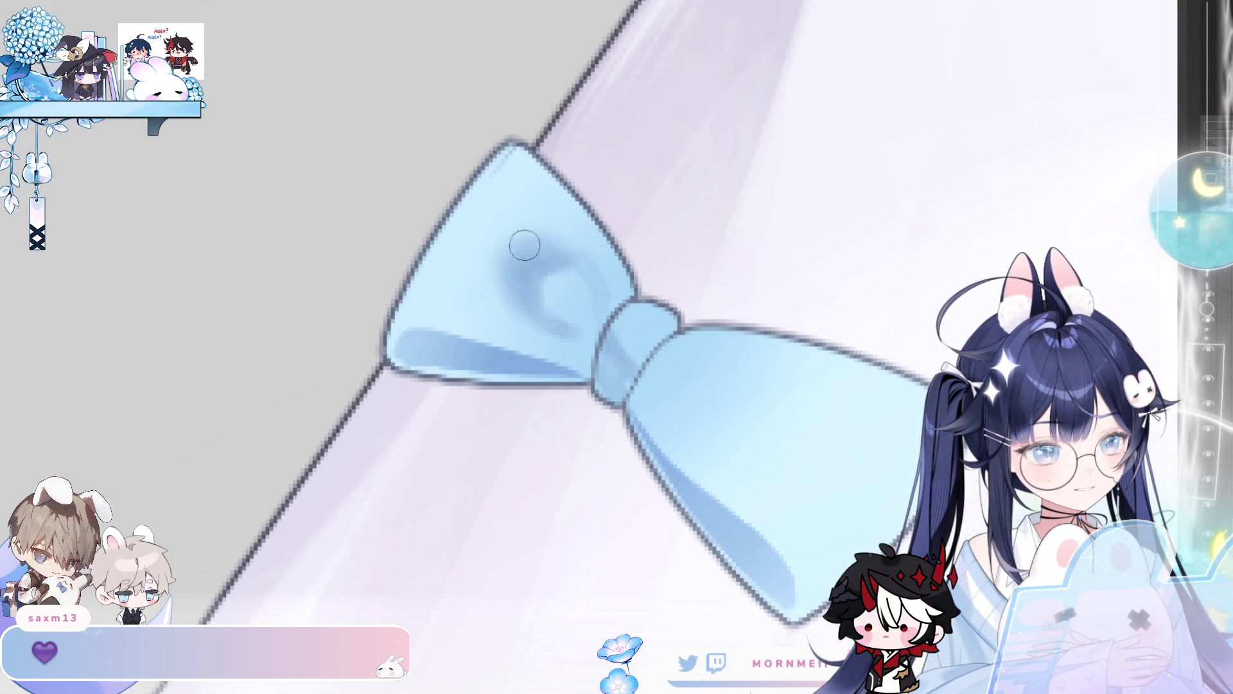
pyautogui.press('h')
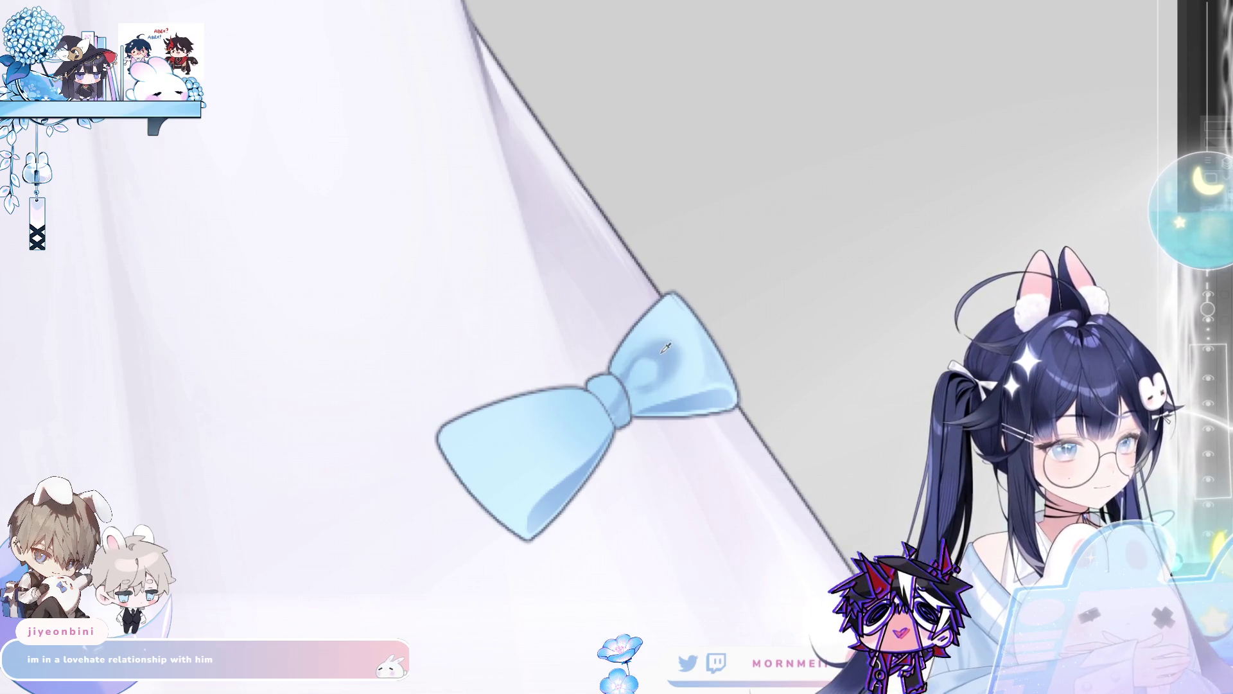
# - Add a dark curved shading stroke on the bow's left wing and mirror the view to check
pyautogui.scroll(2, 664, 347)
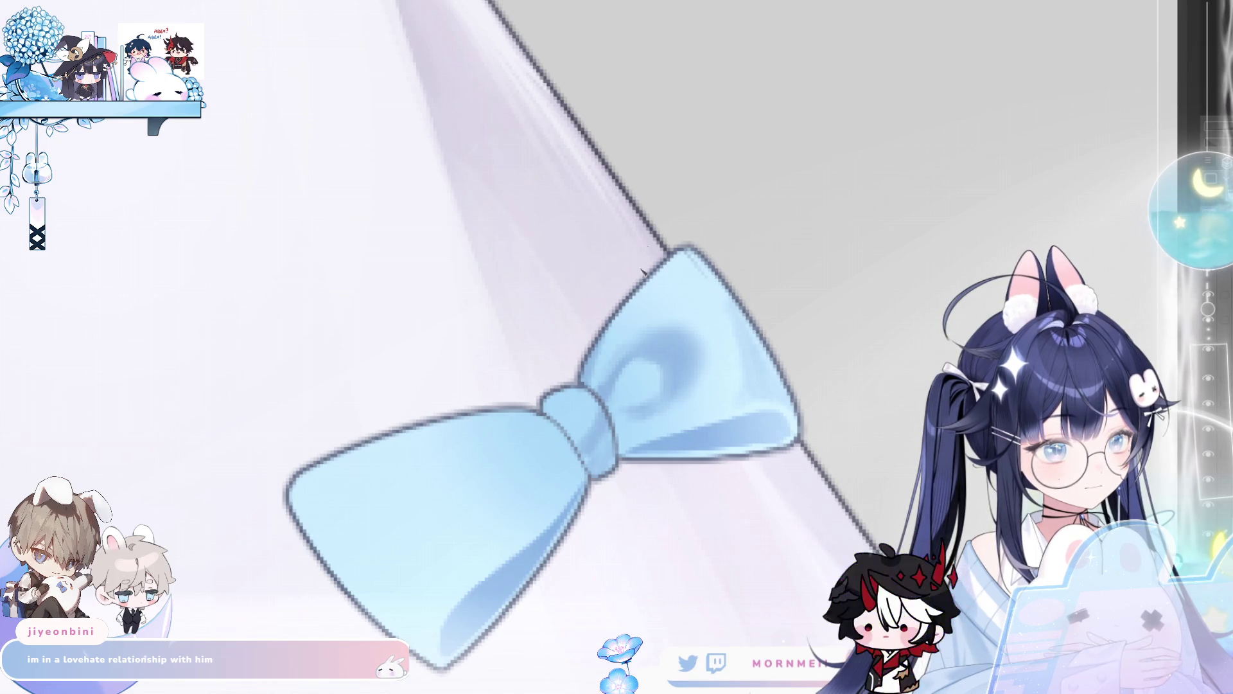
pyautogui.moveTo(639, 438); pyautogui.dragTo(687, 388)
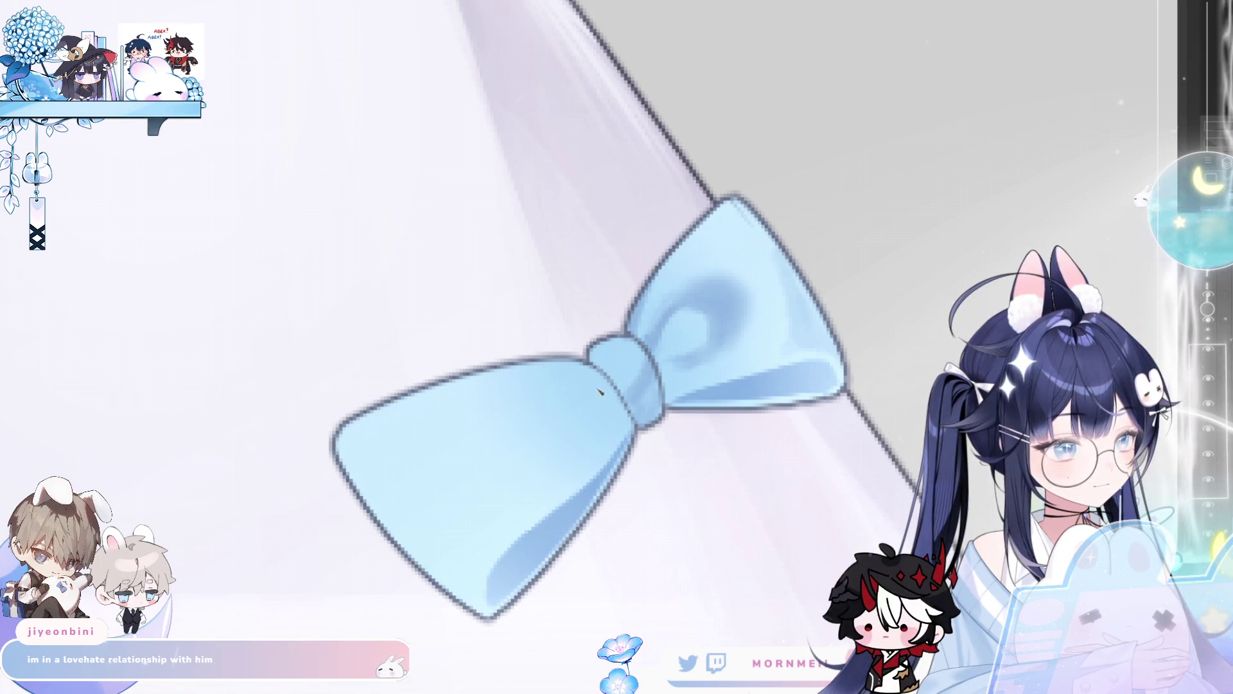
pyautogui.moveTo(572, 383)
pyautogui.mouseDown()
pyautogui.moveTo(516, 435)
pyautogui.moveTo(518, 413)
pyautogui.moveTo(556, 433)
pyautogui.mouseUp()
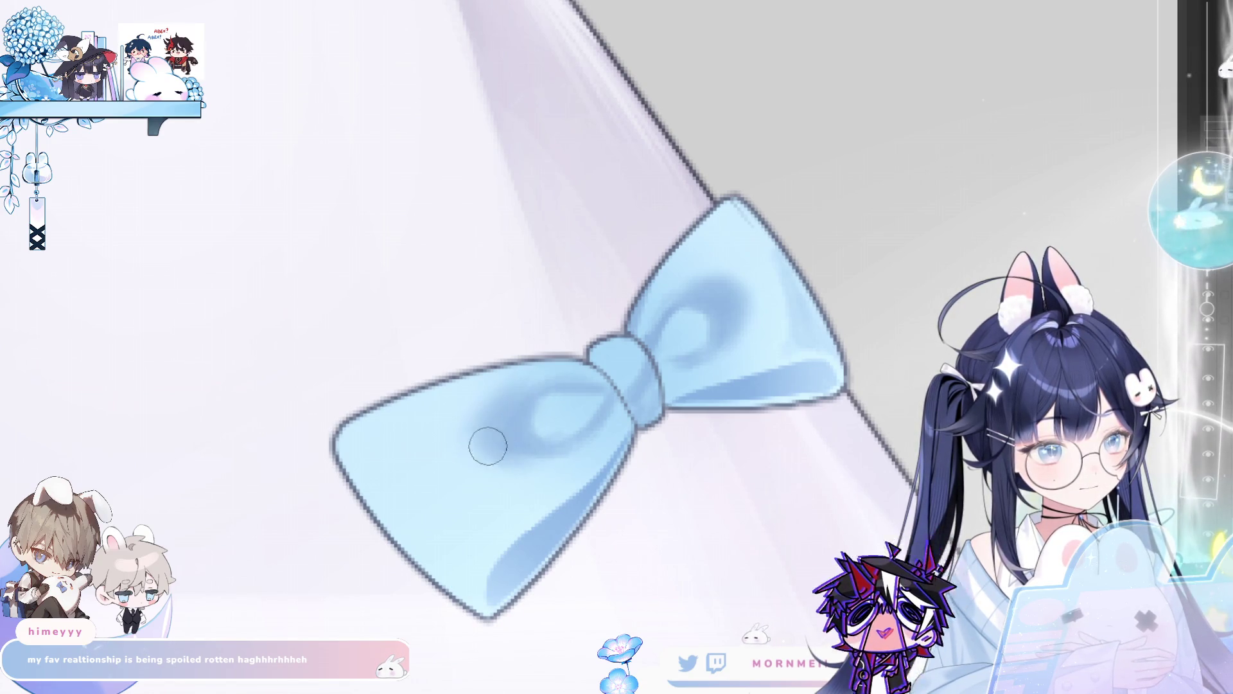
pyautogui.press('m')
pyautogui.press('m')
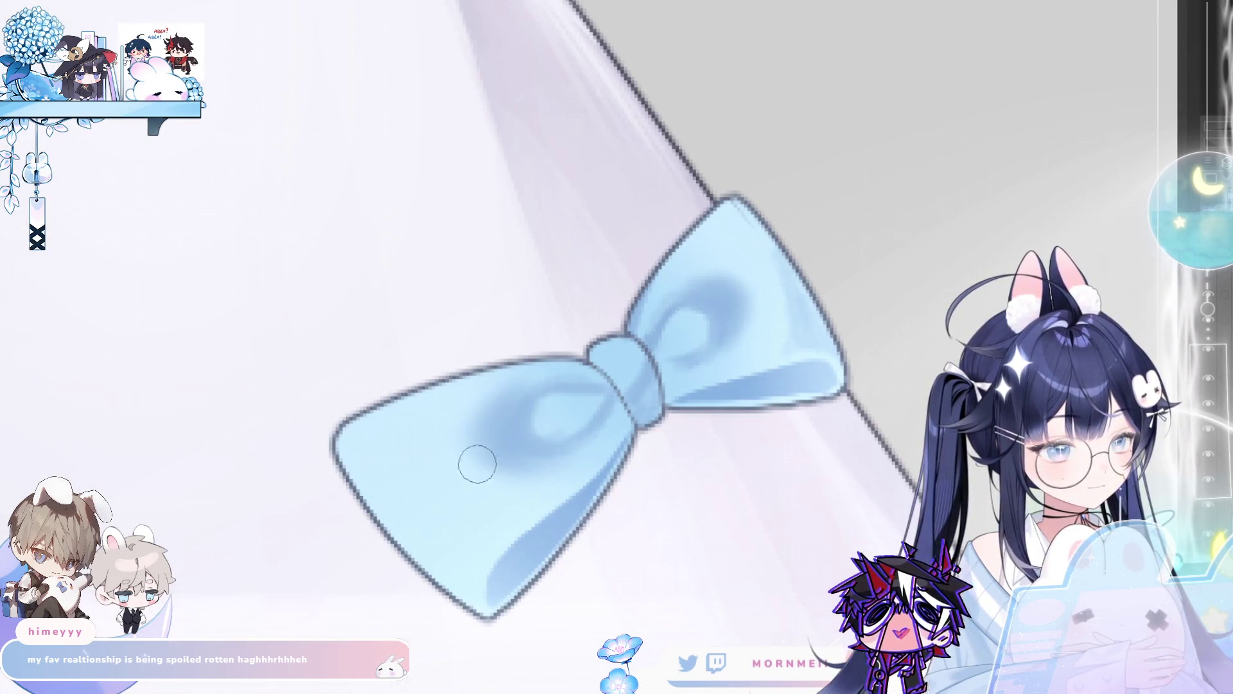
pyautogui.scroll(-5, 675, 427)
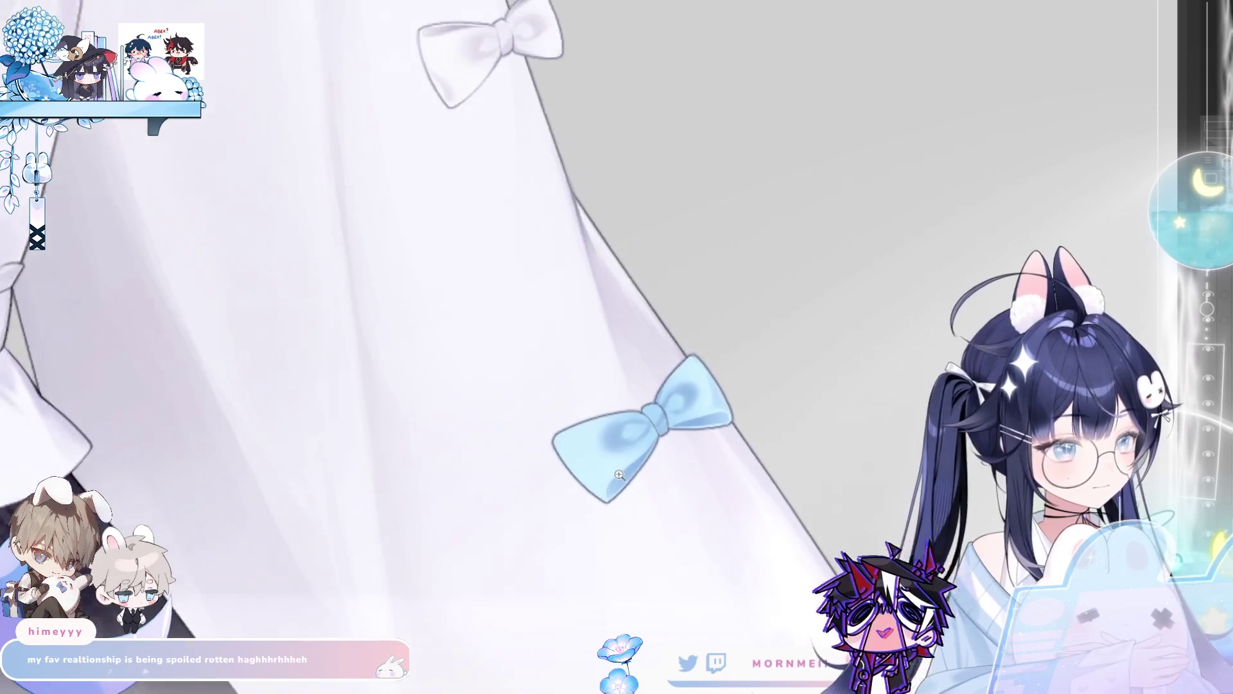
pyautogui.scroll(-3, 621, 474)
pyautogui.moveTo(621, 473); pyautogui.dragTo(629, 290)
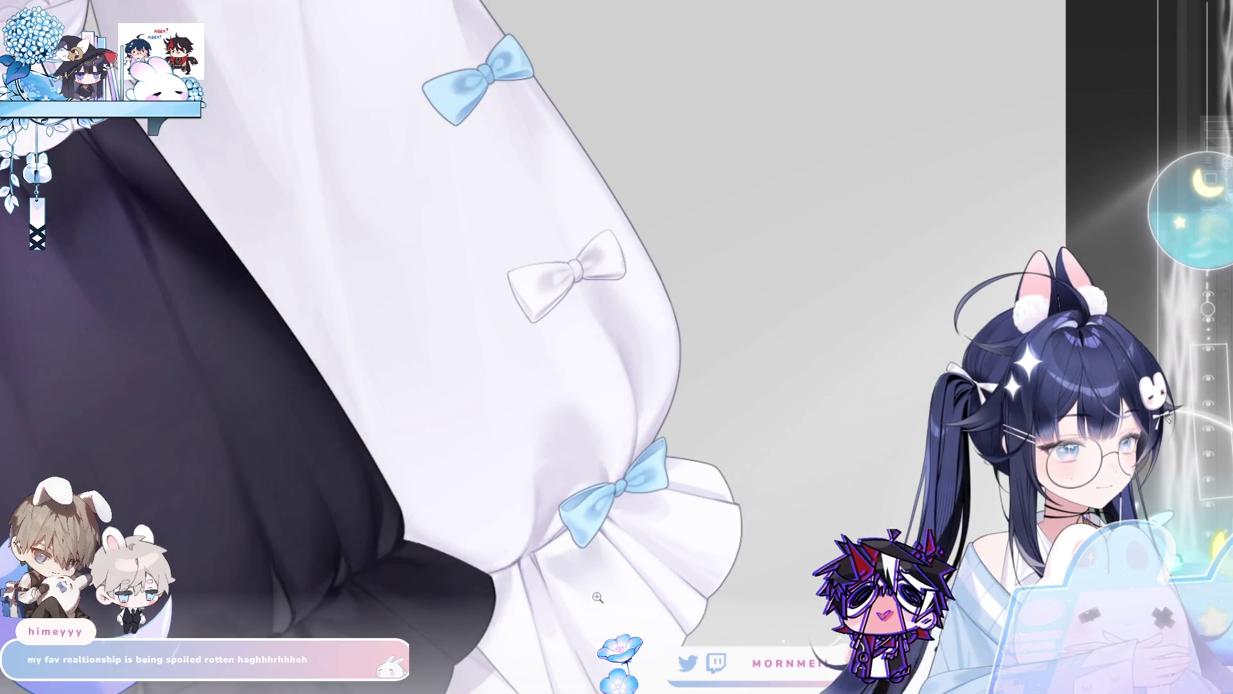
pyautogui.scroll(5, 622, 549)
pyautogui.scroll(-5, 631, 338)
pyautogui.scroll(5, 469, 112)
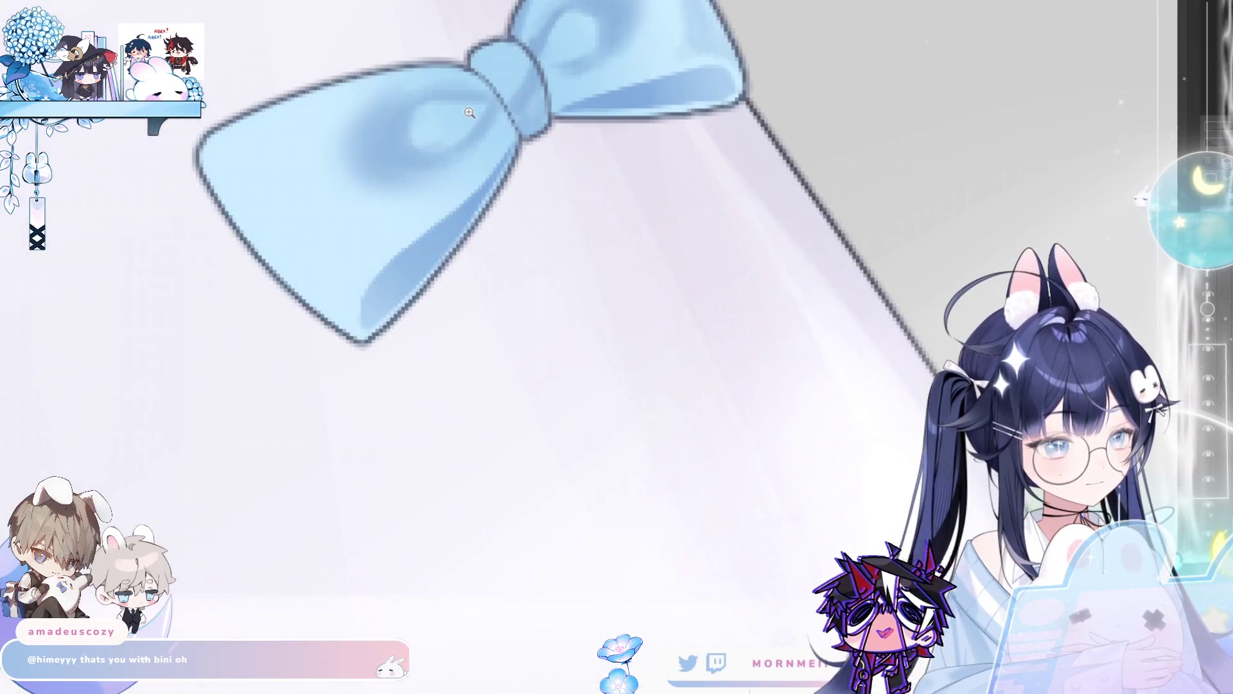
pyautogui.scroll(2, 444, 290)
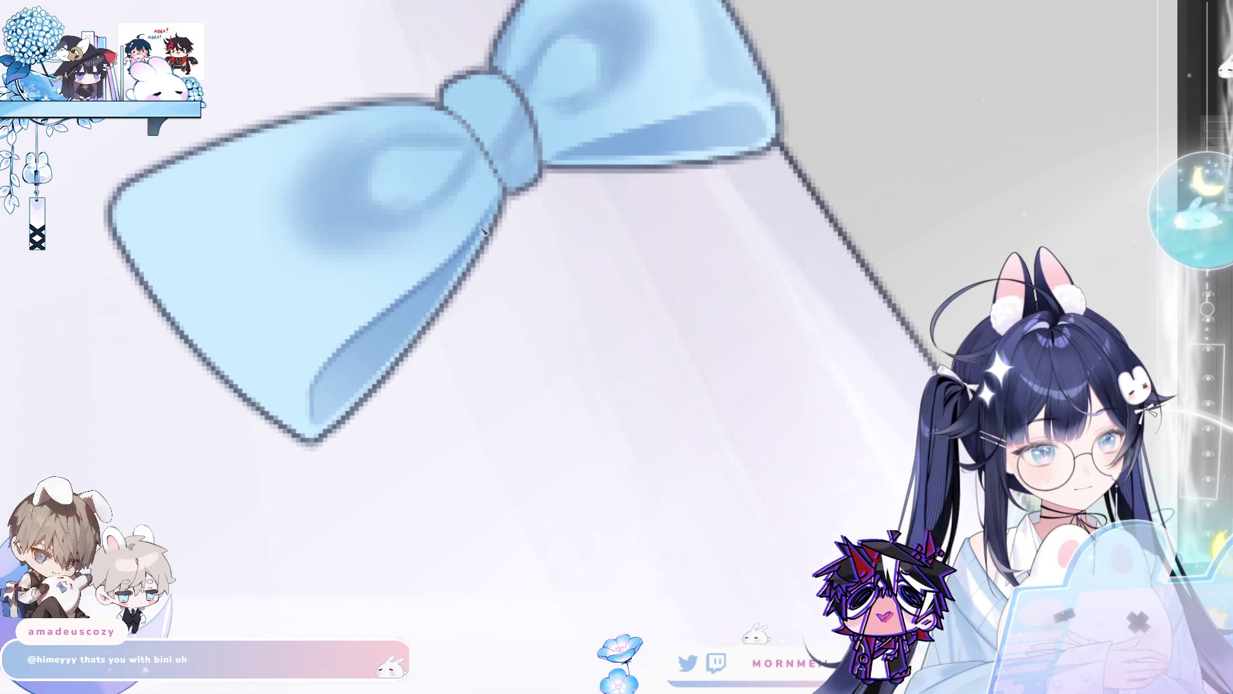
pyautogui.moveTo(314, 409)
pyautogui.mouseDown()
pyautogui.moveTo(628, 193)
pyautogui.moveTo(546, 267)
pyautogui.mouseUp()
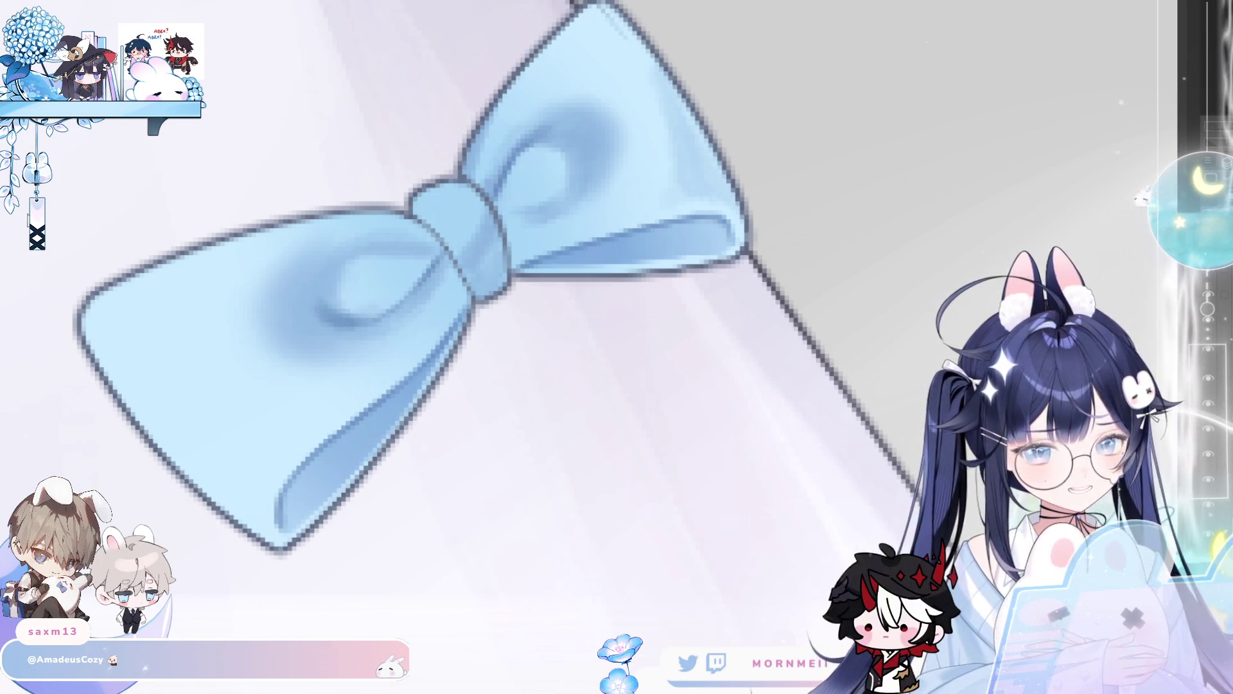
pyautogui.press('h')
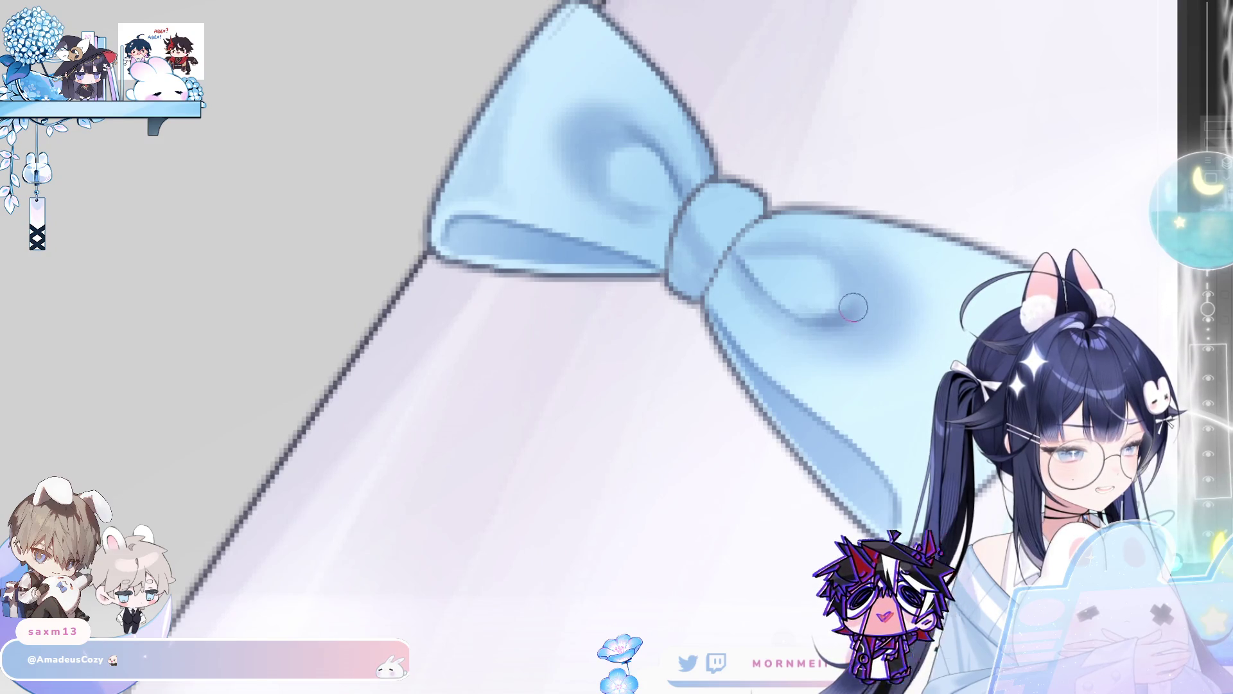
pyautogui.press('h')
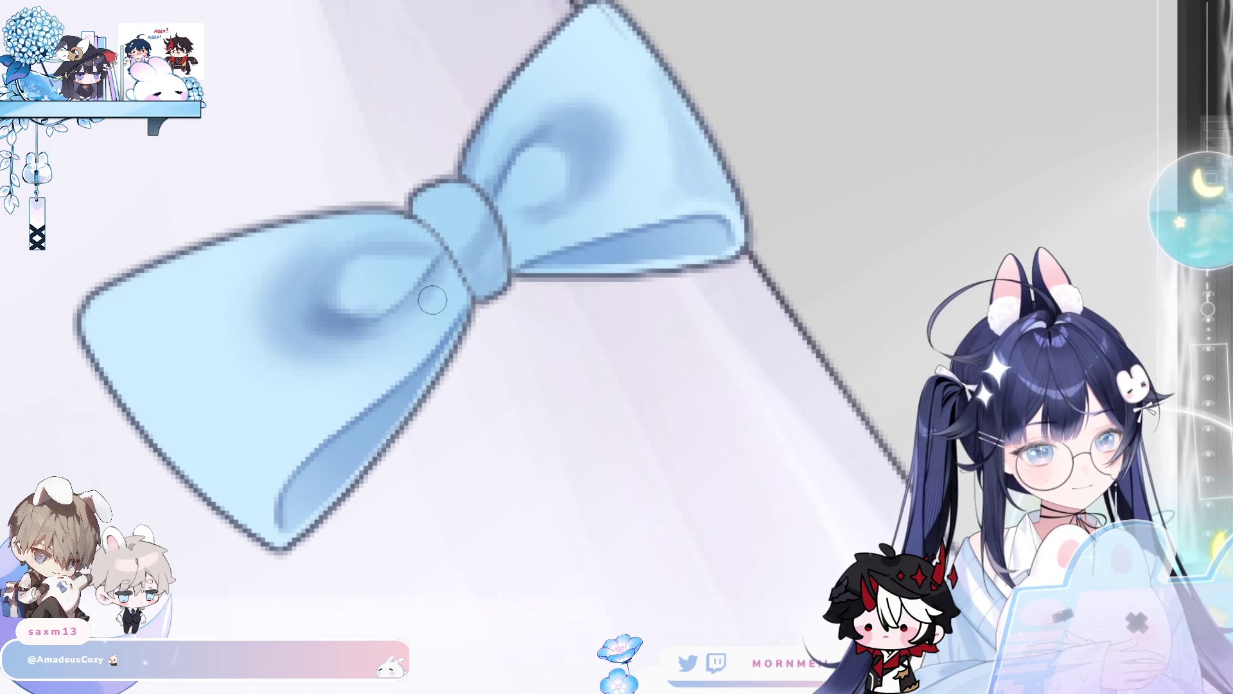
pyautogui.scroll(-5, 426, 289)
pyautogui.scroll(5, 468, 242)
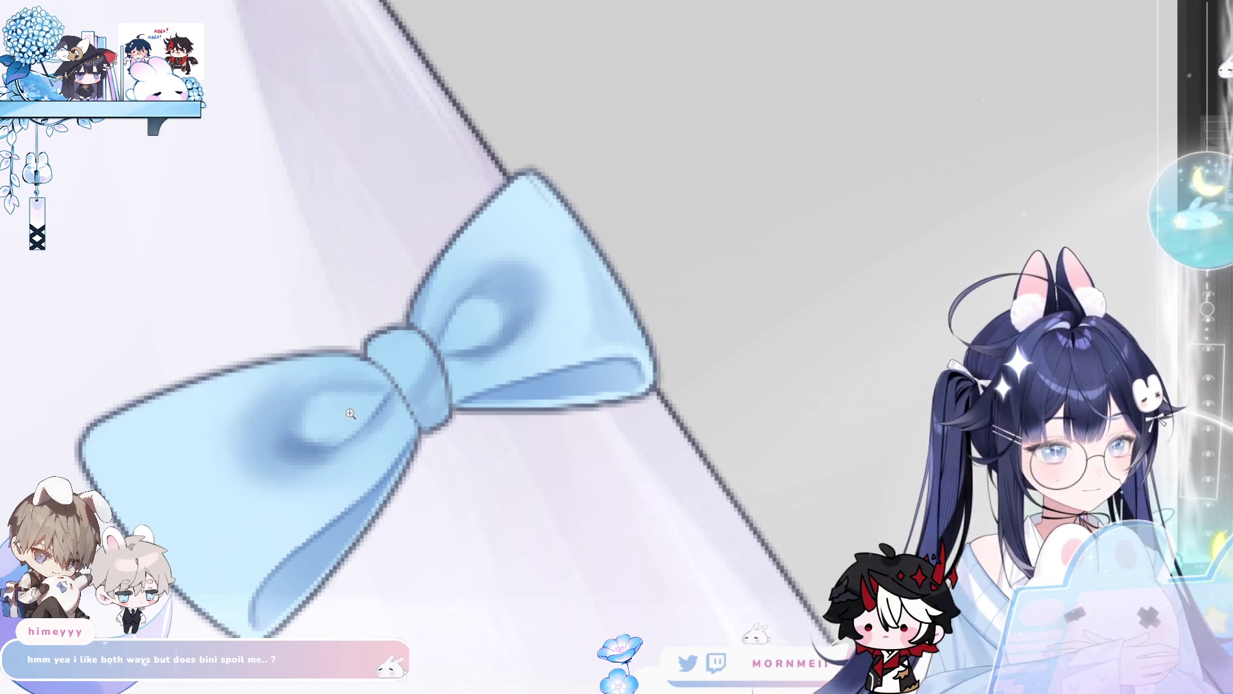
pyautogui.scroll(-2, 330, 435)
pyautogui.scroll(2, 302, 395)
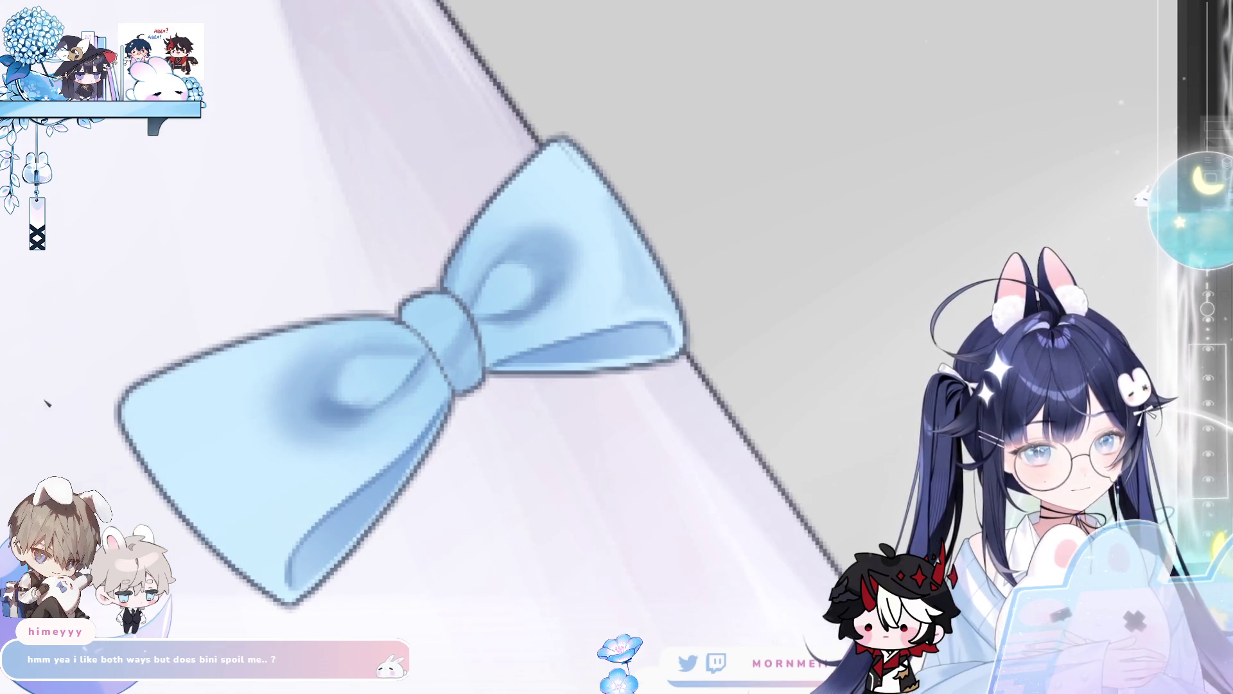
pyautogui.moveTo(141, 434)
pyautogui.mouseDown()
pyautogui.moveTo(252, 518)
pyautogui.moveTo(226, 501)
pyautogui.moveTo(268, 571)
pyautogui.mouseUp()
pyautogui.hotkey('ctrl', 'z')
pyautogui.moveTo(269, 519); pyautogui.dragTo(264, 516)
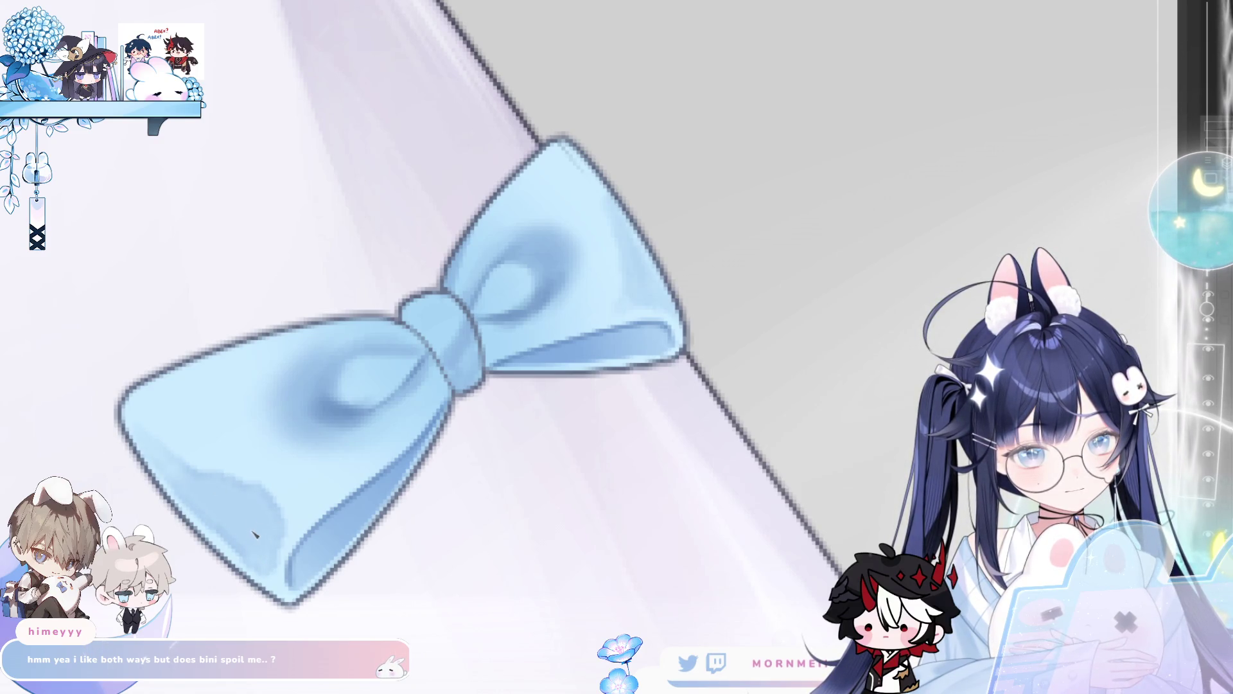
pyautogui.press('m')
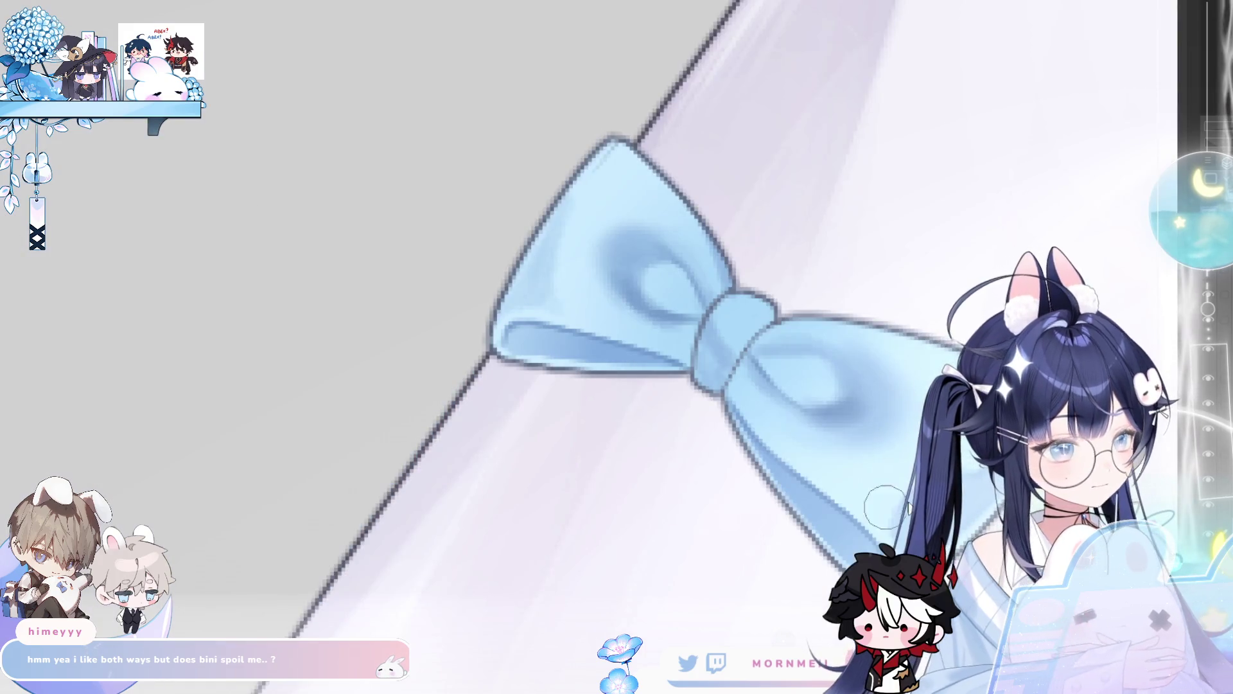
pyautogui.moveTo(970, 456); pyautogui.dragTo(739, 353)
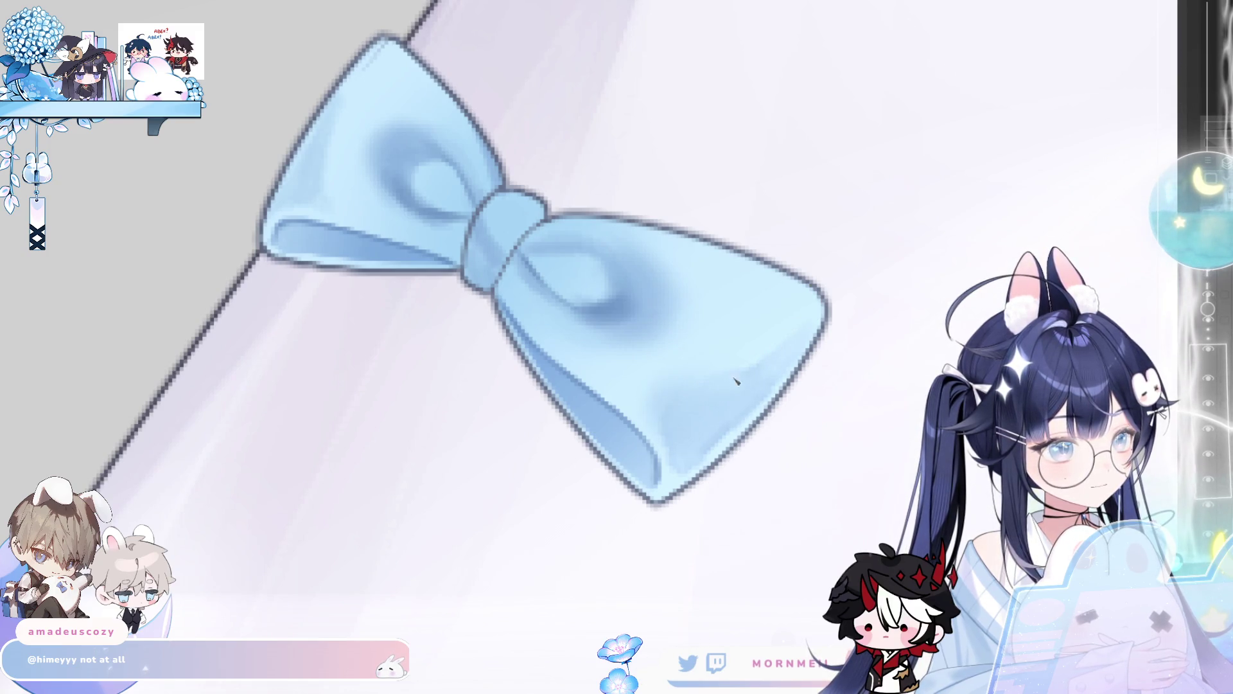
pyautogui.press('m')
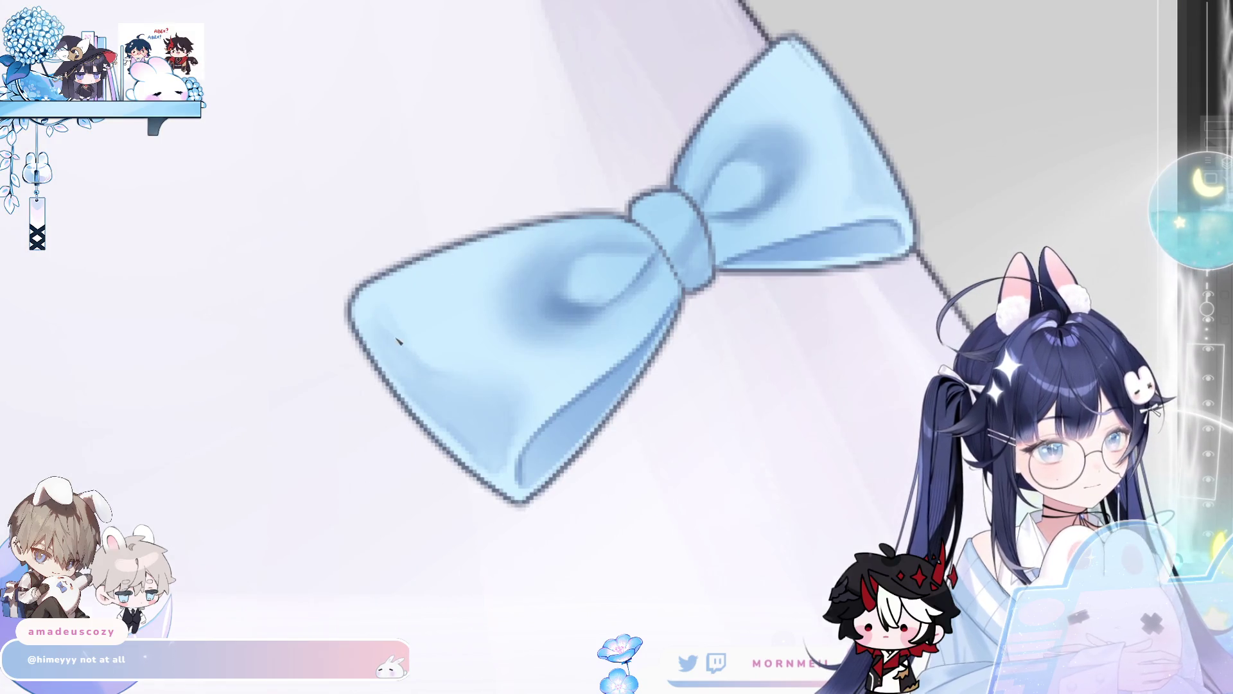
pyautogui.press('m')
pyautogui.press('m')
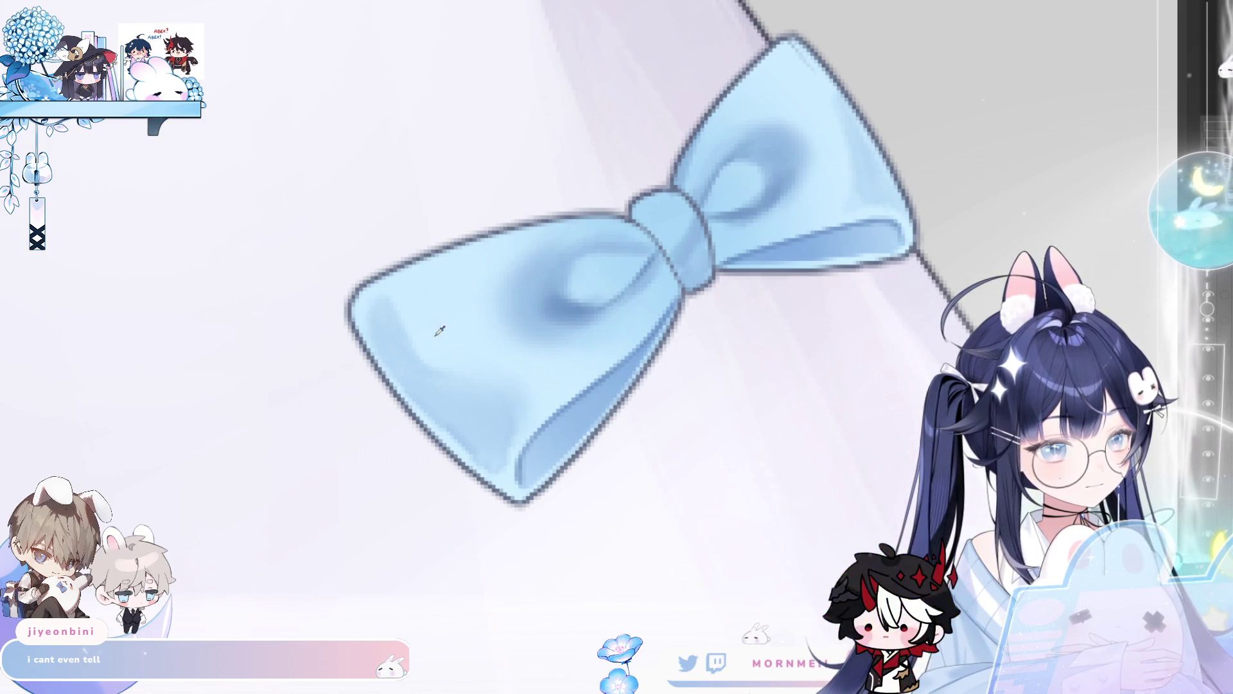
pyautogui.press('m')
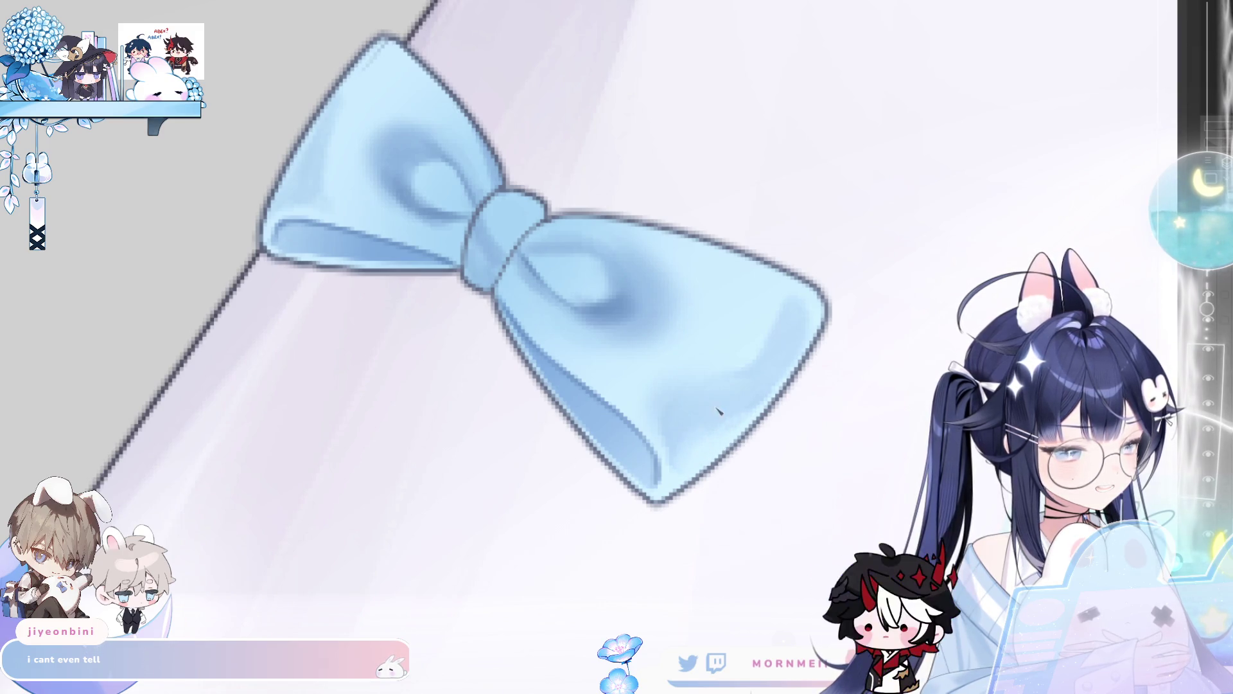
pyautogui.press('h')
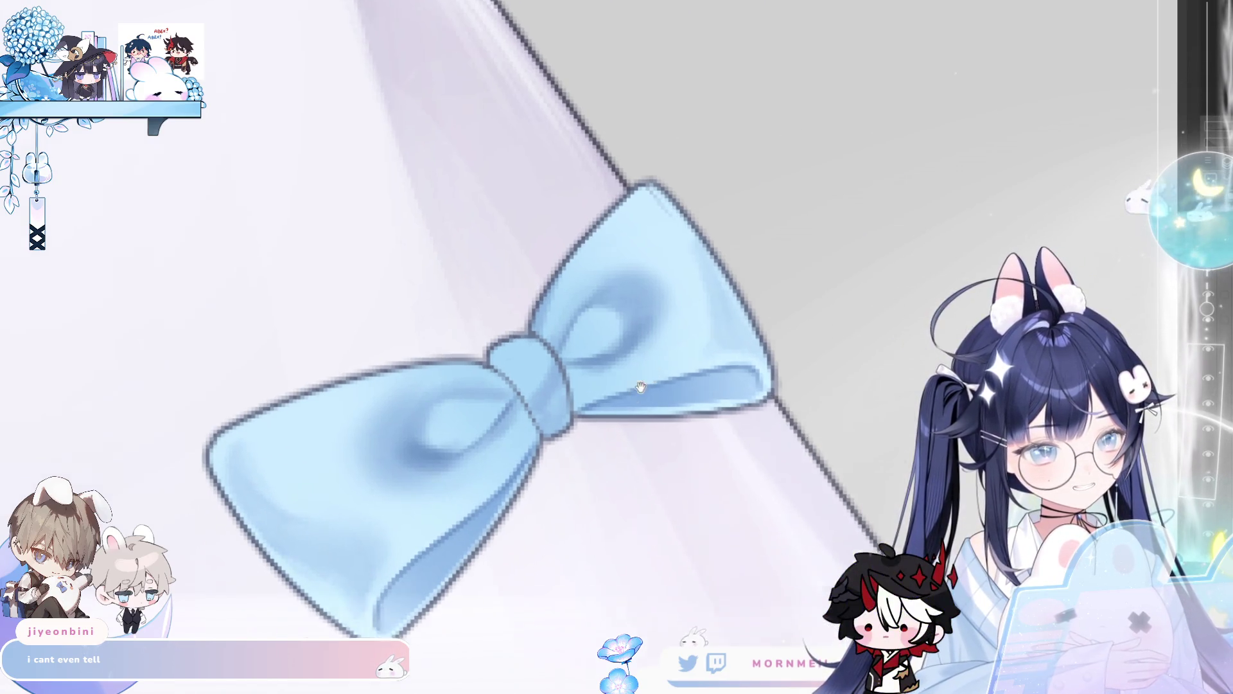
pyautogui.moveTo(722, 280)
pyautogui.mouseDown()
pyautogui.moveTo(639, 389)
pyautogui.moveTo(556, 440)
pyautogui.mouseUp()
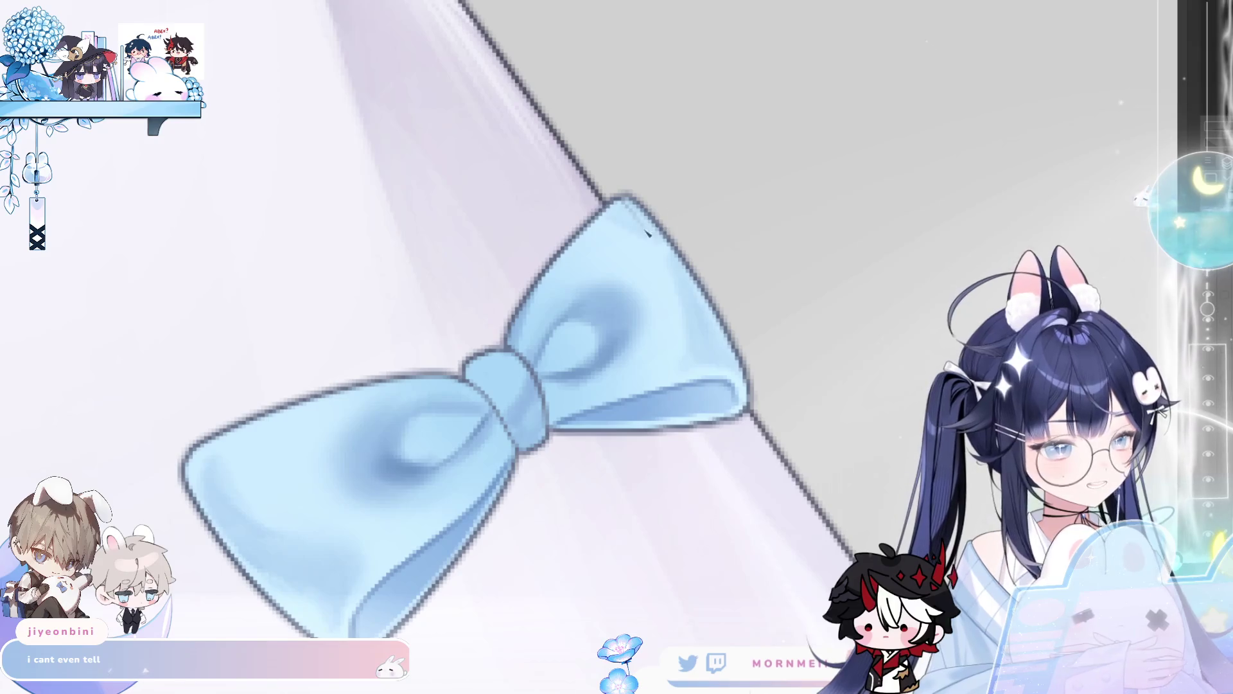
pyautogui.scroll(-5, 582, 222)
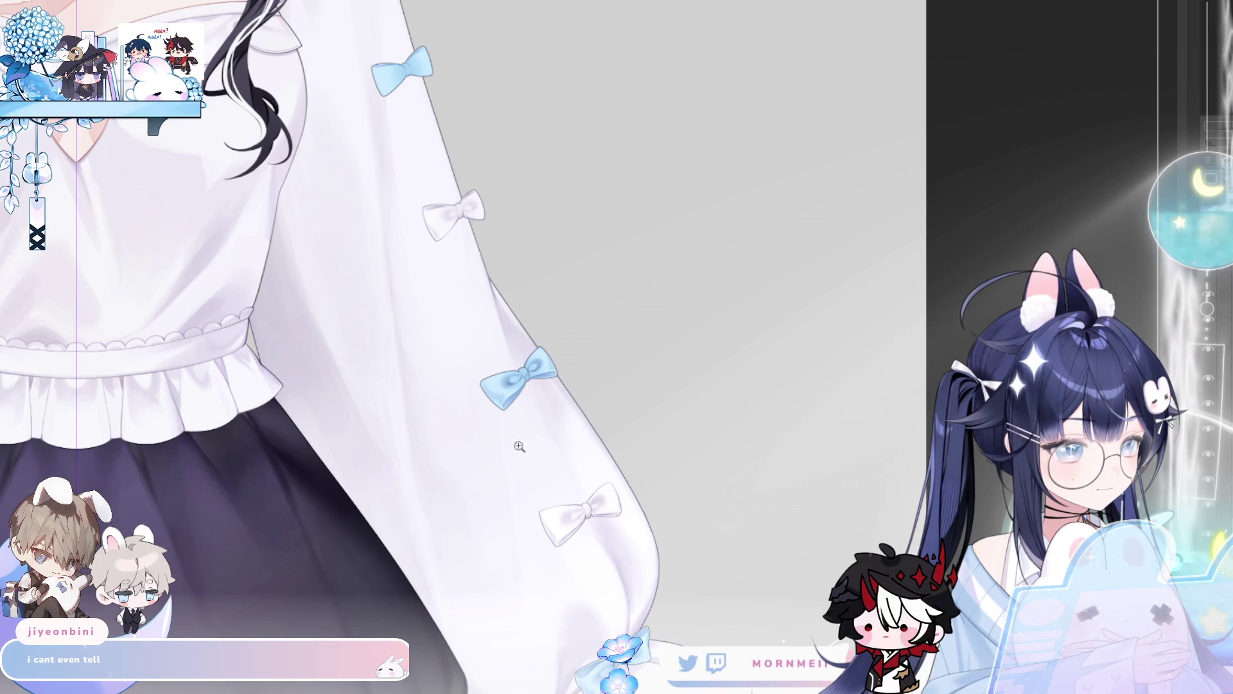
pyautogui.scroll(5, 515, 394)
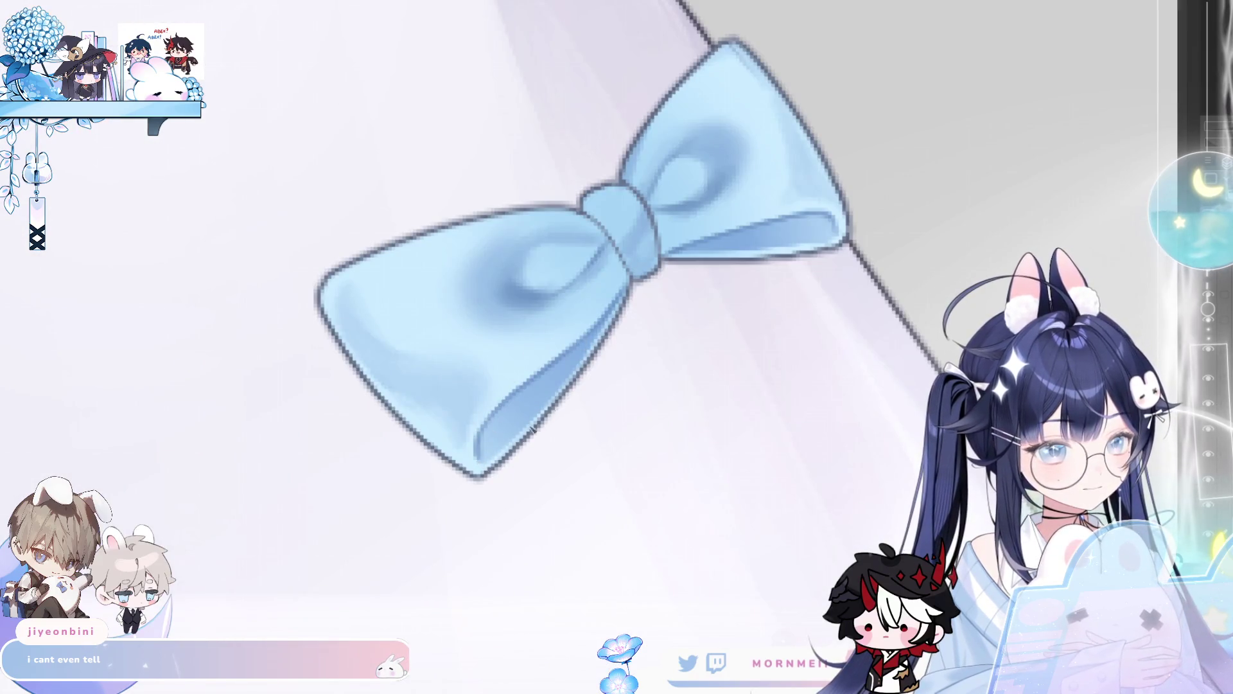
pyautogui.scroll(-5, 603, 358)
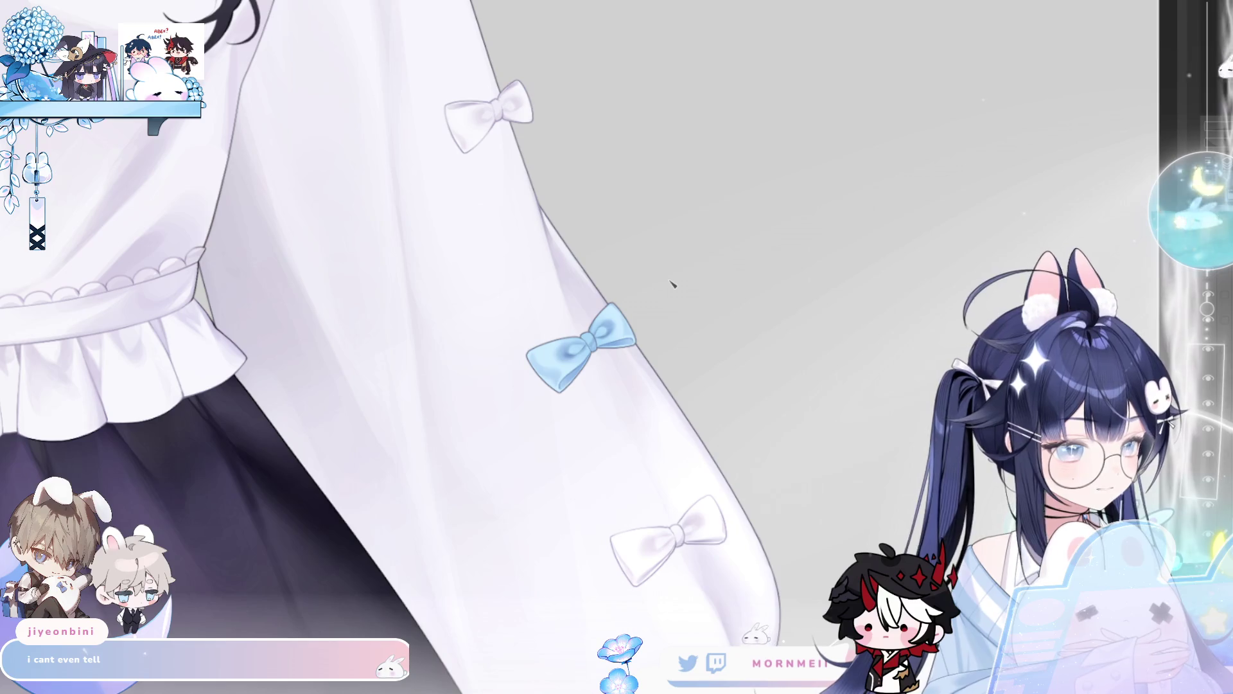
pyautogui.scroll(5, 590, 373)
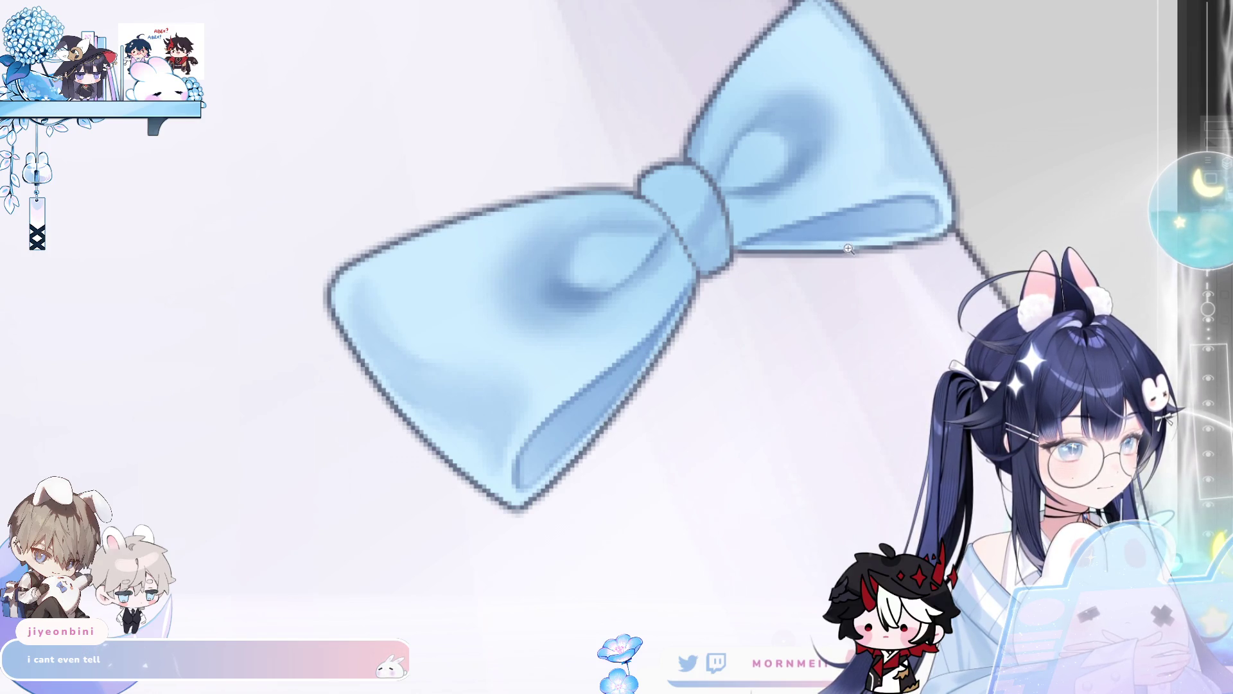
pyautogui.scroll(-5, 634, 226)
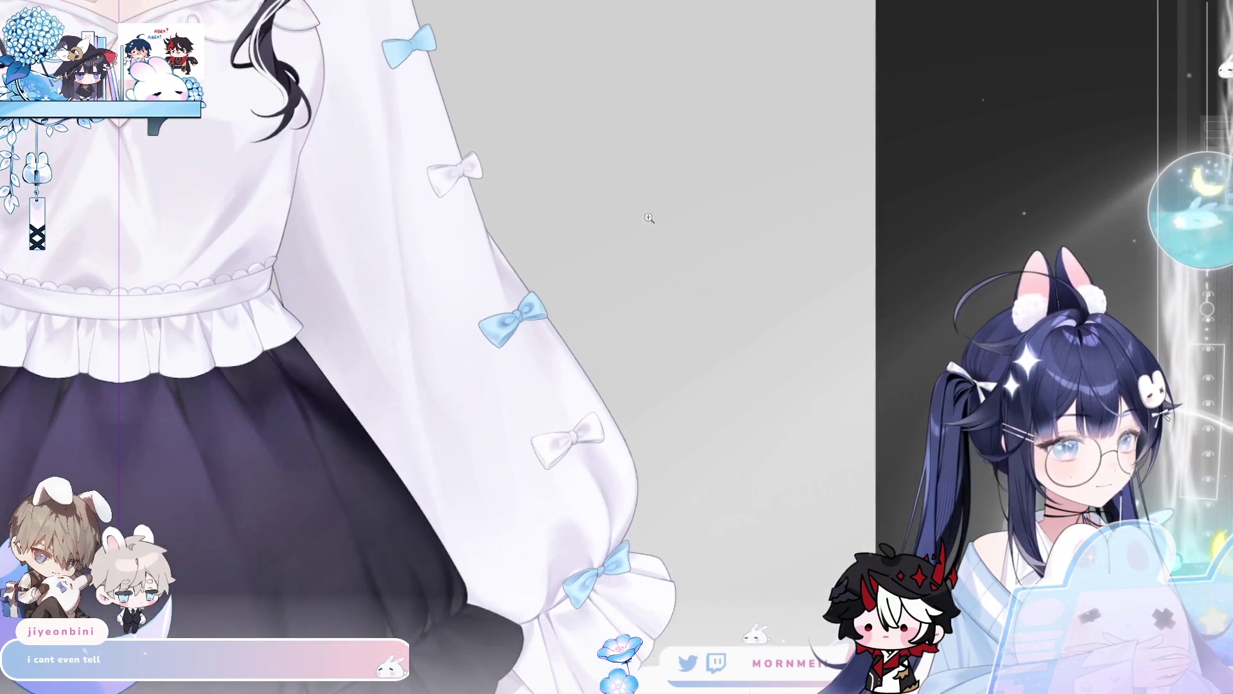
pyautogui.scroll(5, 514, 321)
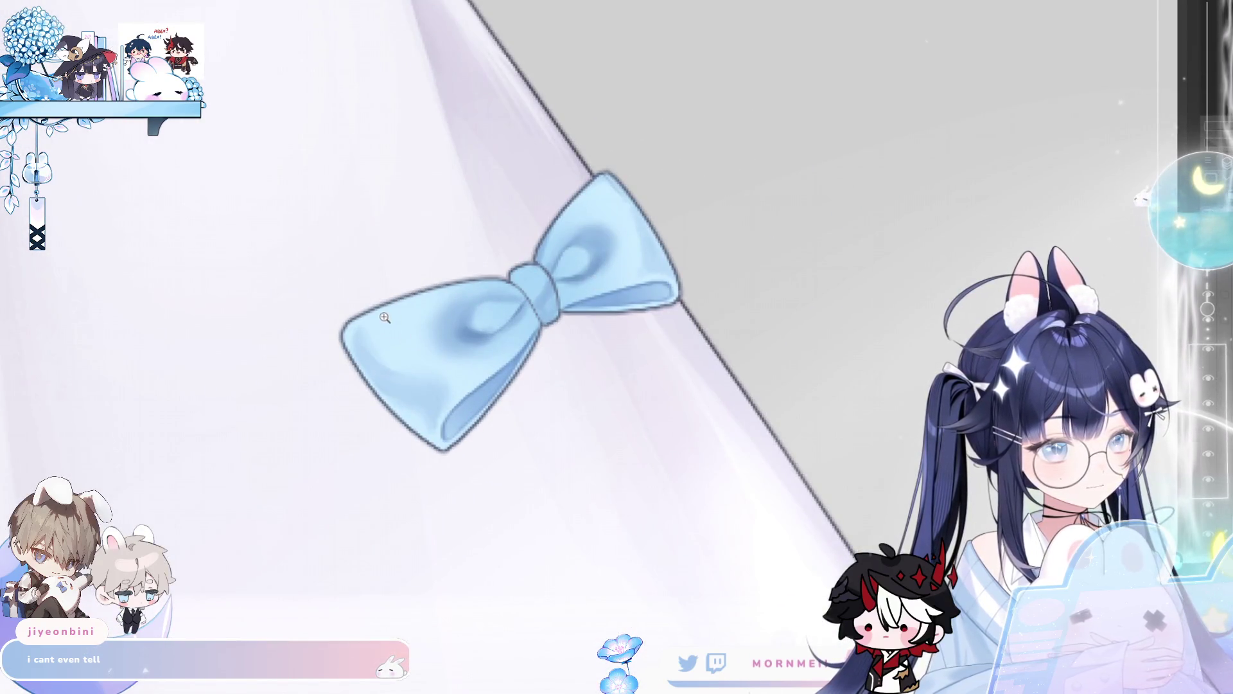
pyautogui.scroll(2, 514, 267)
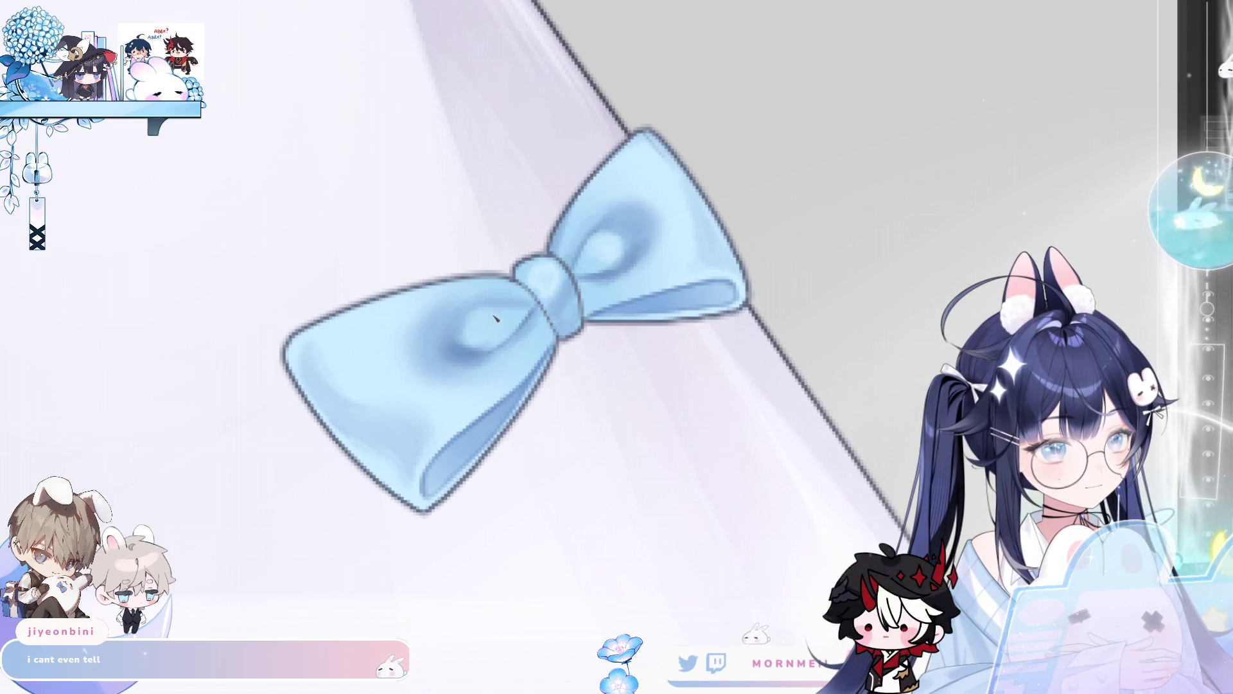
pyautogui.scroll(-5, 567, 325)
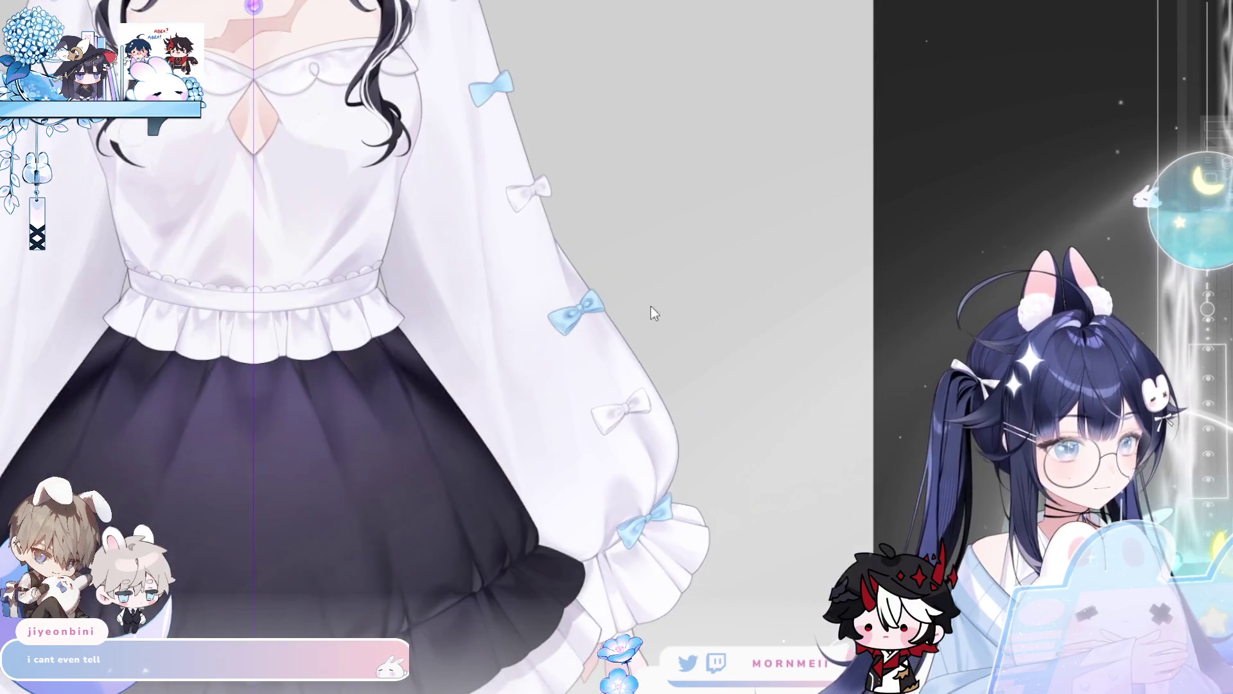
pyautogui.click(590, 300)
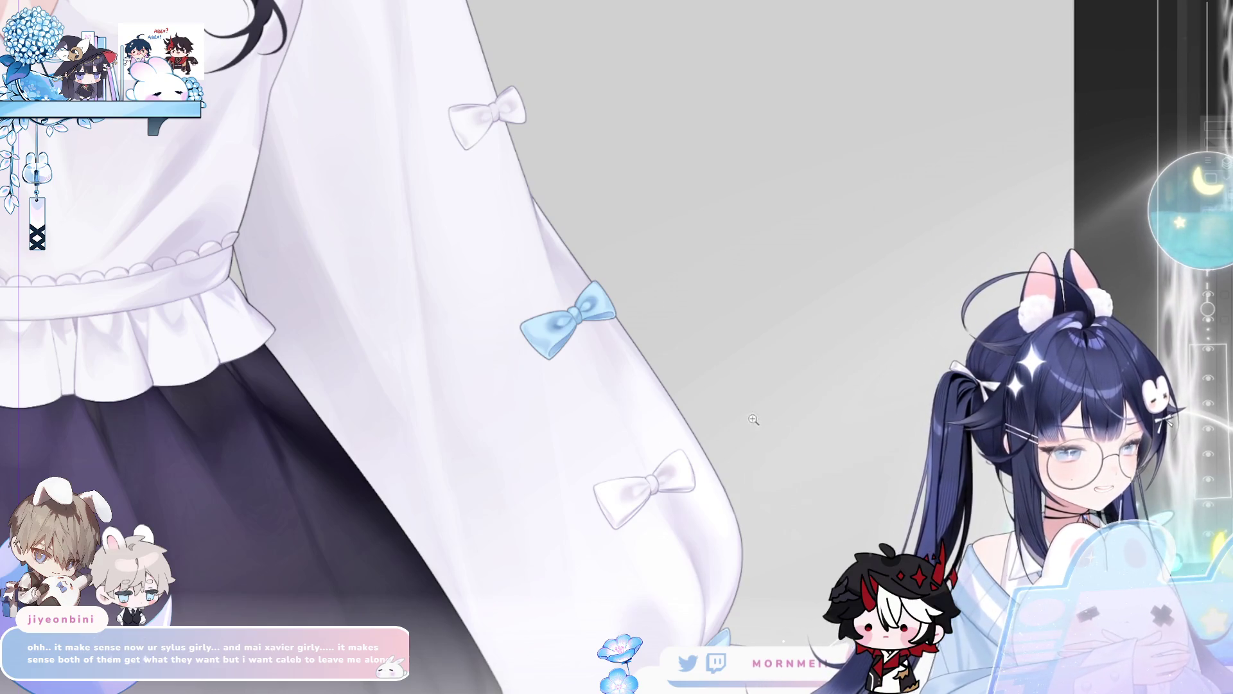
pyautogui.scroll(-4, 828, 418)
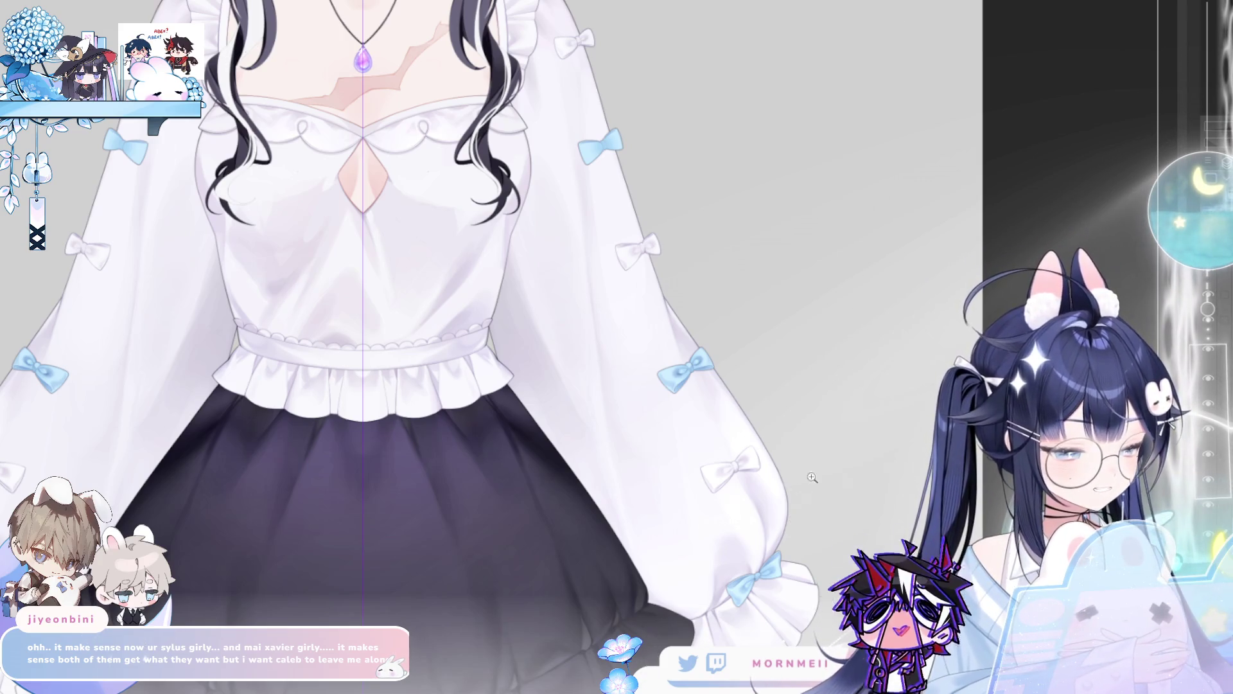
pyautogui.moveTo(782, 542)
pyautogui.mouseDown()
pyautogui.moveTo(805, 536)
pyautogui.moveTo(798, 547)
pyautogui.mouseUp()
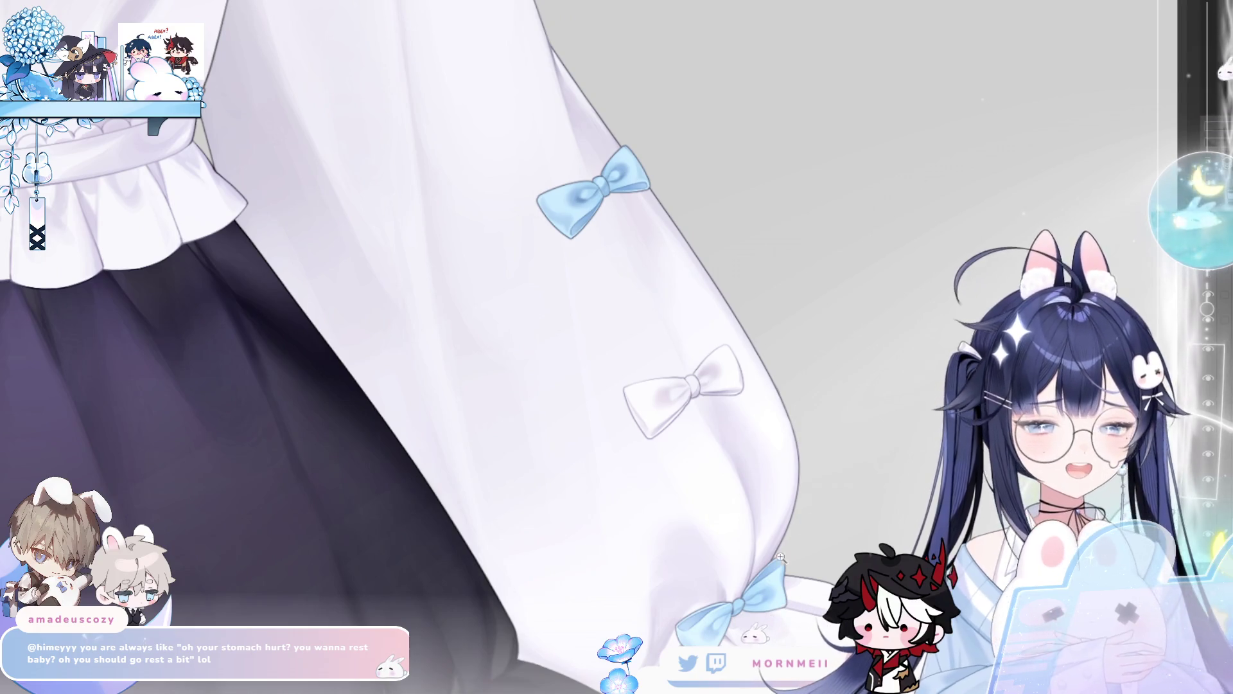
pyautogui.moveTo(768, 657); pyautogui.dragTo(742, 599)
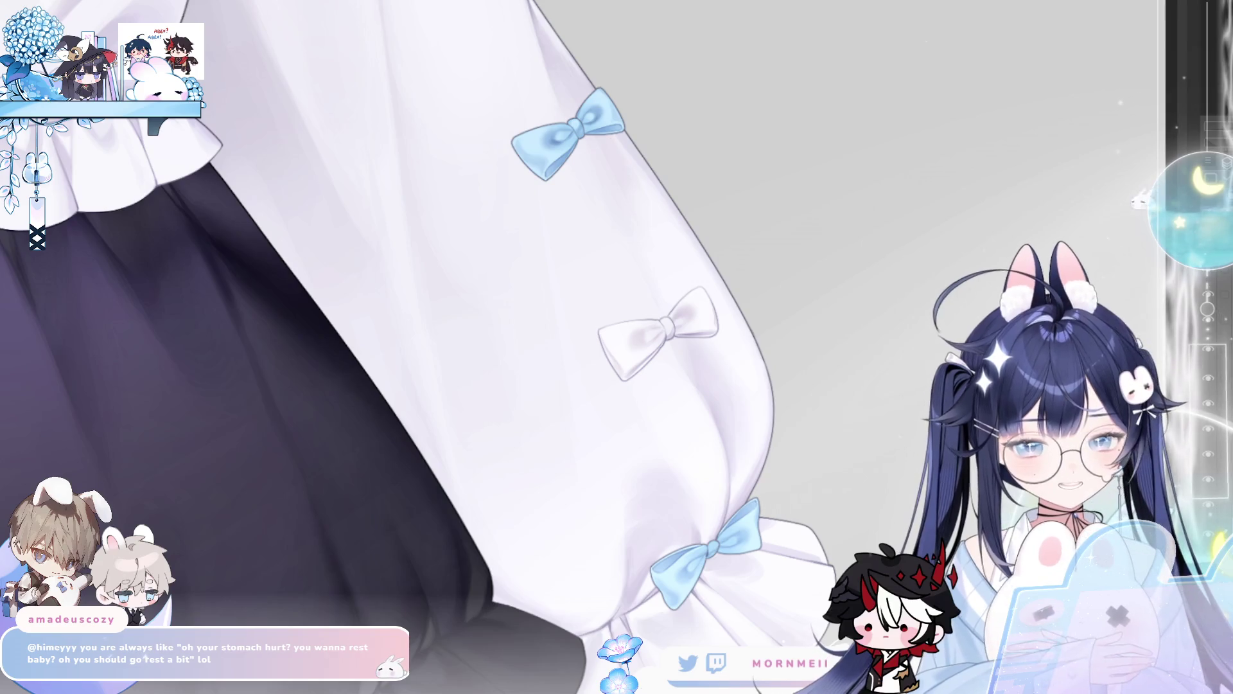
pyautogui.press('b')
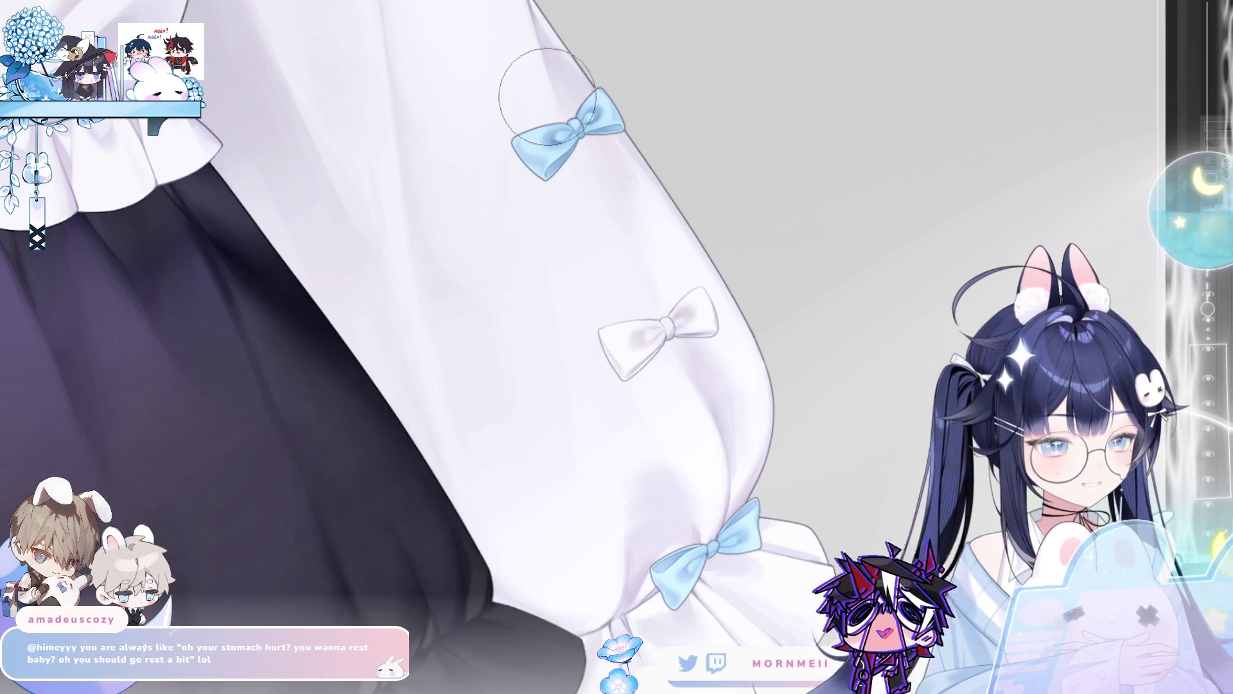
pyautogui.press('h')
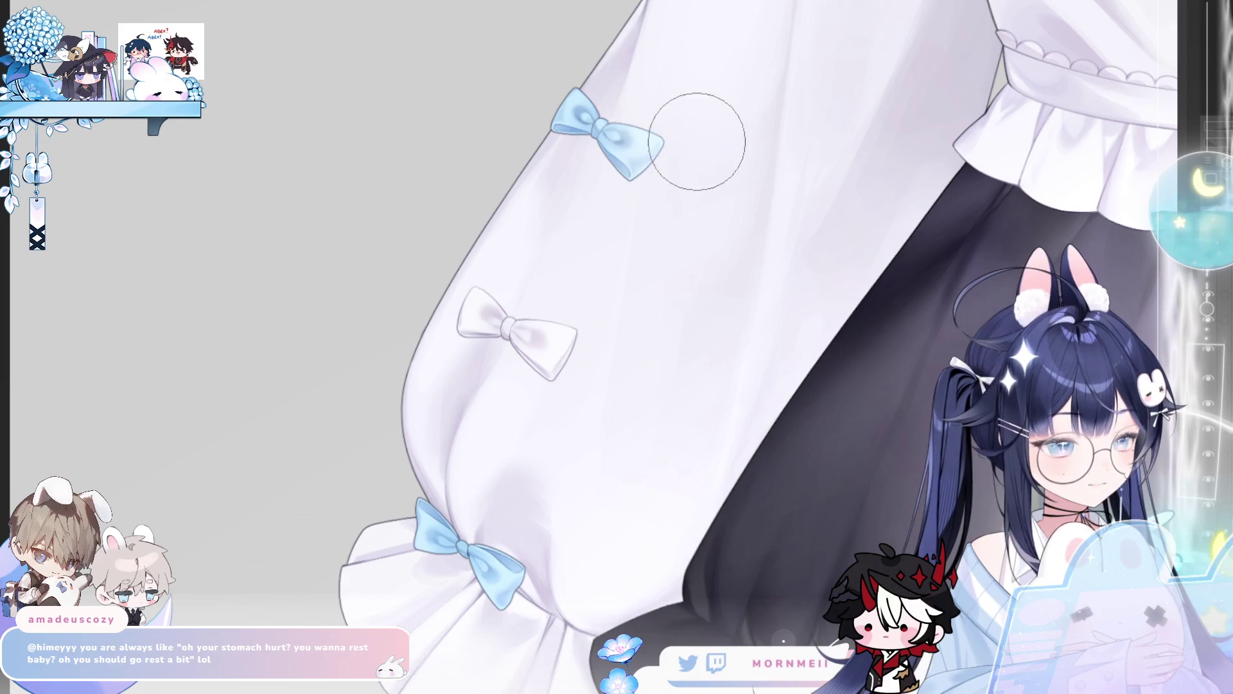
pyautogui.press('[')
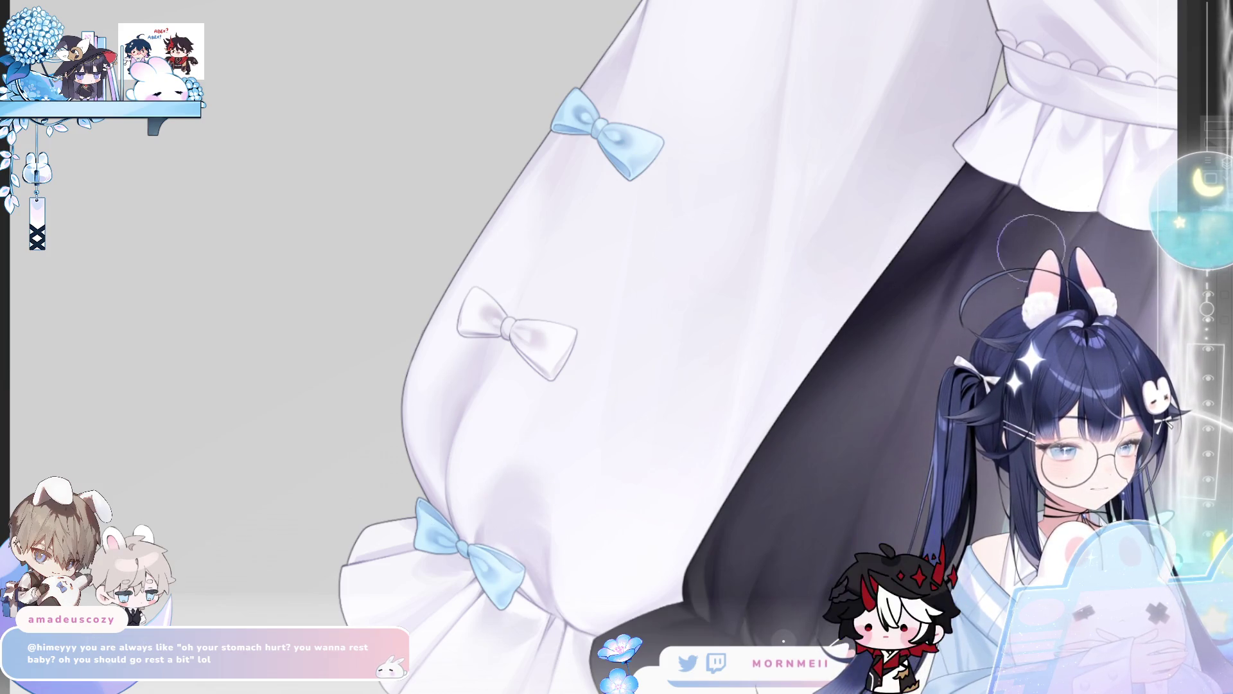
pyautogui.press('h')
pyautogui.scroll(-2, 743, 486)
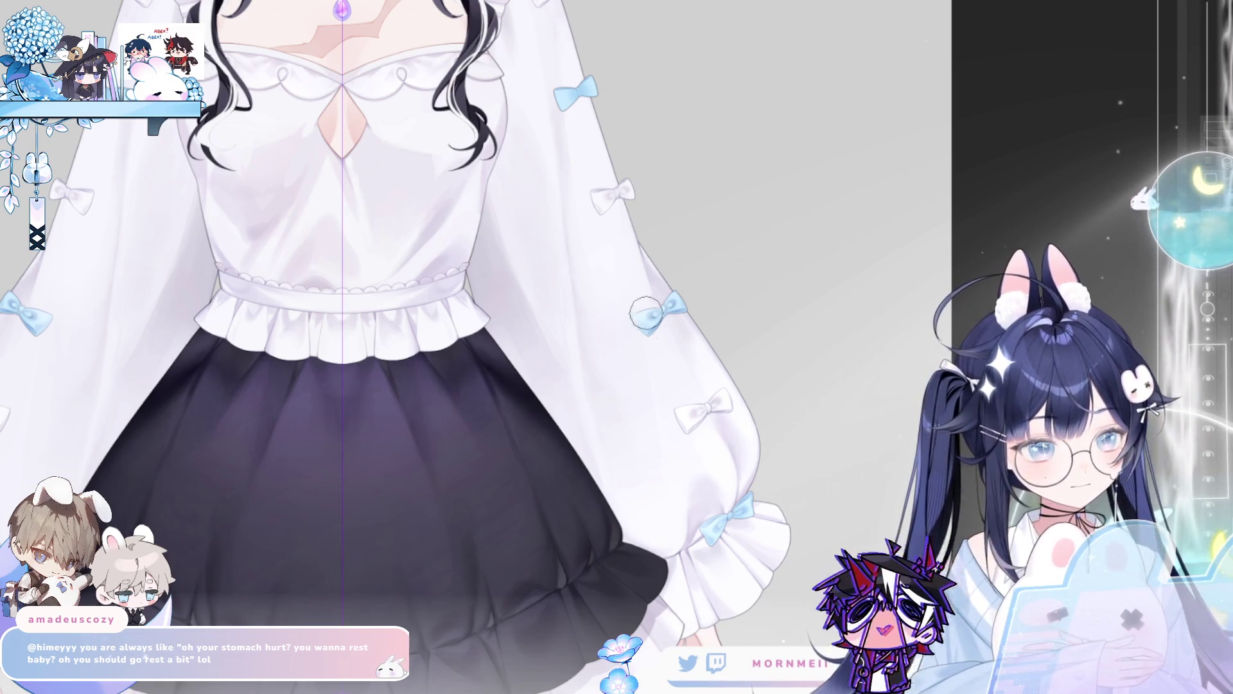
pyautogui.scroll(1, 585, 462)
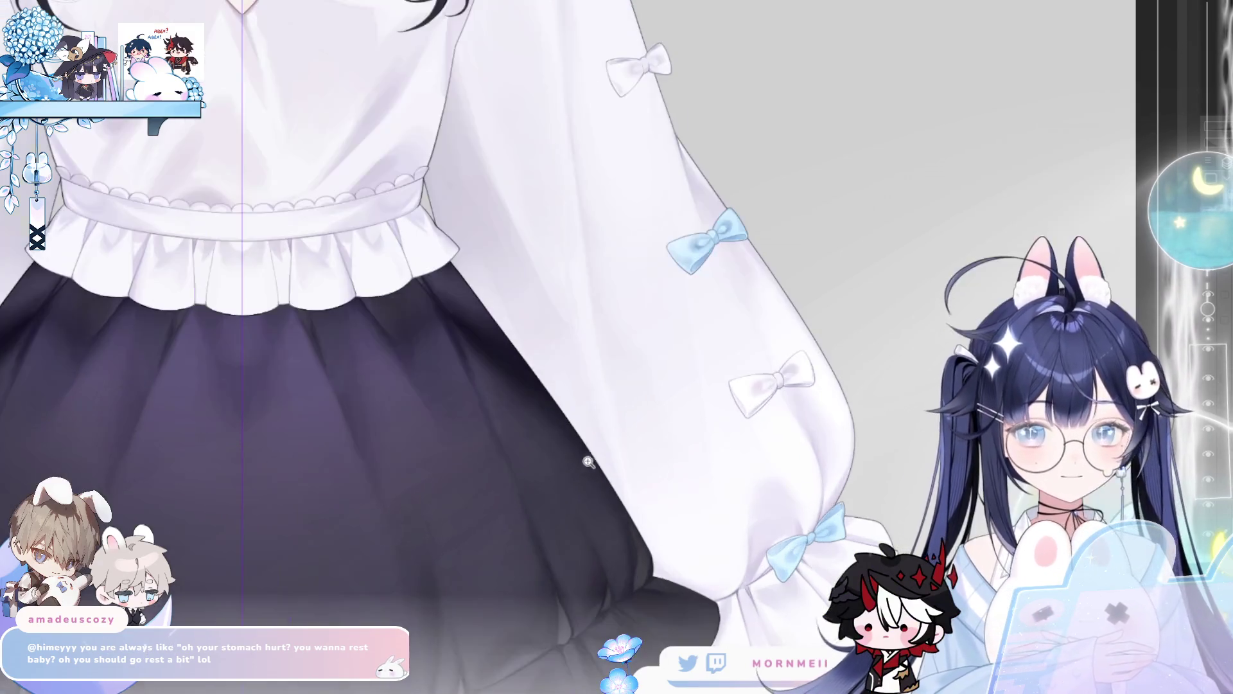
pyautogui.scroll(-1, 585, 461)
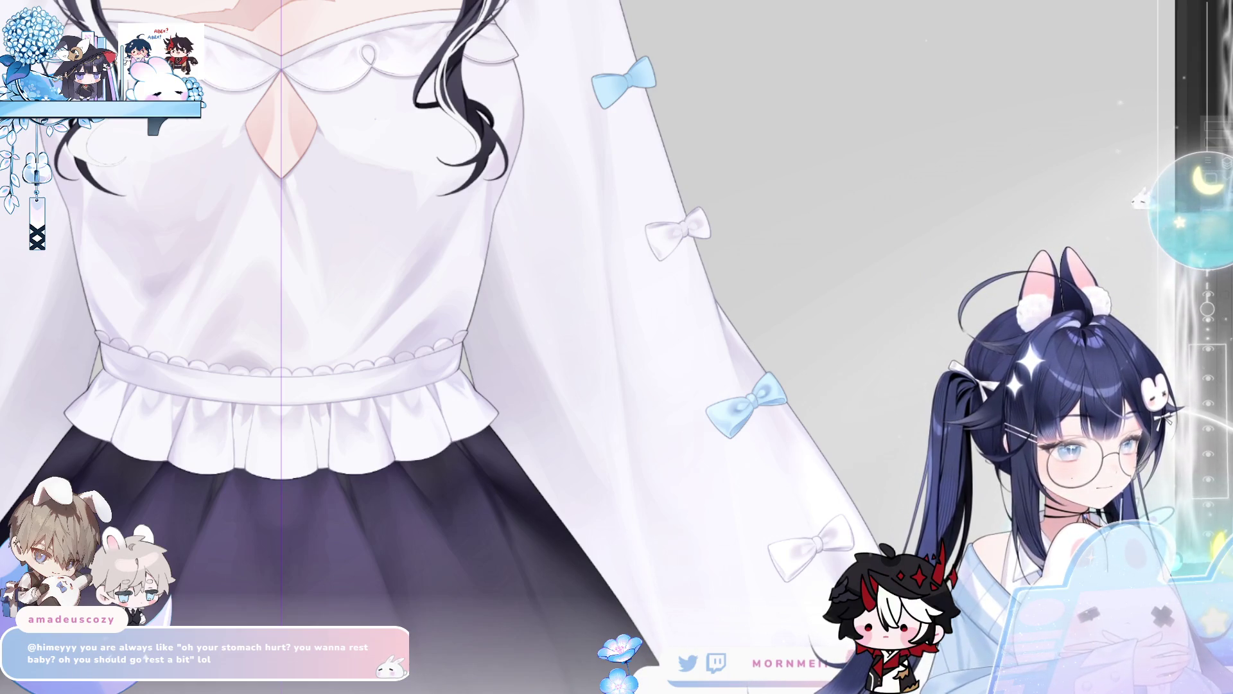
pyautogui.press('m')
pyautogui.press('m')
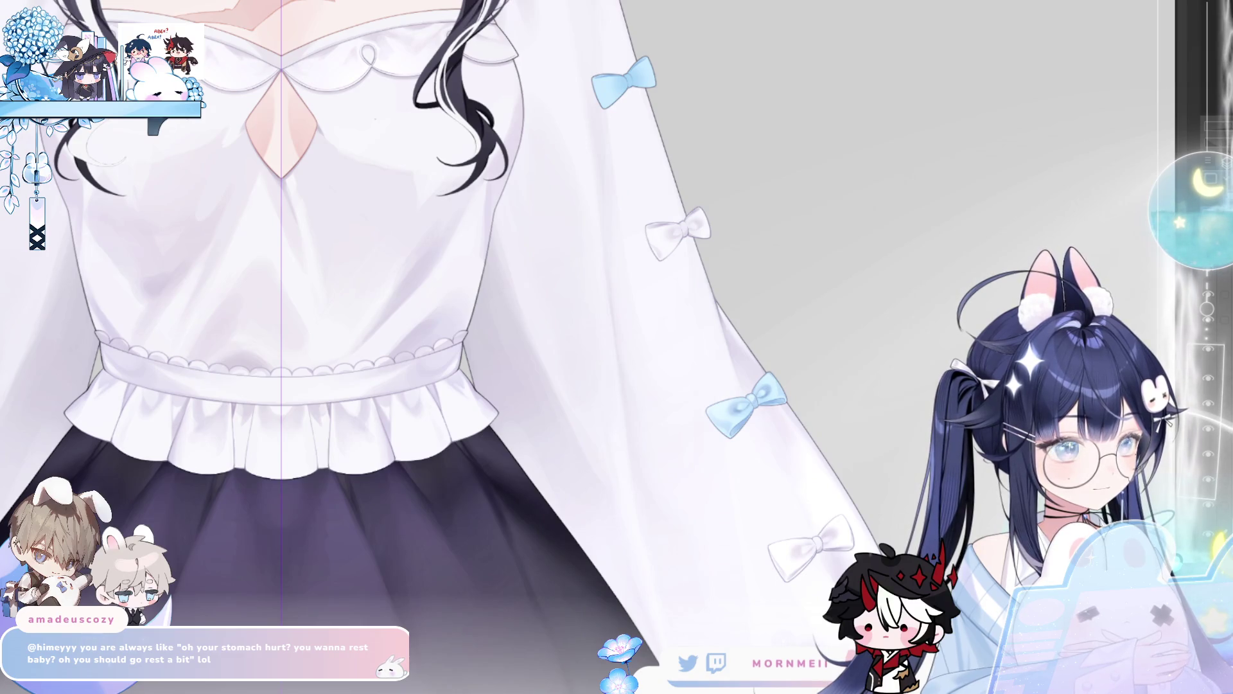
pyautogui.scroll(-2, 431, 347)
pyautogui.scroll(2, 431, 346)
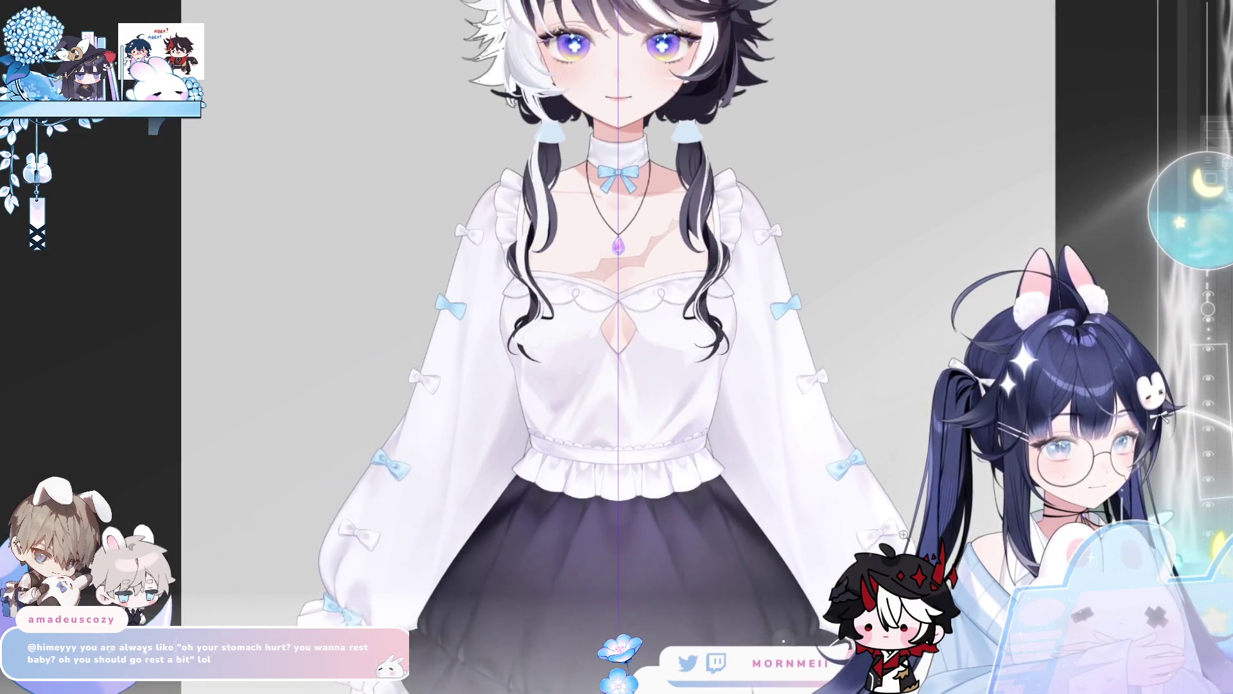
# - Darken and blend the shading inside the blue bow's left inner loop with a smaller brush
pyautogui.scroll(-2, 430, 347)
pyautogui.hscroll(2, 501, 347)
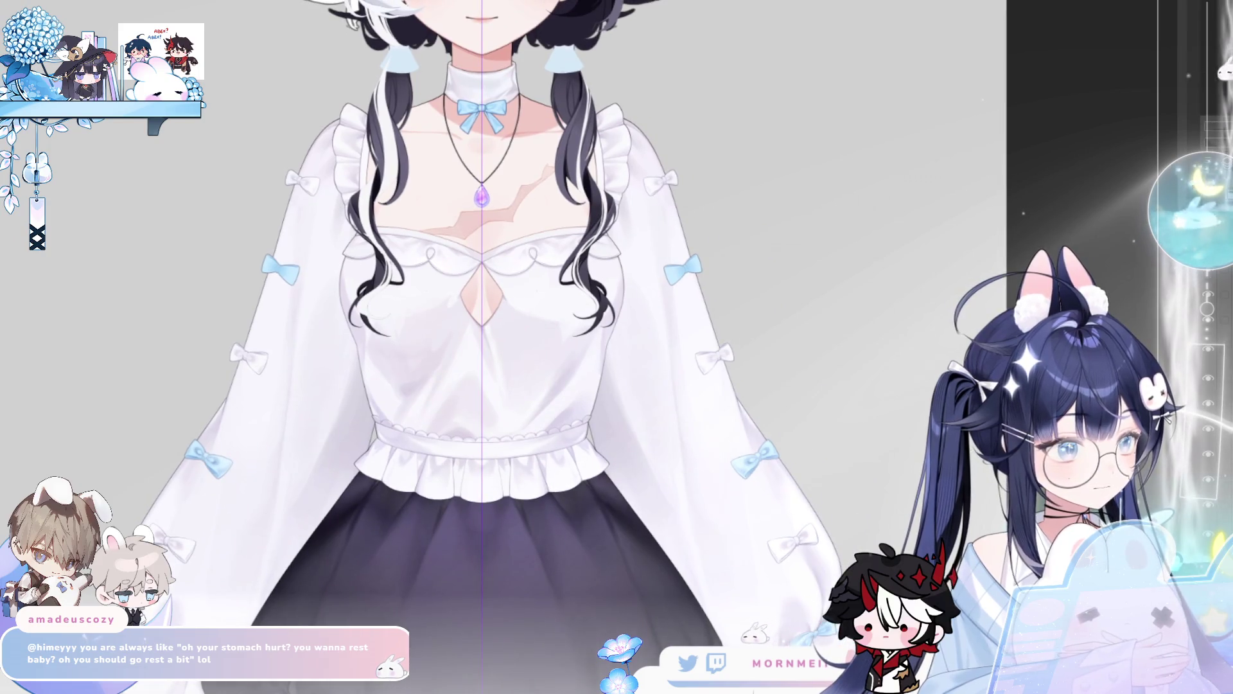
pyautogui.scroll(5, 827, 405)
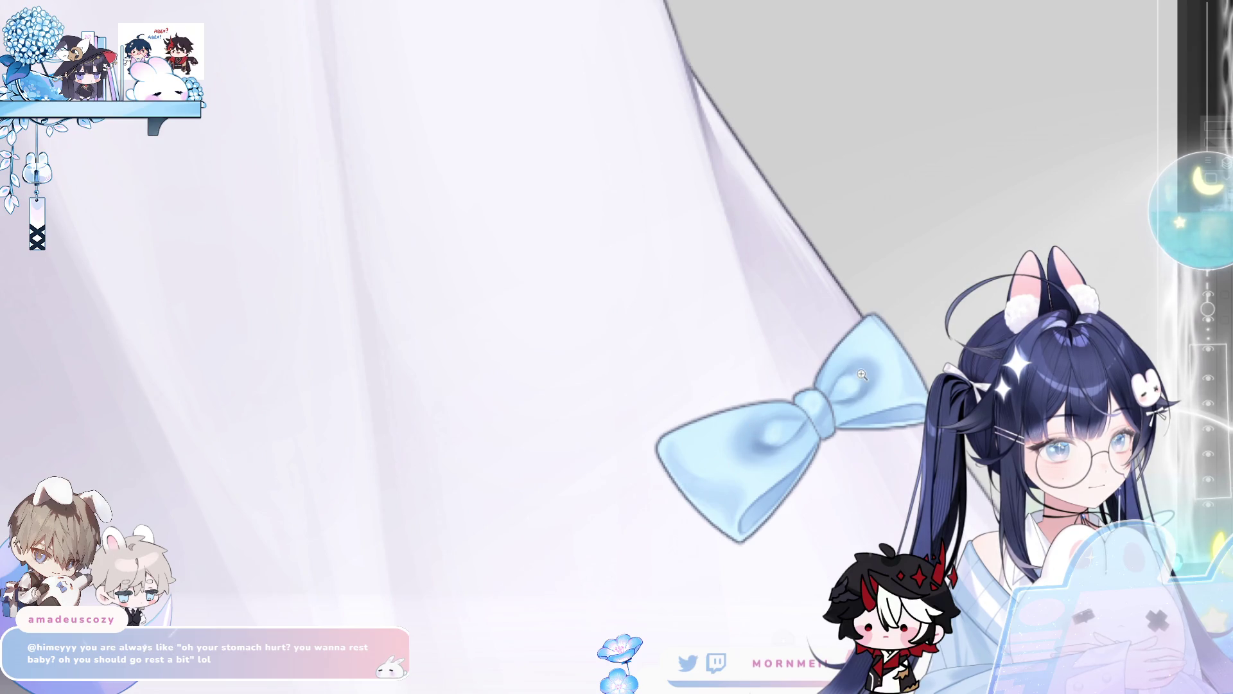
pyautogui.scroll(-5, 857, 371)
pyautogui.scroll(3, 721, 522)
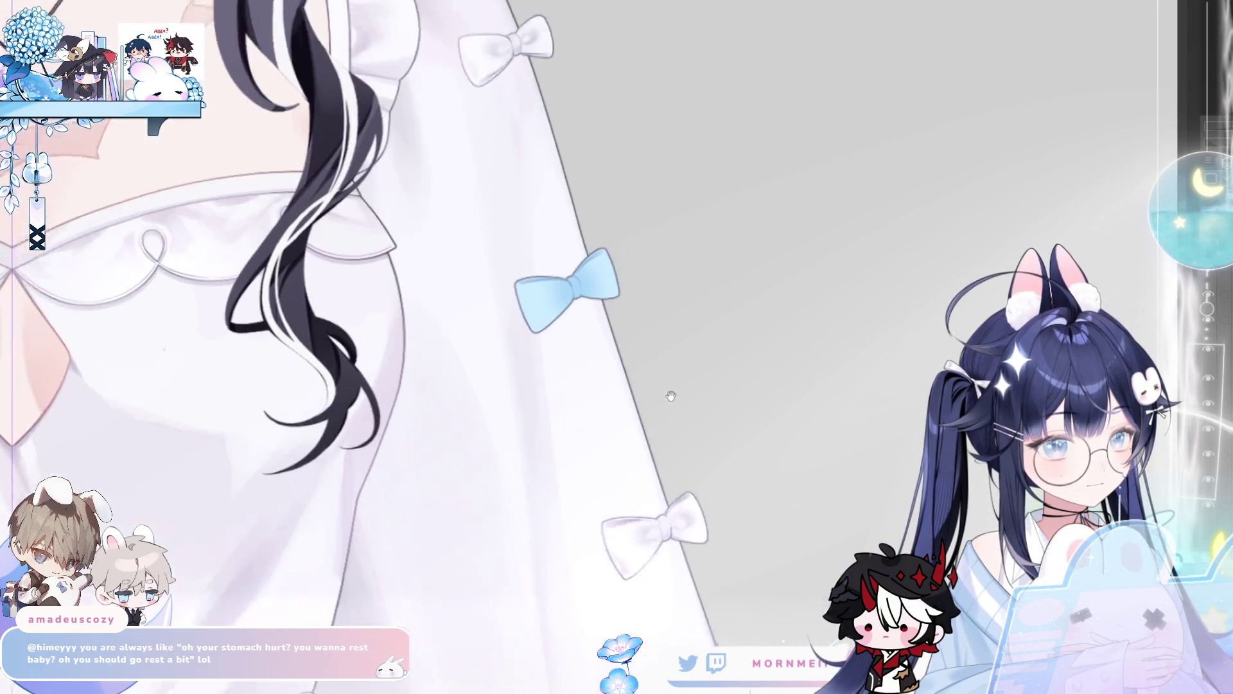
pyautogui.scroll(2, 578, 302)
pyautogui.scroll(3, 577, 302)
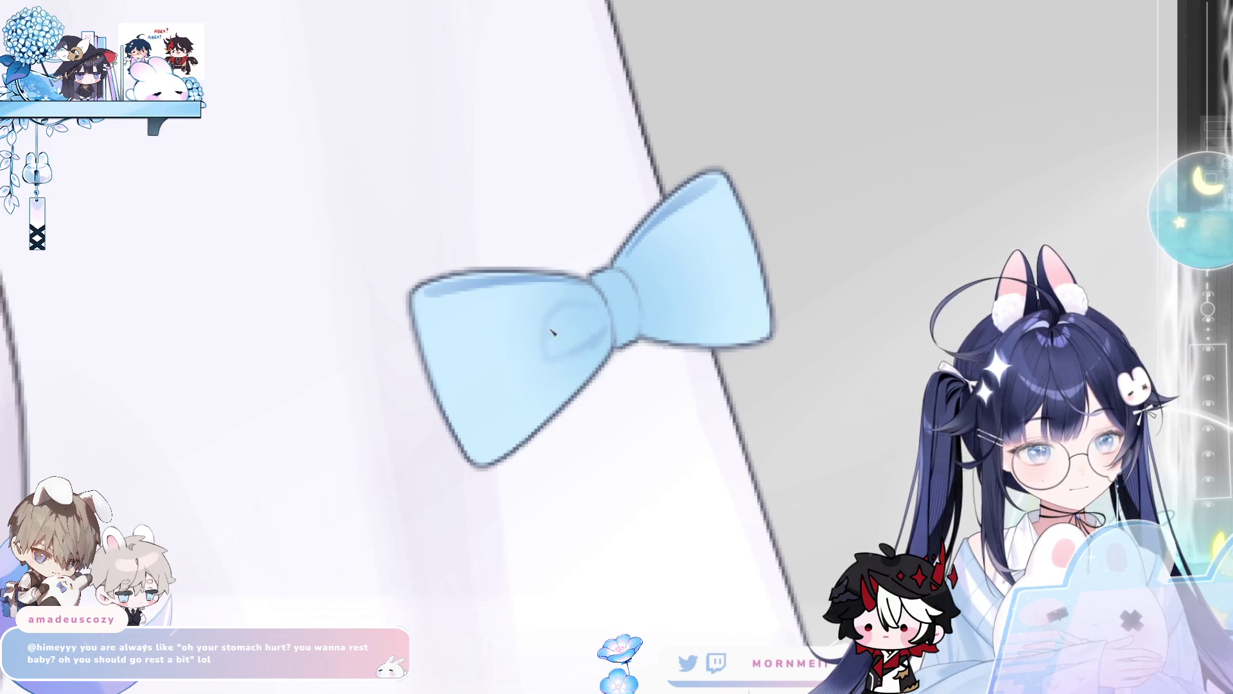
pyautogui.moveTo(546, 321); pyautogui.dragTo(530, 359)
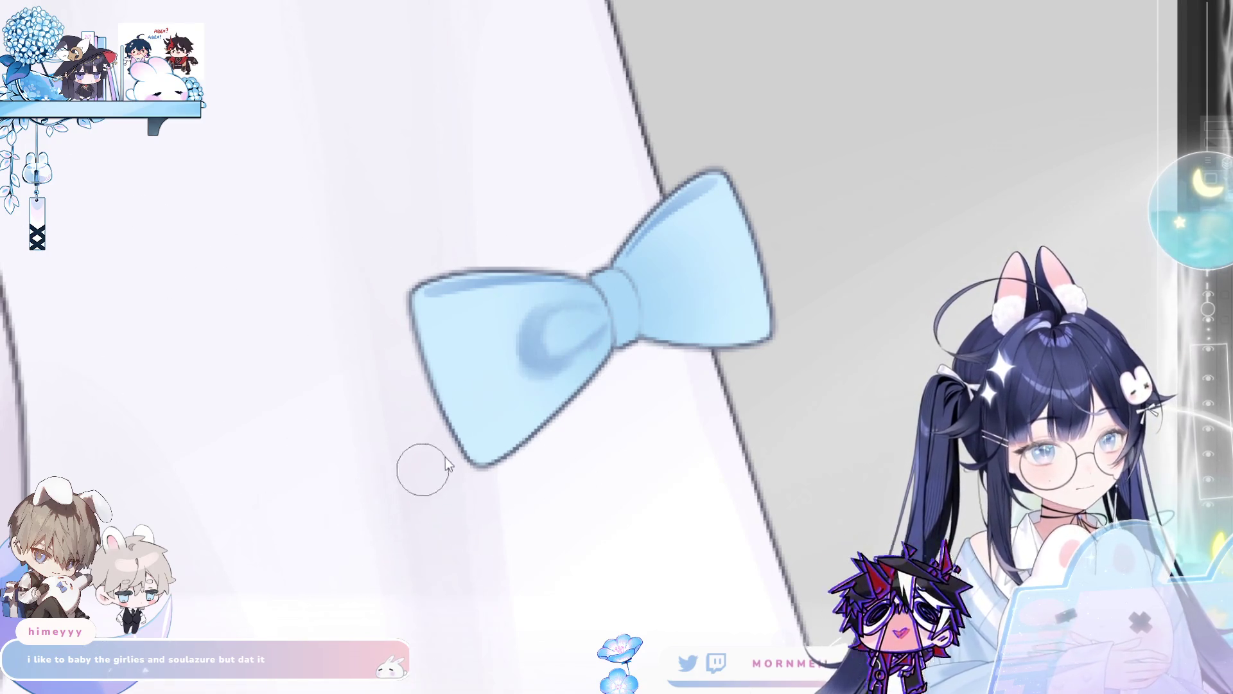
pyautogui.press('[')
pyautogui.press('[')
pyautogui.press('[')
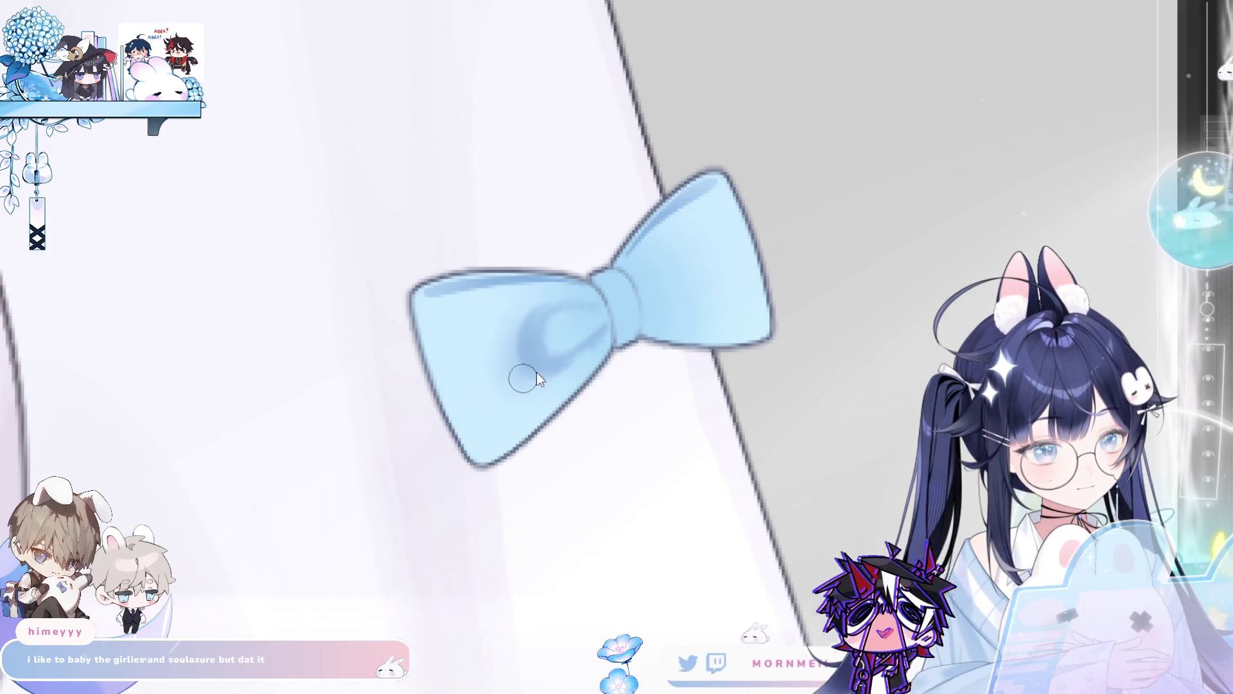
pyautogui.moveTo(518, 367)
pyautogui.mouseDown()
pyautogui.moveTo(546, 344)
pyautogui.moveTo(534, 335)
pyautogui.moveTo(532, 367)
pyautogui.moveTo(546, 349)
pyautogui.moveTo(529, 317)
pyautogui.moveTo(526, 350)
pyautogui.moveTo(528, 311)
pyautogui.moveTo(576, 388)
pyautogui.moveTo(537, 334)
pyautogui.moveTo(570, 362)
pyautogui.moveTo(551, 336)
pyautogui.mouseUp()
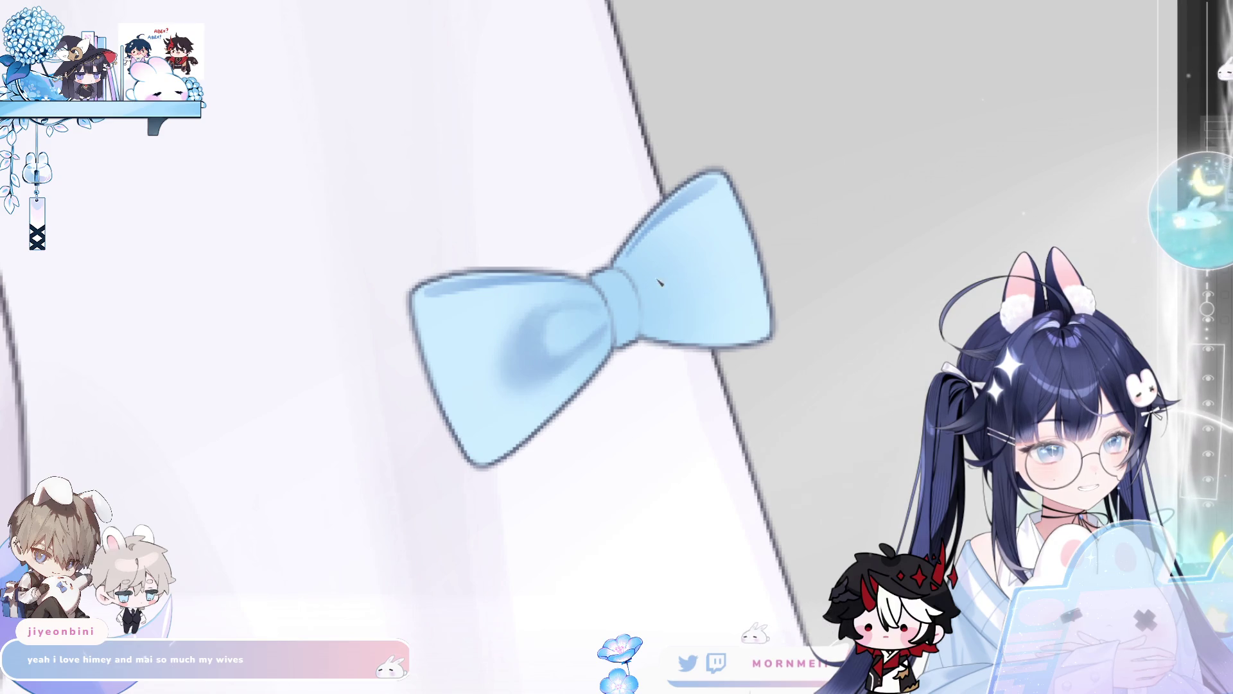
# - Paint a thick dark blue loop on the right wing and deepen the left-wing loop shading
pyautogui.moveTo(675, 266)
pyautogui.mouseDown()
pyautogui.moveTo(713, 276)
pyautogui.moveTo(691, 316)
pyautogui.moveTo(660, 309)
pyautogui.moveTo(673, 311)
pyautogui.mouseUp()
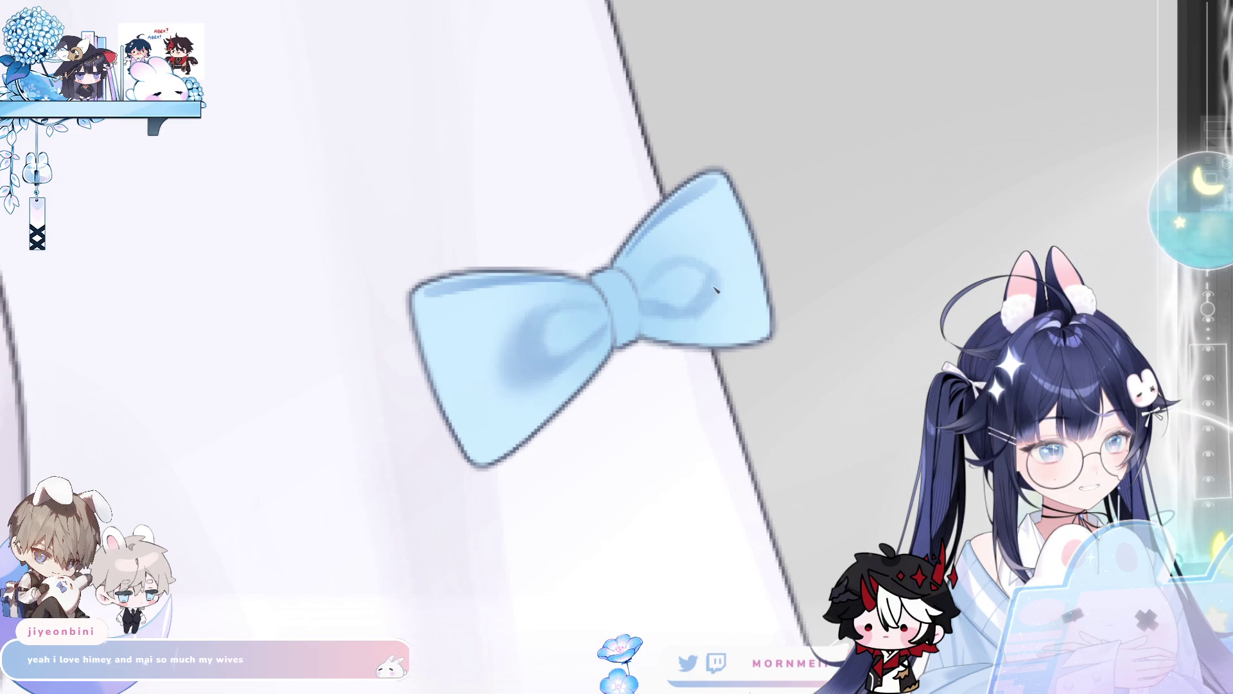
pyautogui.moveTo(698, 269)
pyautogui.mouseDown()
pyautogui.moveTo(718, 292)
pyautogui.moveTo(716, 250)
pyautogui.mouseUp()
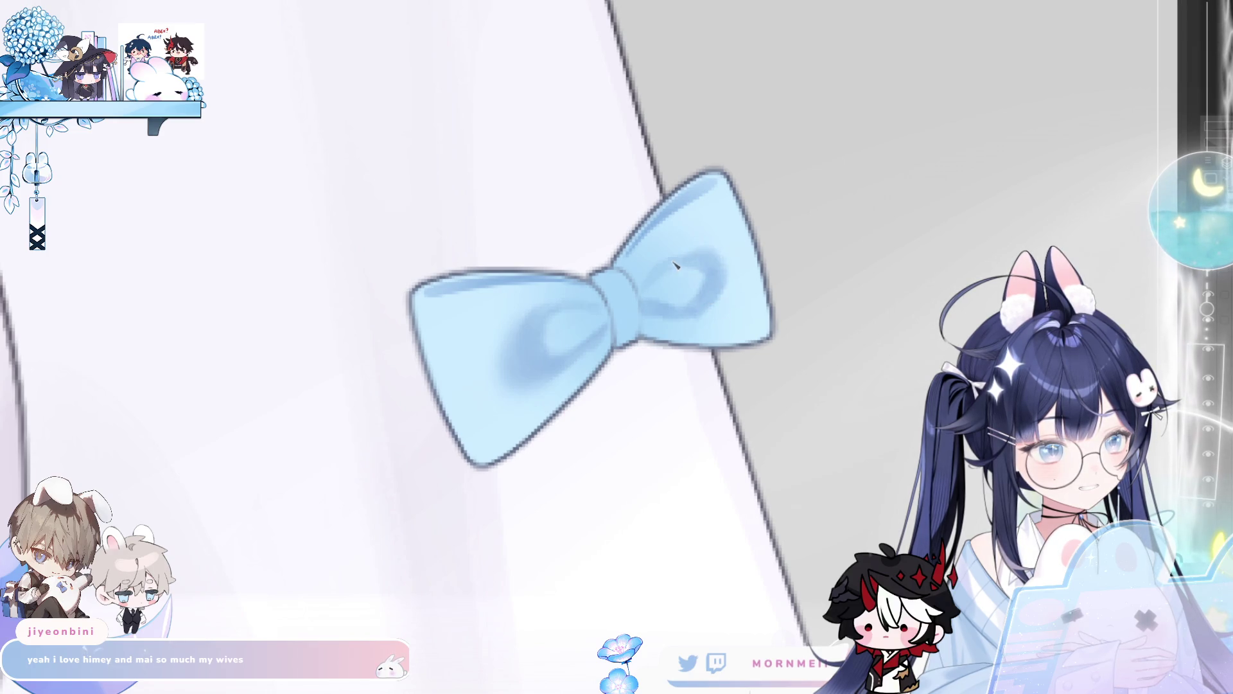
pyautogui.press('h')
pyautogui.moveTo(479, 278)
pyautogui.mouseDown()
pyautogui.moveTo(453, 263)
pyautogui.moveTo(443, 289)
pyautogui.moveTo(459, 302)
pyautogui.moveTo(474, 252)
pyautogui.moveTo(450, 293)
pyautogui.mouseUp()
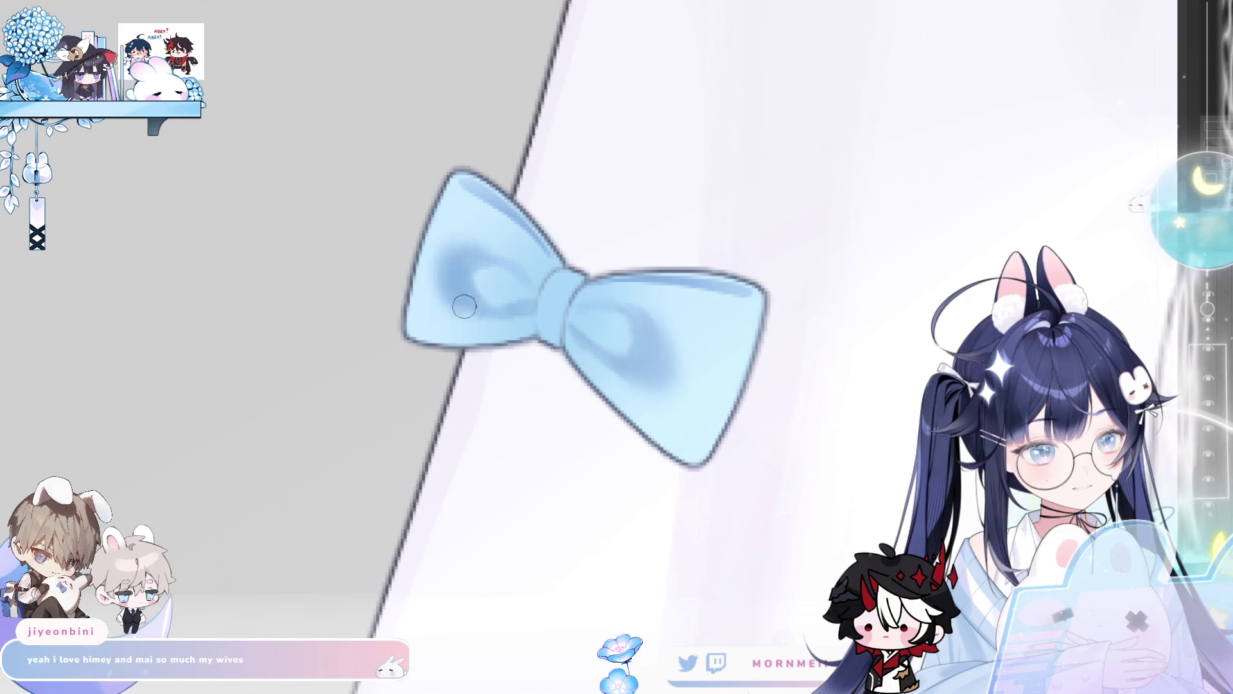
pyautogui.press('h')
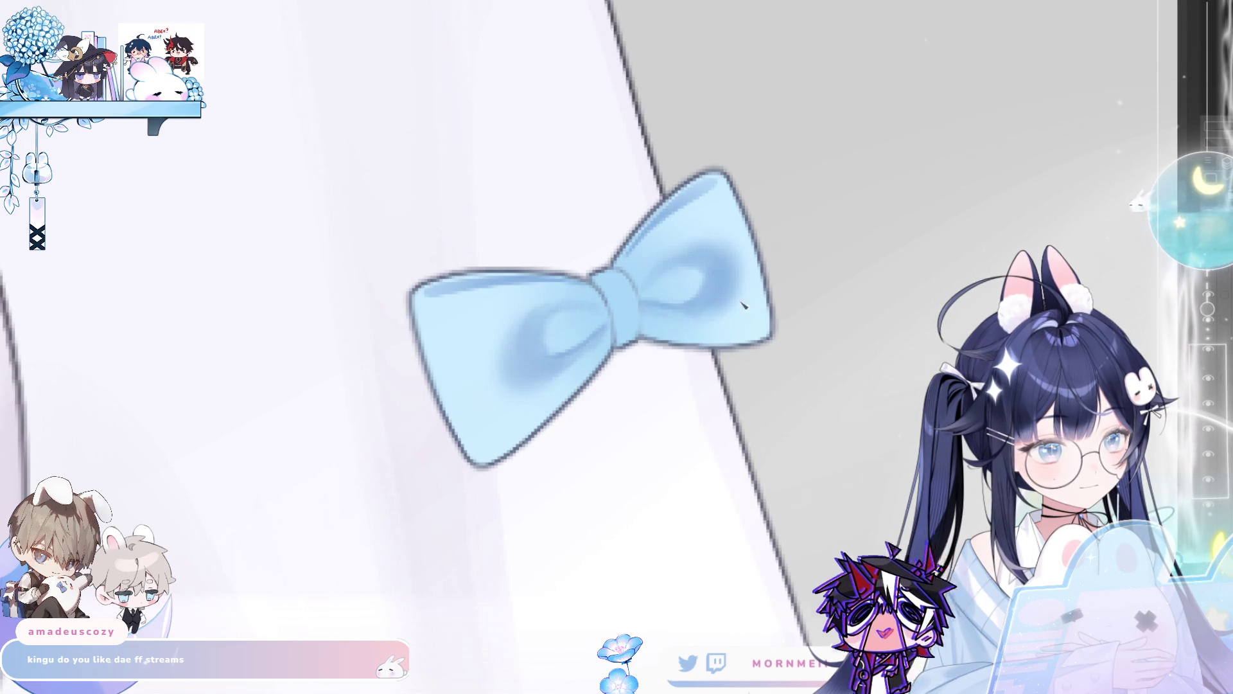
pyautogui.scroll(-5, 645, 334)
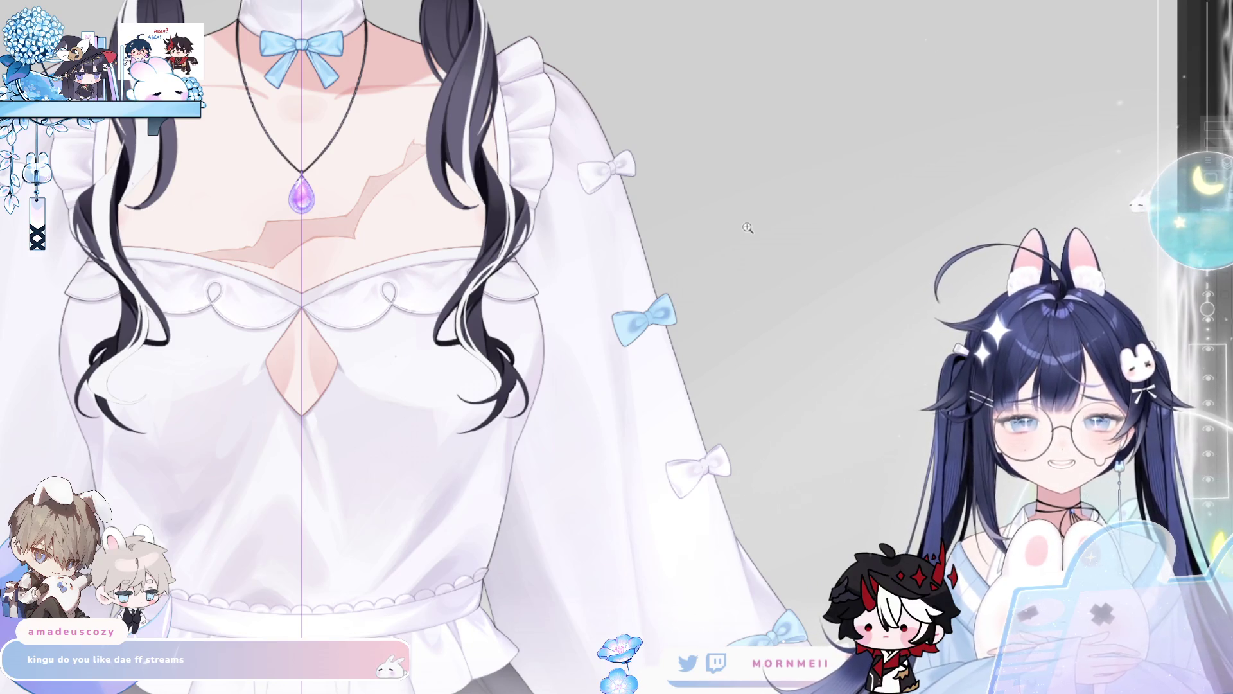
# - Zoom in on the pale blue bow's shaded wings and mirror the view twice to check its shape
pyautogui.scroll(2, 653, 317)
pyautogui.scroll(-4, 662, 327)
pyautogui.scroll(1, 677, 345)
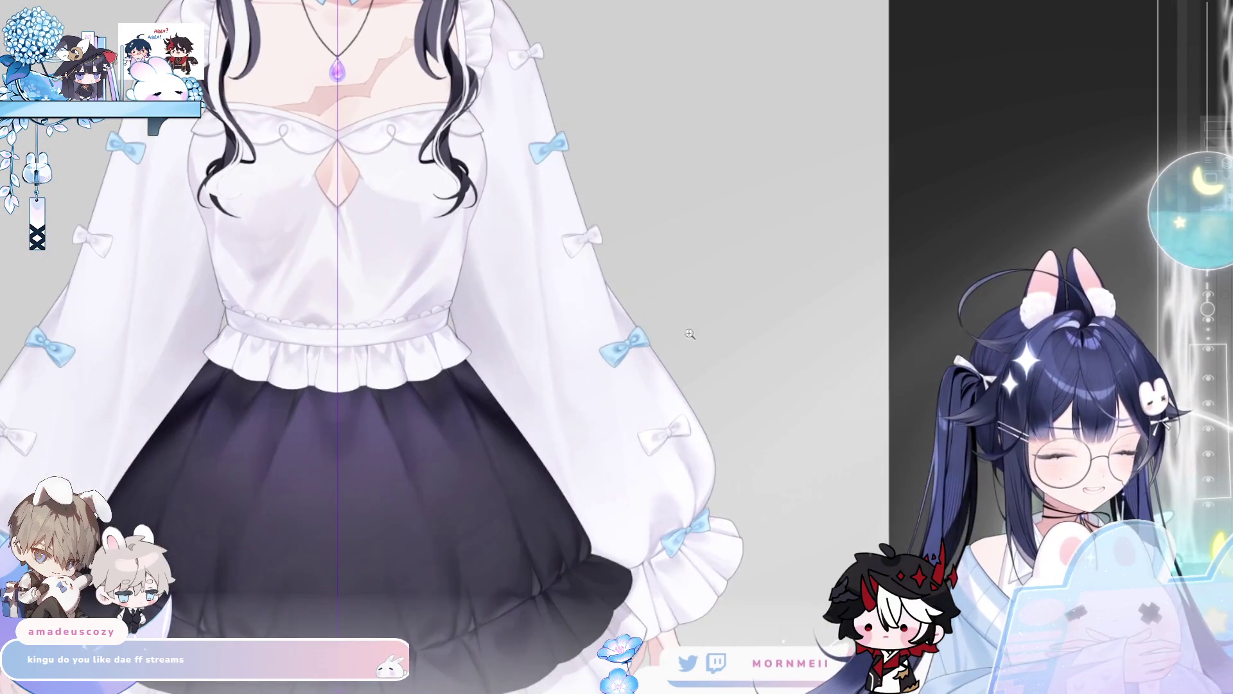
pyautogui.scroll(5, 615, 346)
pyautogui.scroll(-4, 668, 383)
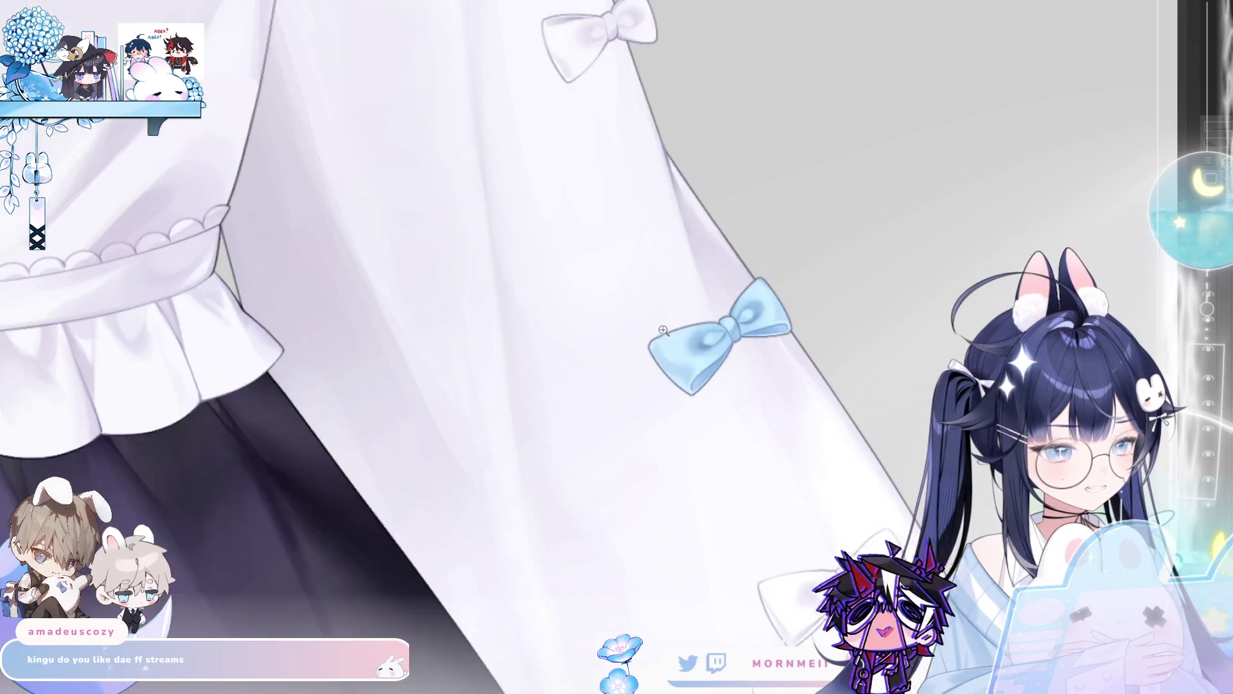
pyautogui.scroll(4, 489, 235)
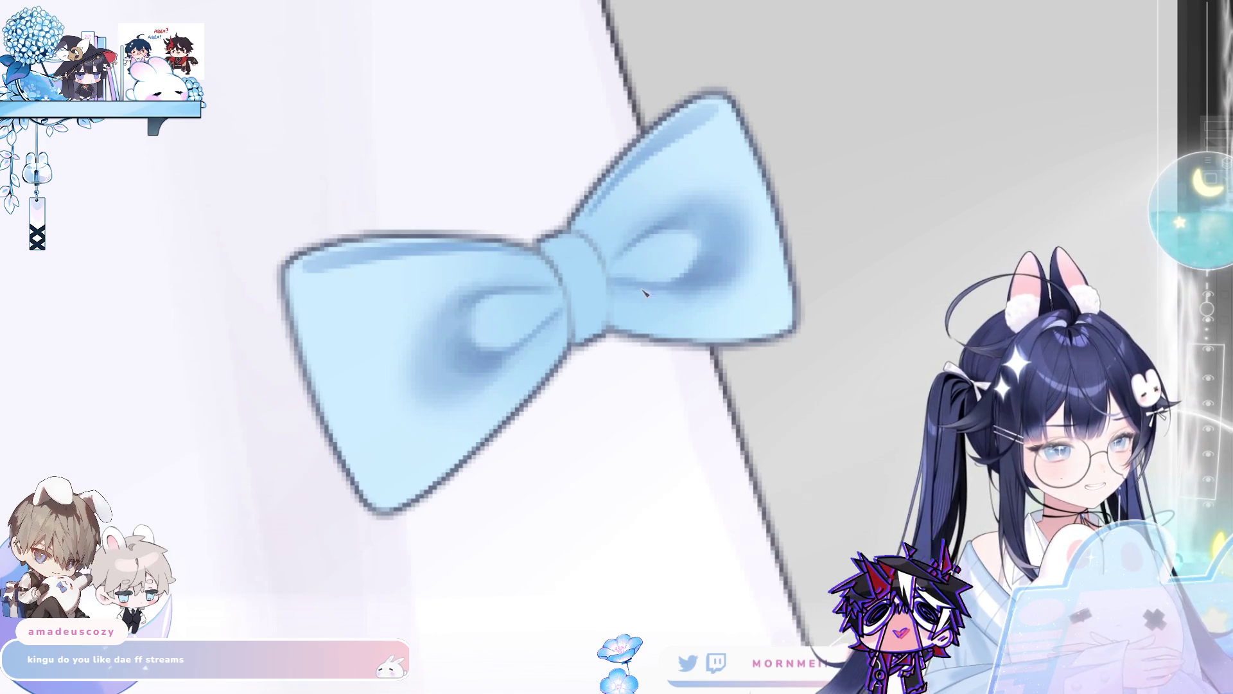
pyautogui.press('h')
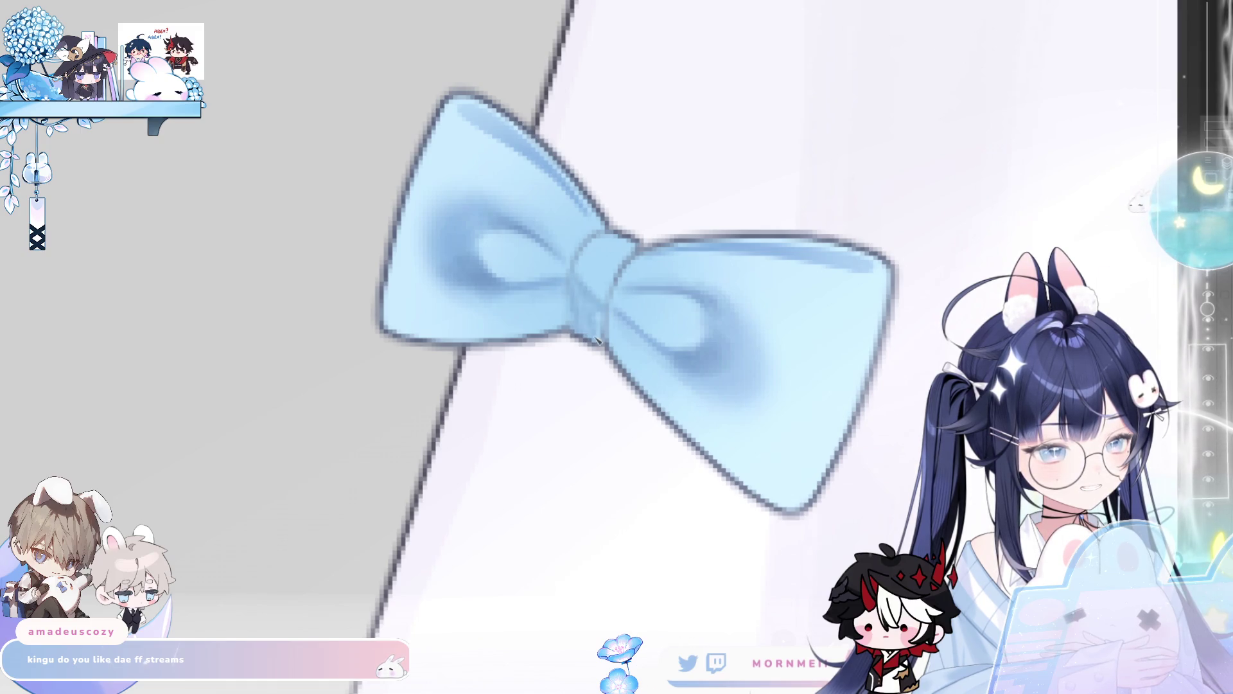
pyautogui.press('h')
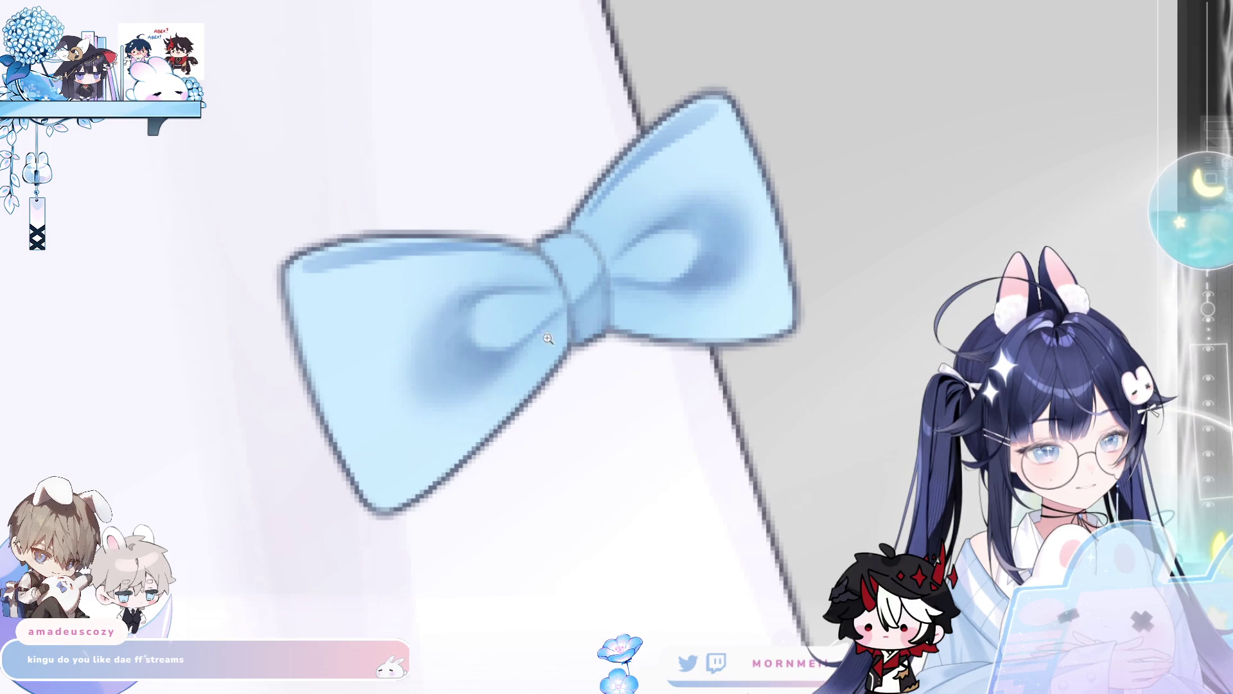
# - Zoom into the sleeve bow and paint a darker line along its top edge
pyautogui.scroll(-5, 555, 335)
pyautogui.scroll(-2, 565, 372)
pyautogui.scroll(-2, 590, 432)
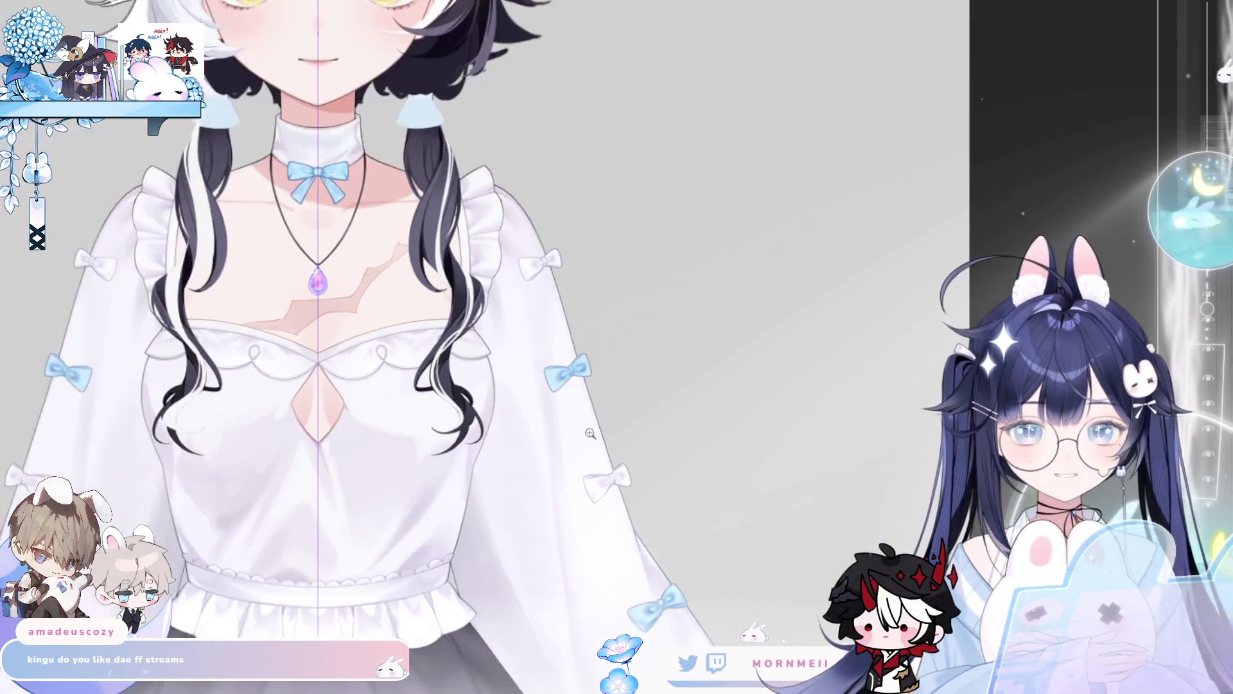
pyautogui.moveTo(589, 433); pyautogui.dragTo(566, 310)
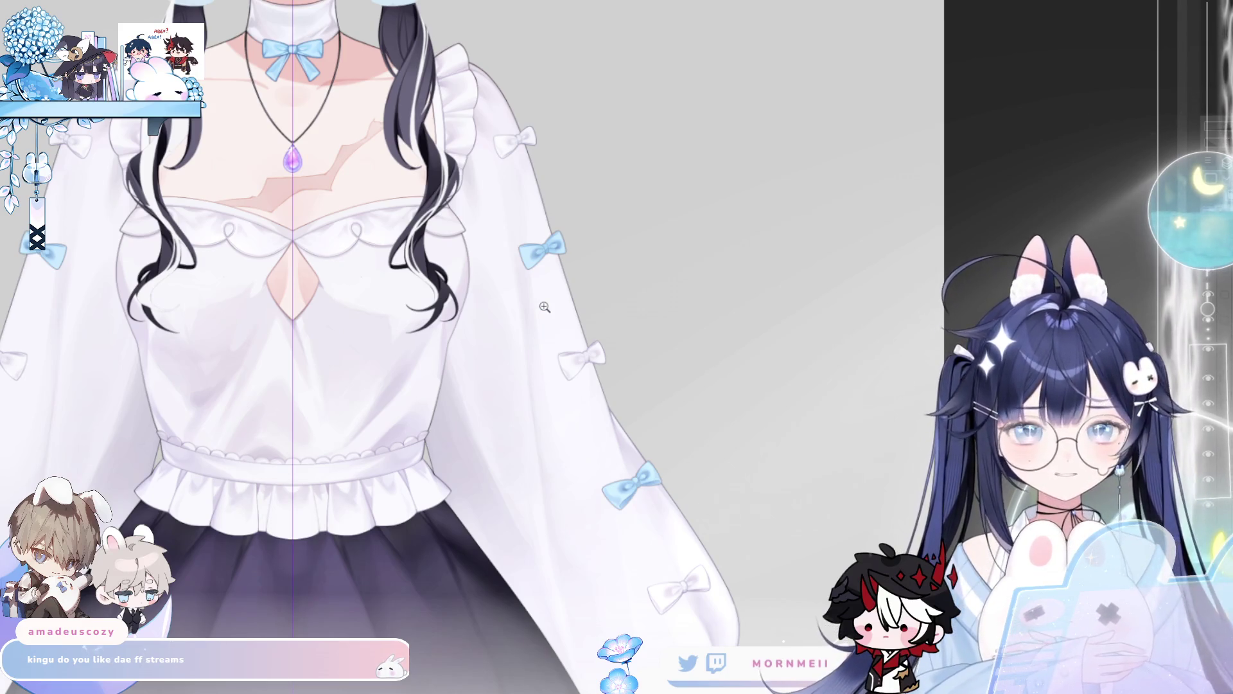
pyautogui.scroll(5, 644, 474)
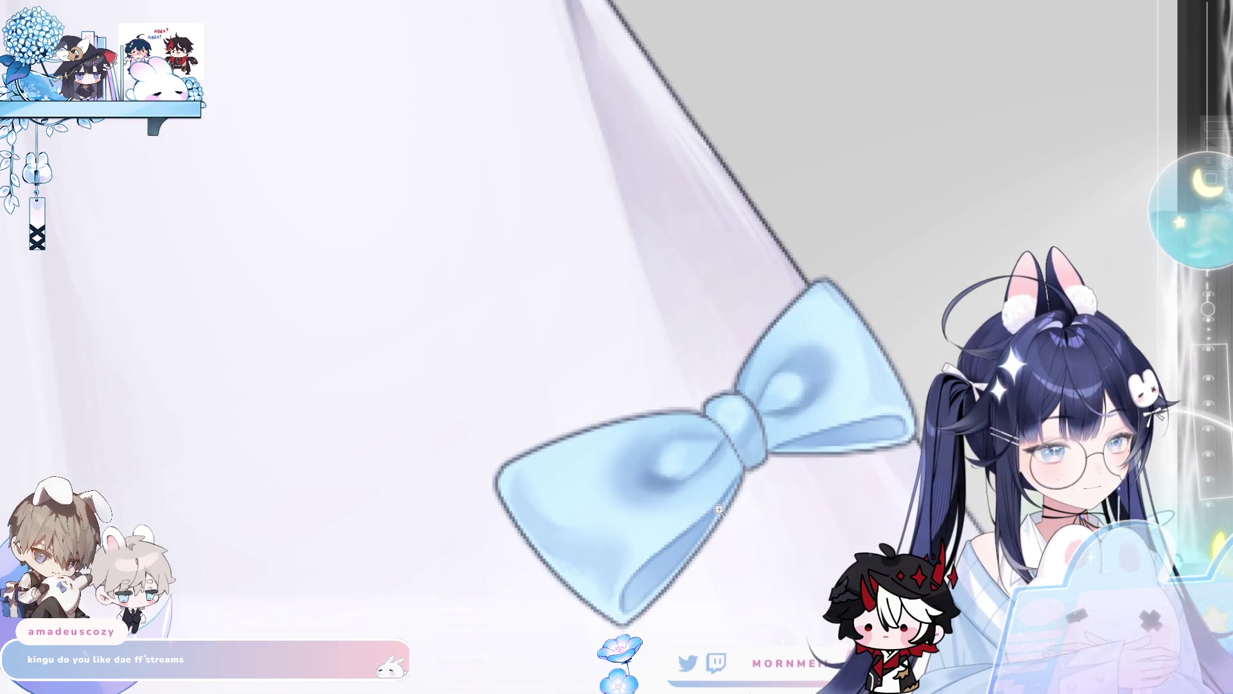
pyautogui.scroll(-5, 722, 497)
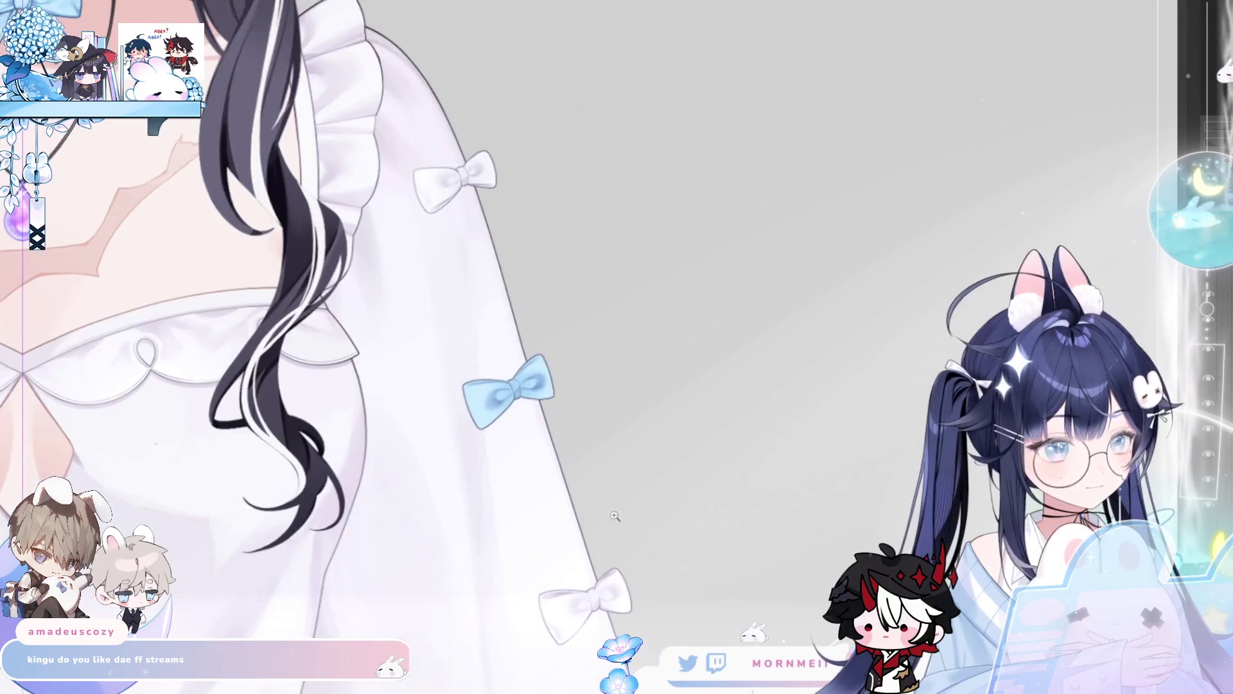
pyautogui.scroll(5, 626, 262)
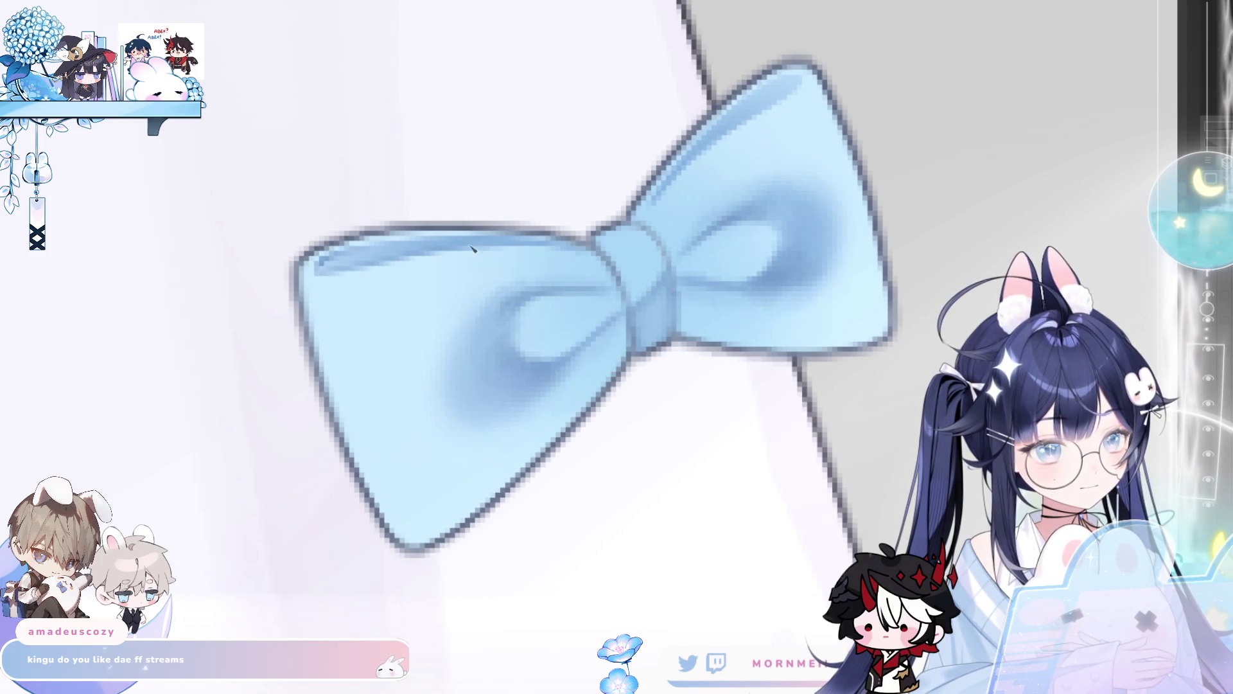
pyautogui.moveTo(326, 268); pyautogui.dragTo(498, 245)
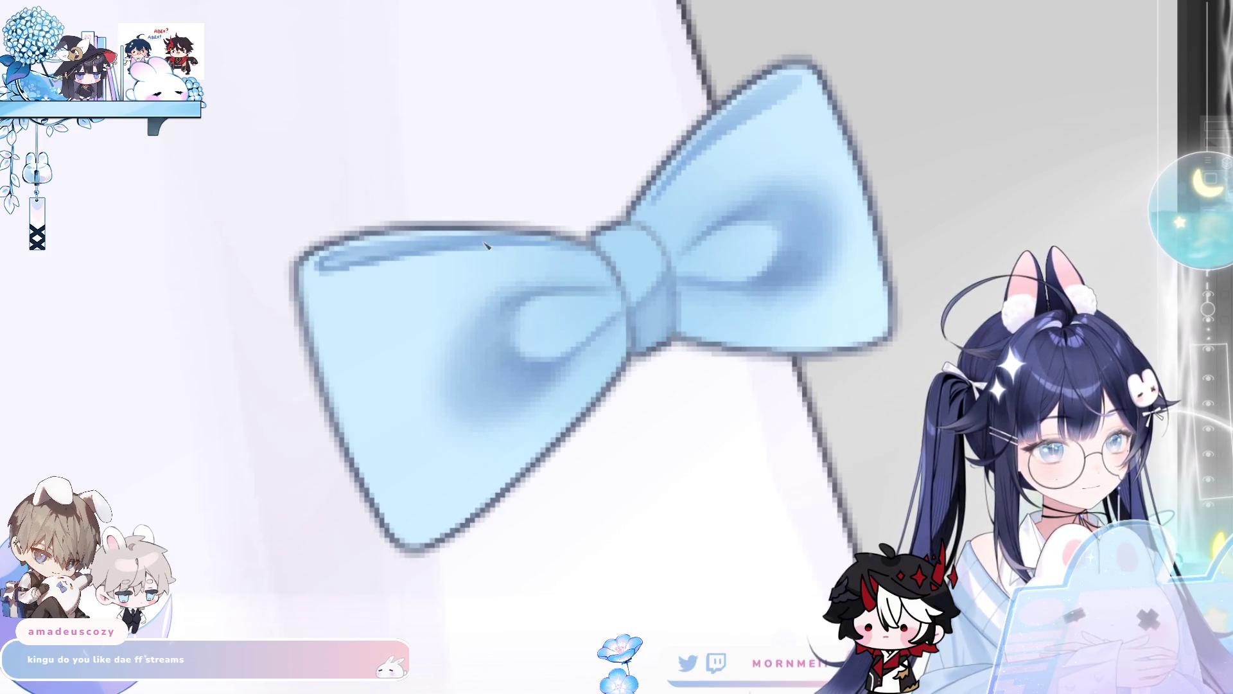
# - Pan to the bow's left wing and add a light highlight along its top edge
pyautogui.moveTo(802, 187); pyautogui.dragTo(587, 354)
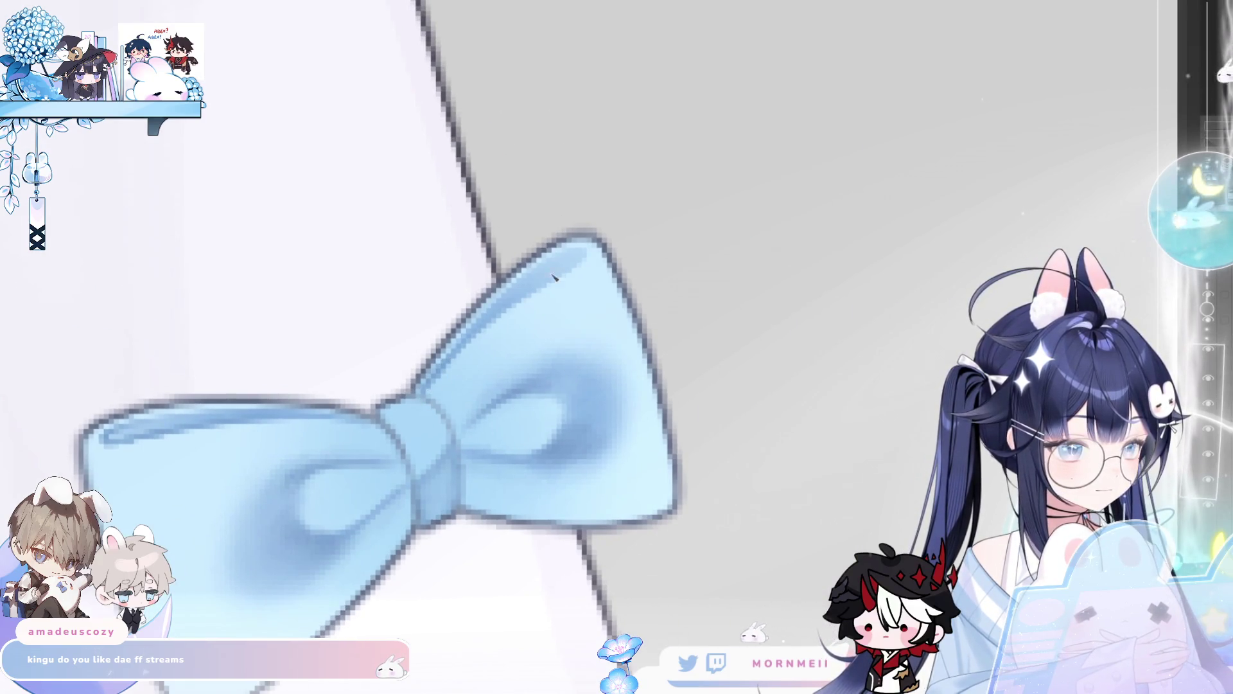
pyautogui.moveTo(587, 254); pyautogui.dragTo(538, 289)
pyautogui.moveTo(575, 249); pyautogui.dragTo(519, 287)
pyautogui.scroll(-5, 443, 370)
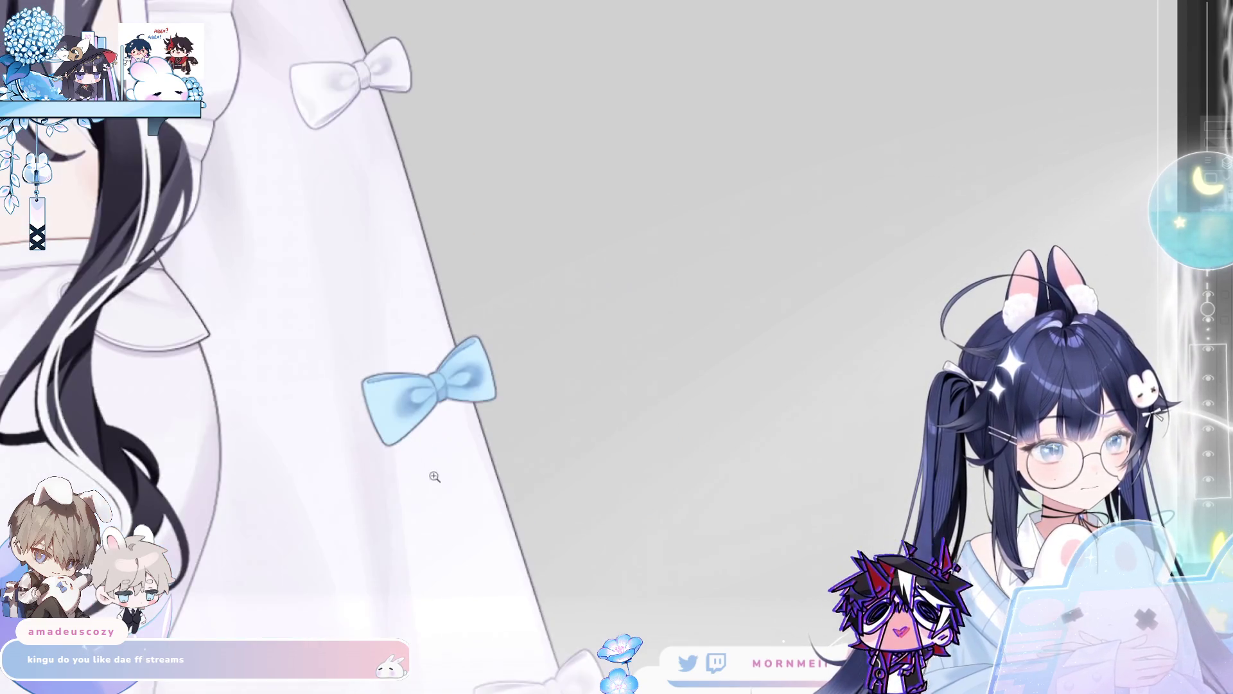
pyautogui.scroll(-3, 533, 347)
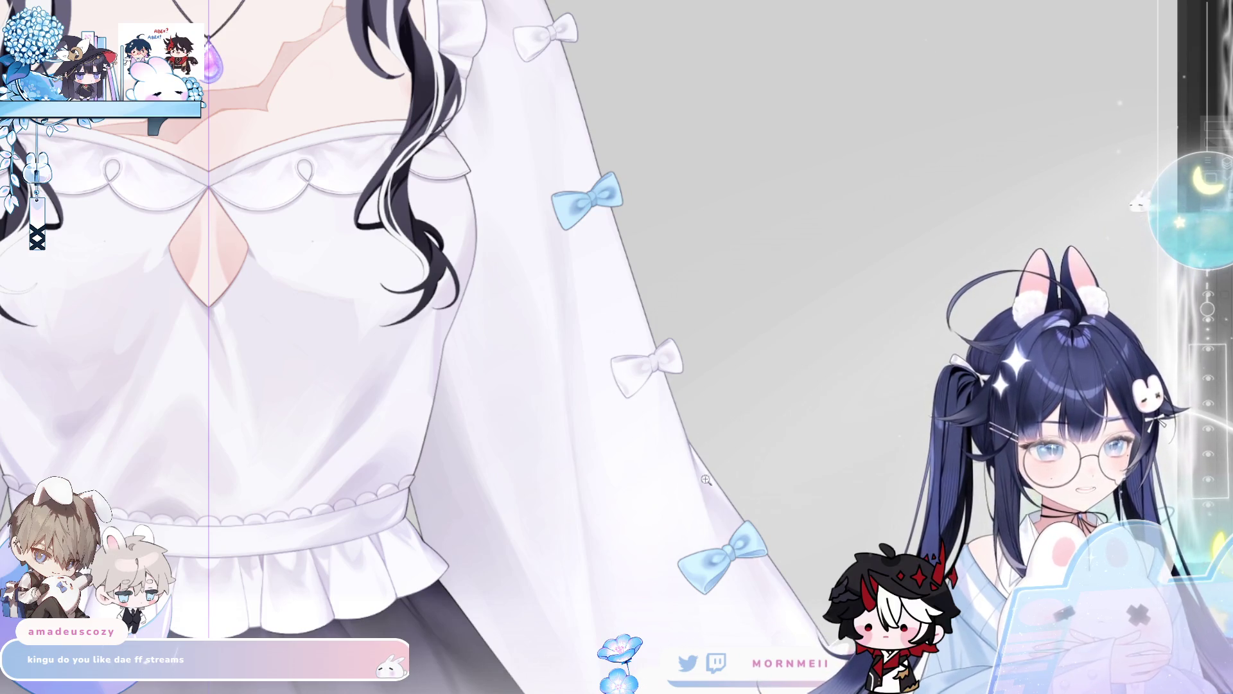
pyautogui.scroll(-2, 774, 527)
pyautogui.moveTo(773, 563); pyautogui.dragTo(661, 293)
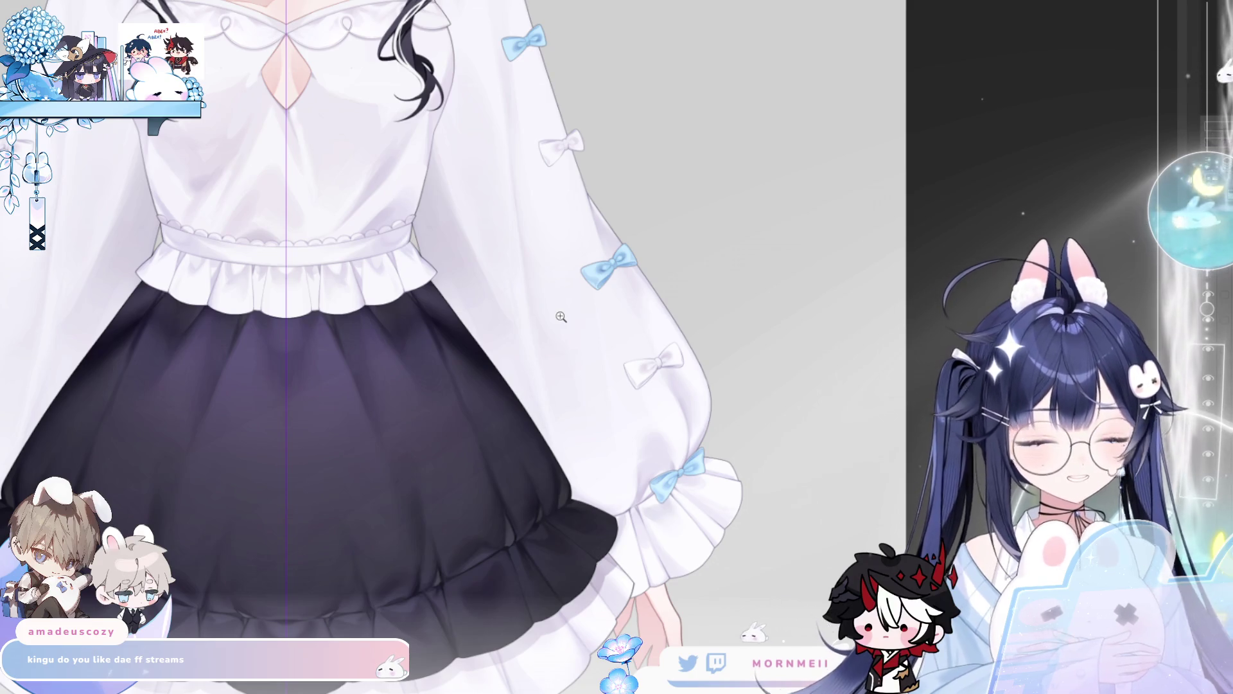
pyautogui.click(561, 317)
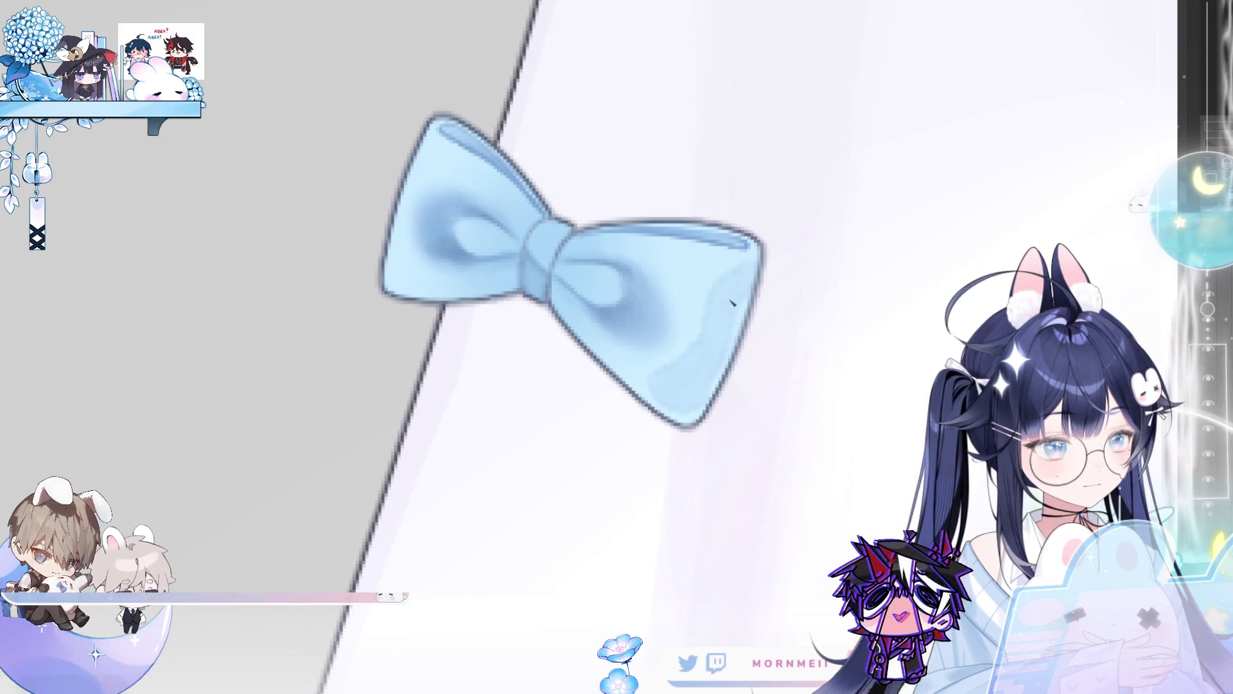
# - Darken the bow's lower right wing in deeper blue, checking it with repeated horizontal flips
pyautogui.moveTo(734, 296)
pyautogui.mouseDown()
pyautogui.moveTo(684, 385)
pyautogui.moveTo(671, 352)
pyautogui.mouseUp()
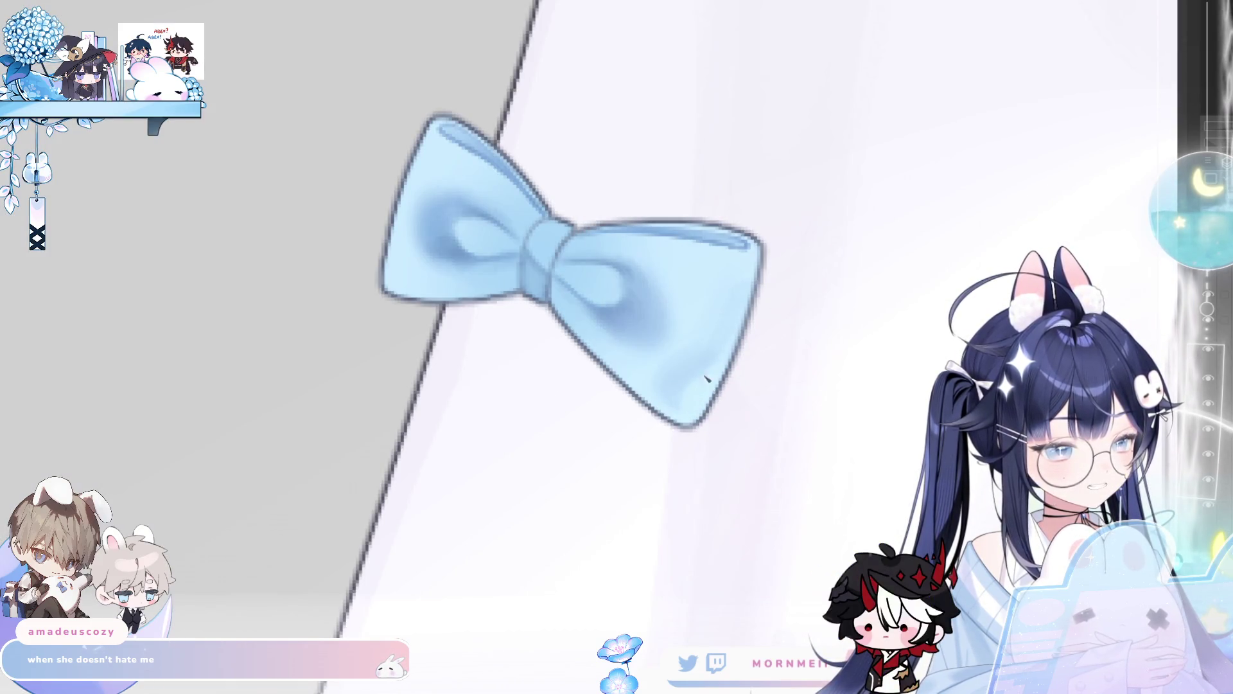
pyautogui.press('h')
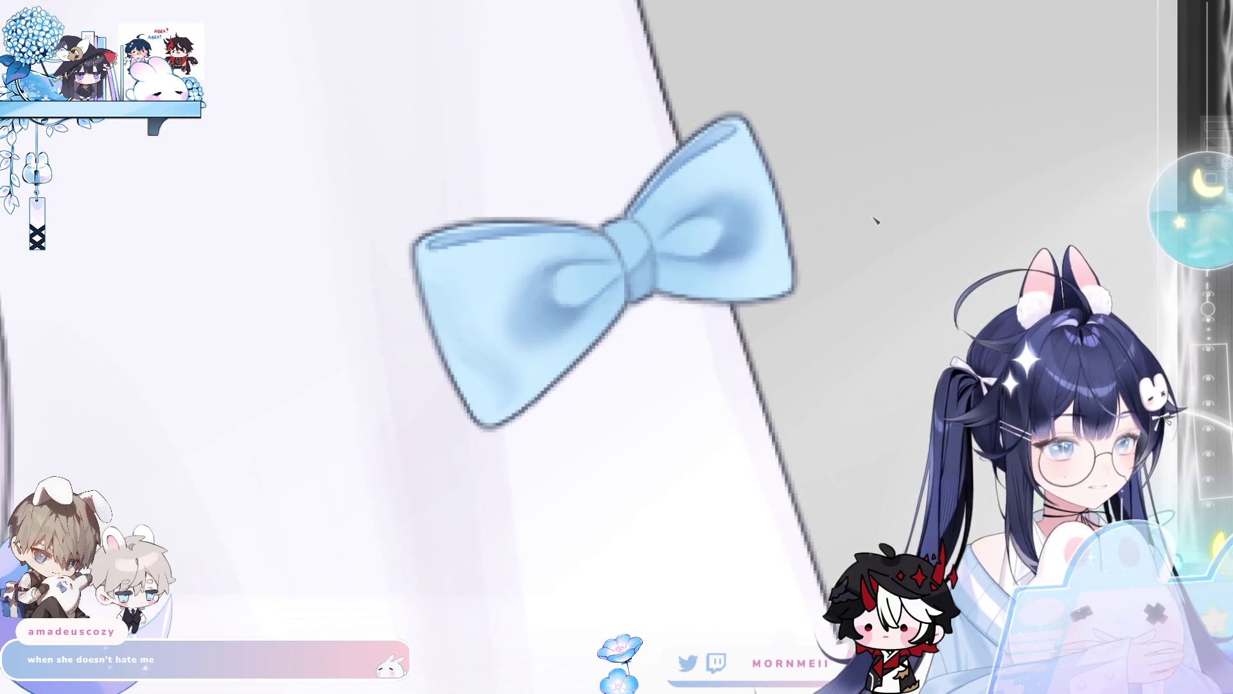
pyautogui.press('h')
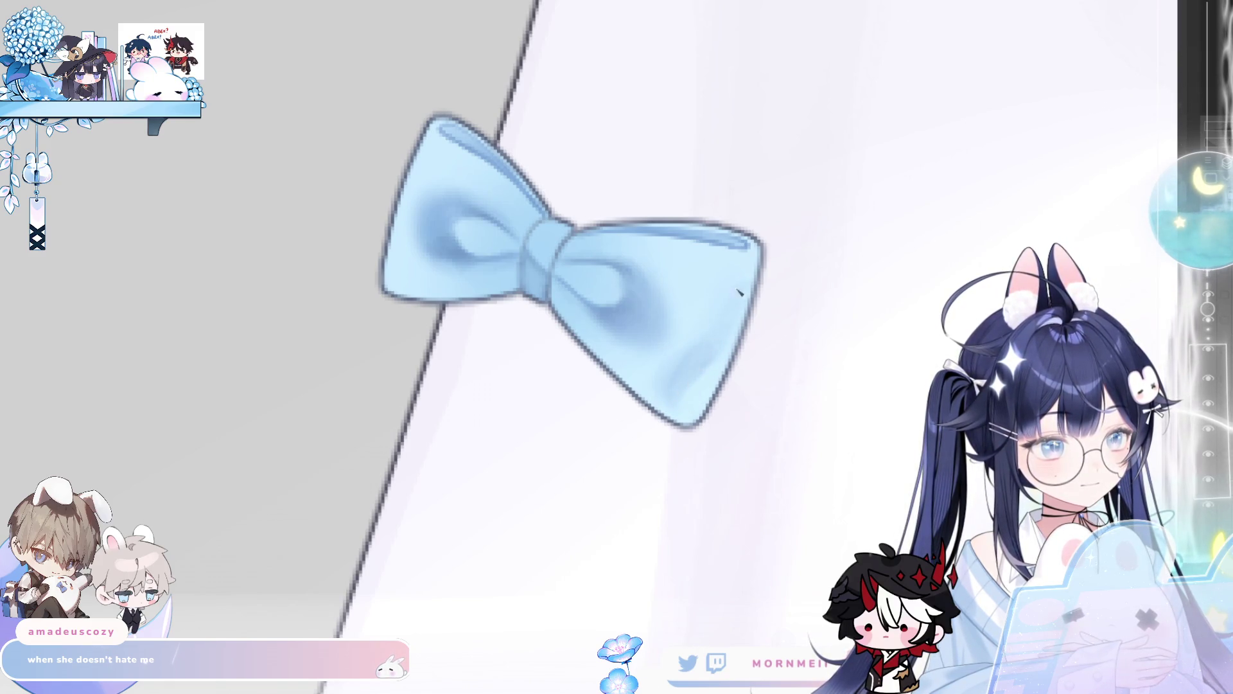
pyautogui.press('h')
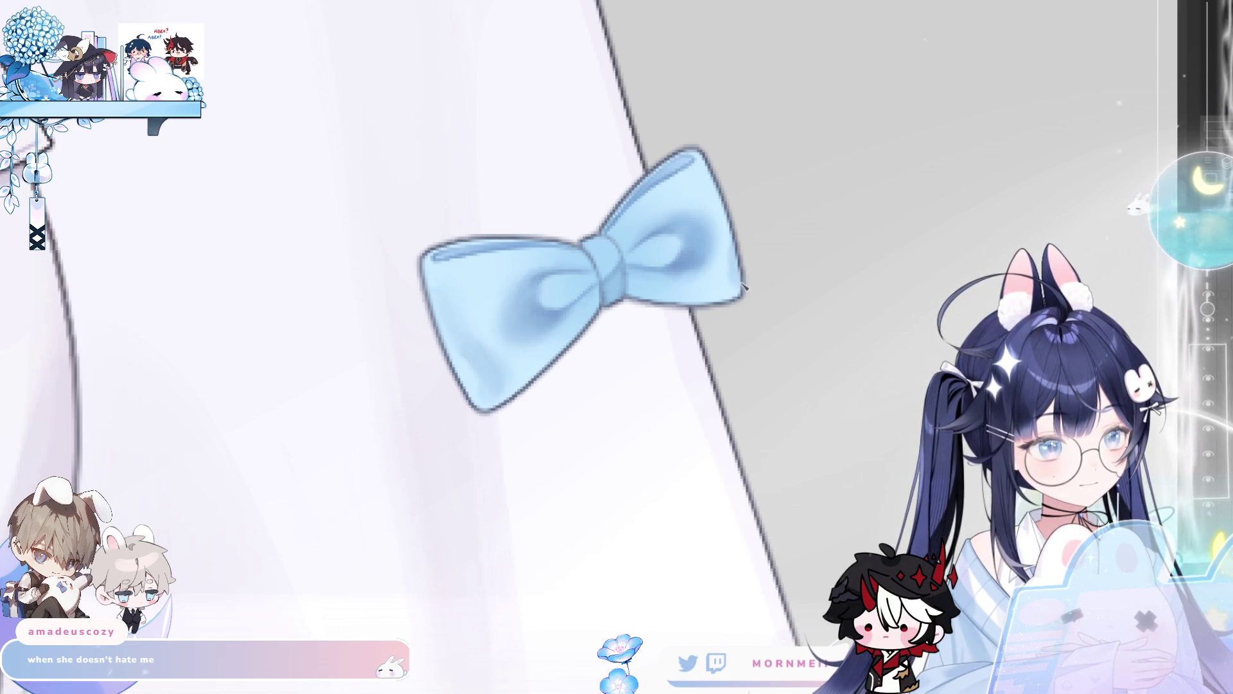
pyautogui.scroll(-5, 638, 361)
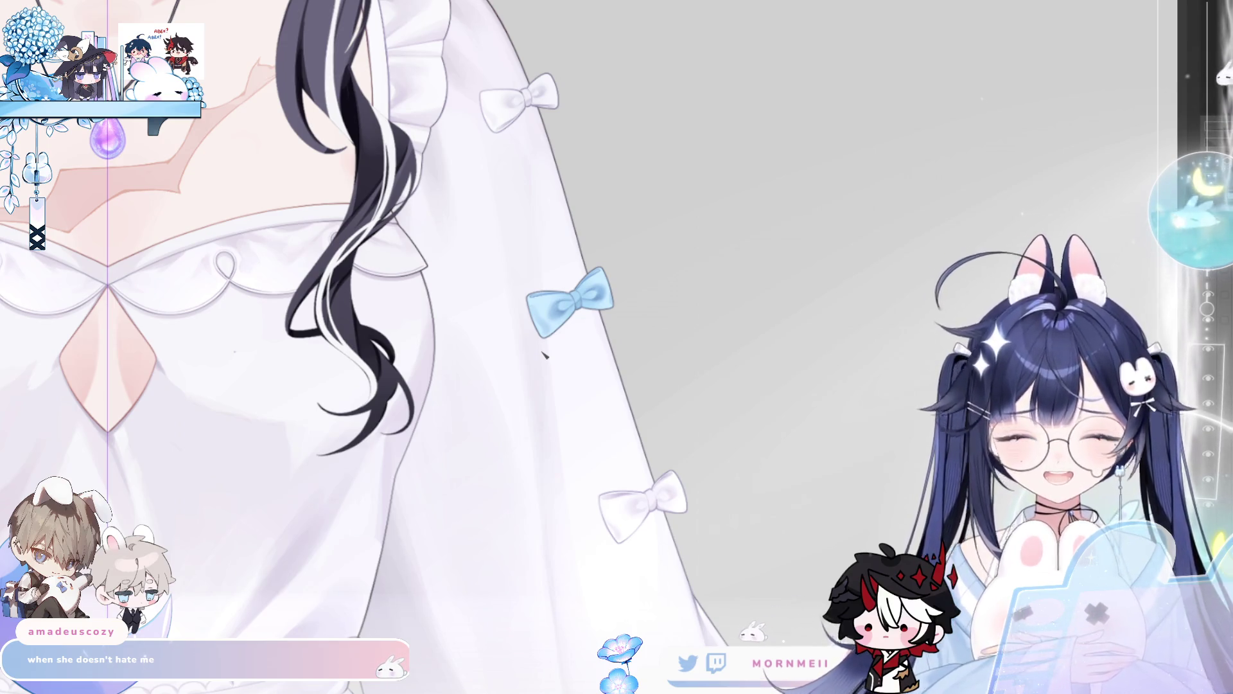
pyautogui.press('h')
pyautogui.press('h')
pyautogui.scroll(-3, 661, 267)
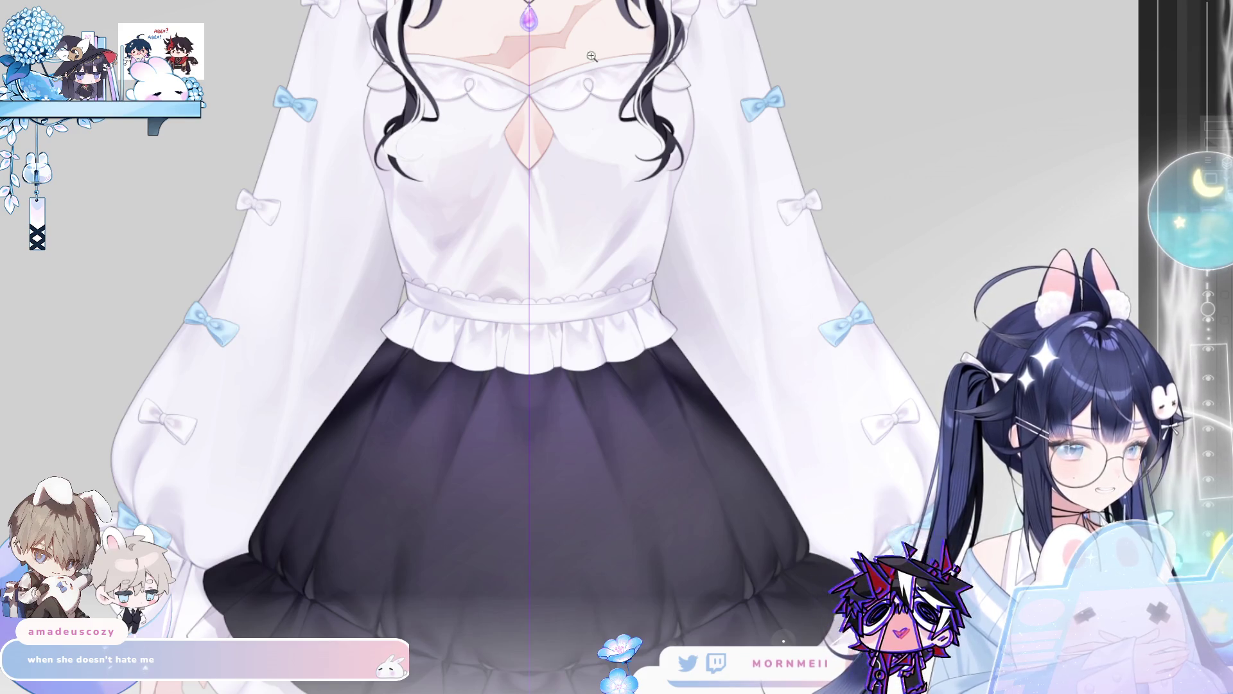
pyautogui.click(353, 49)
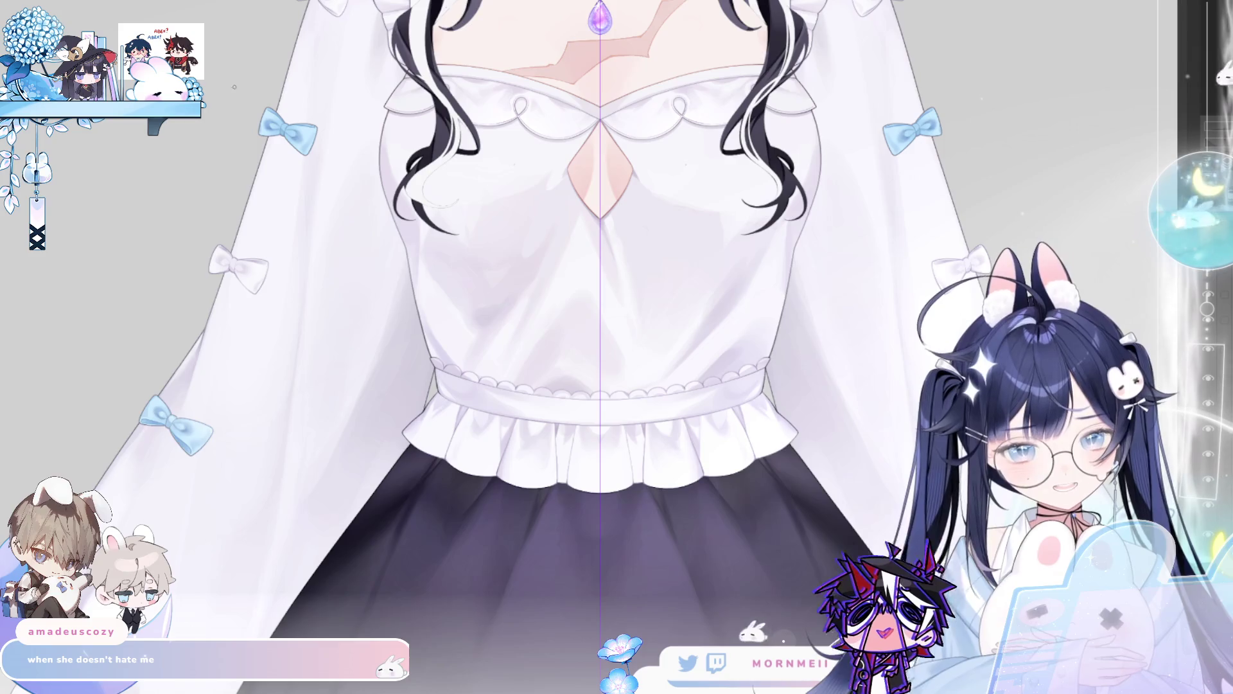
pyautogui.click(323, 99)
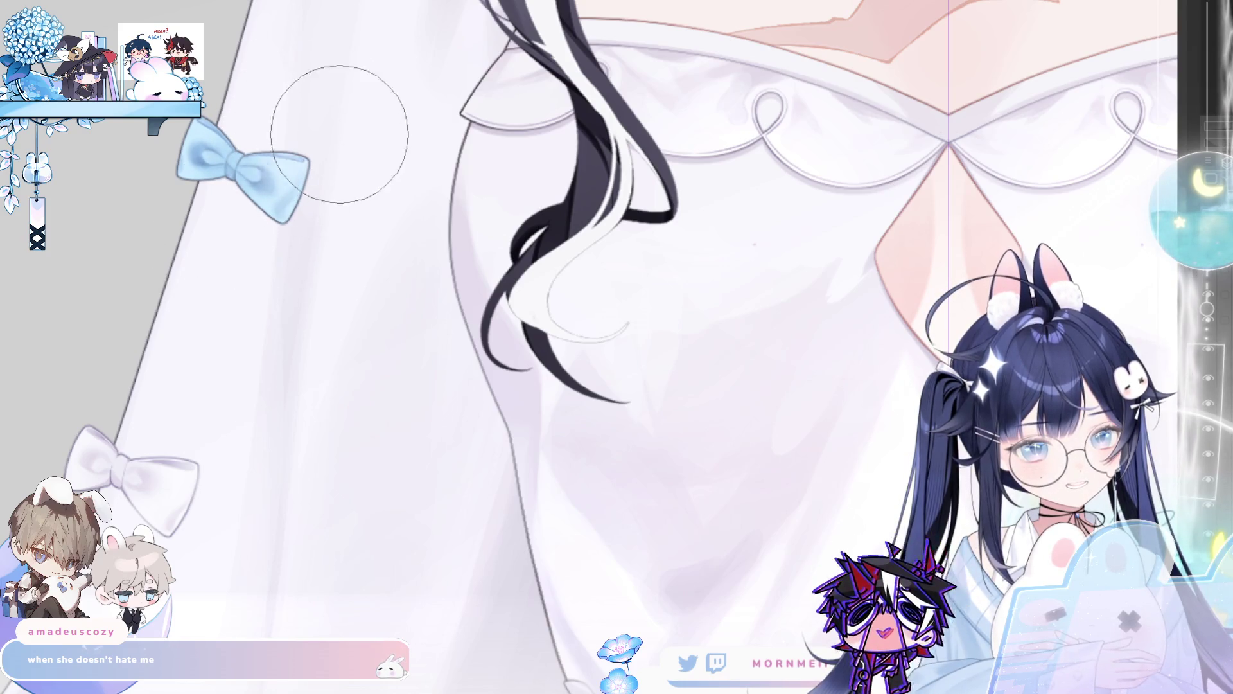
pyautogui.click(336, 339)
pyautogui.keyDown('alt'); pyautogui.click(316, 352); pyautogui.keyUp('alt')
pyautogui.hotkey('ctrl', '0')
pyautogui.moveTo(316, 351); pyautogui.dragTo(359, 337)
pyautogui.hotkey('ctrl', '0')
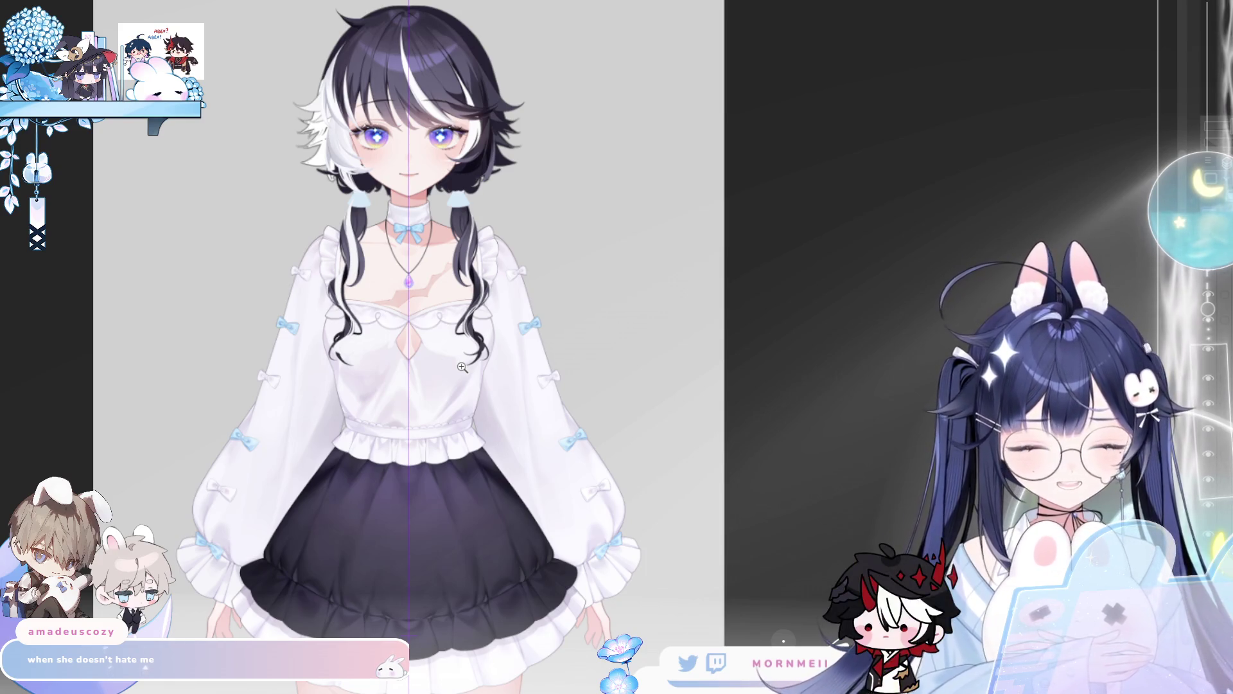
pyautogui.click(344, 147)
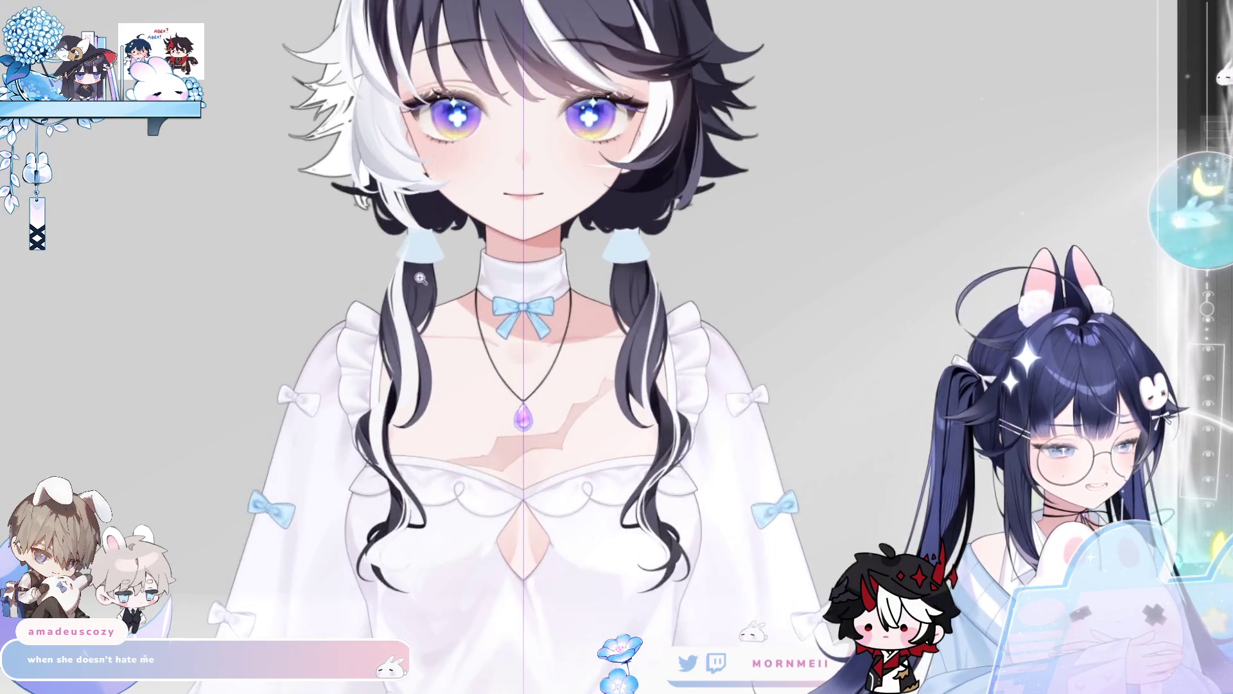
pyautogui.scroll(-2, 394, 246)
pyautogui.scroll(2, 515, 158)
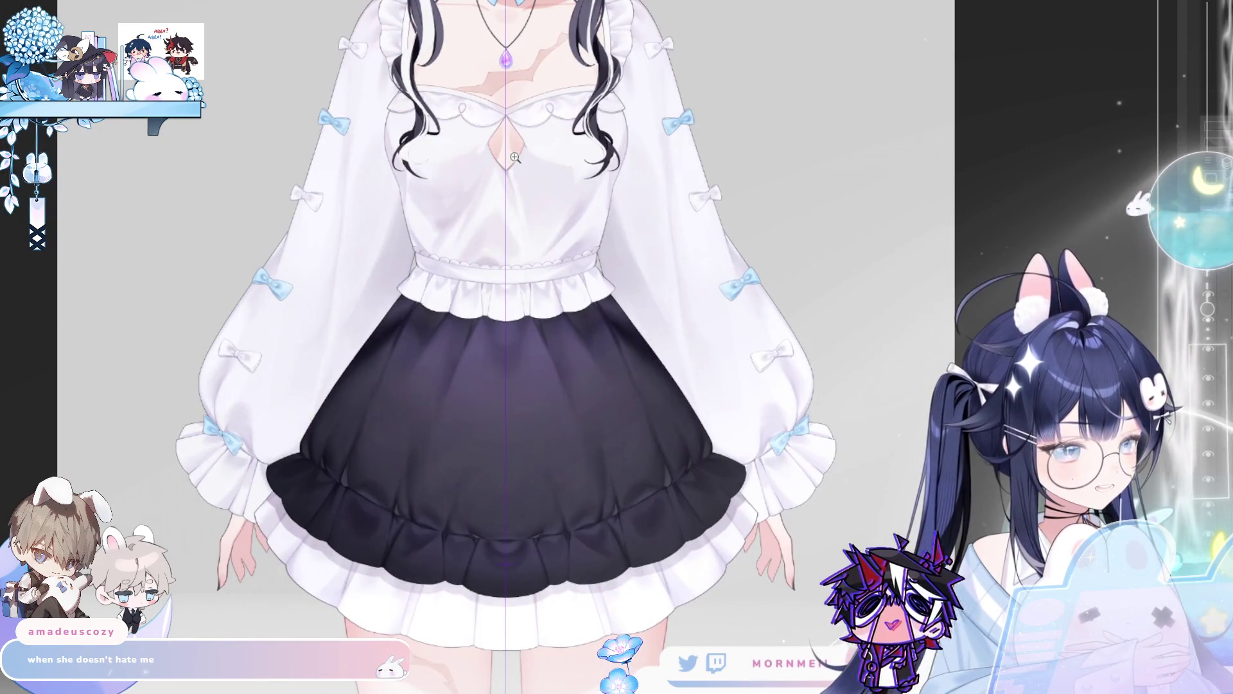
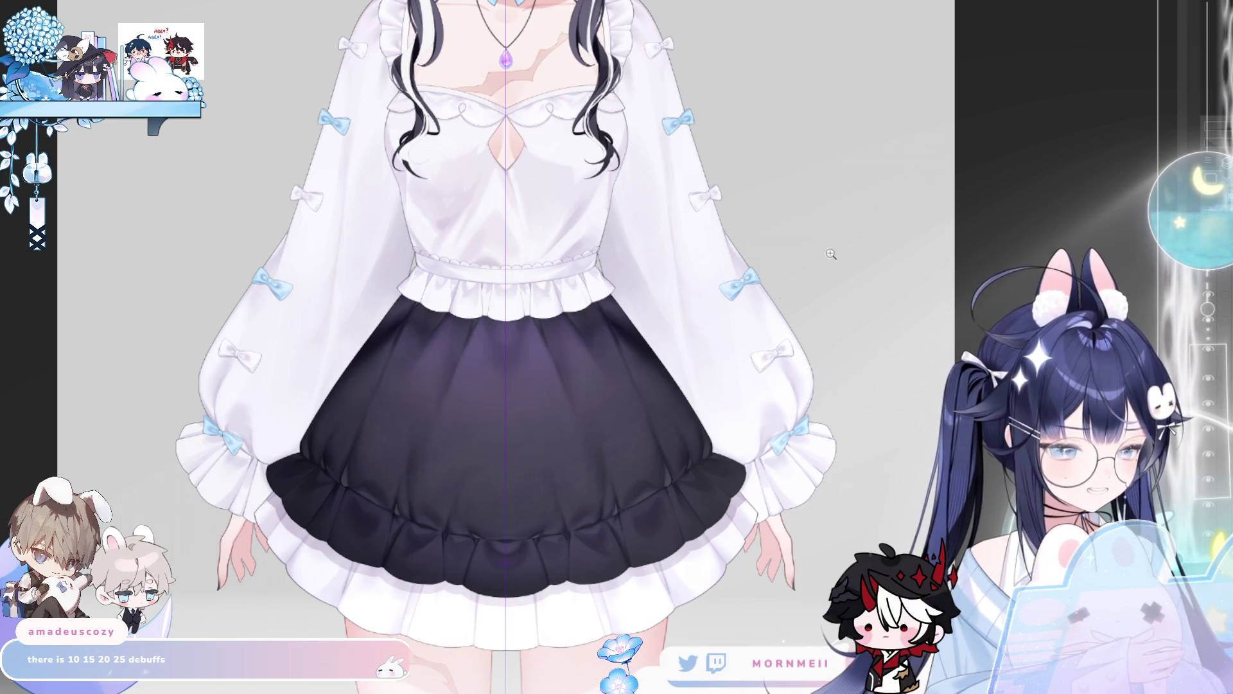
# - Zoom out to the whole figure and briefly check the drawing mirrored
pyautogui.scroll(-1, 430, 198)
pyautogui.scroll(2, 439, 70)
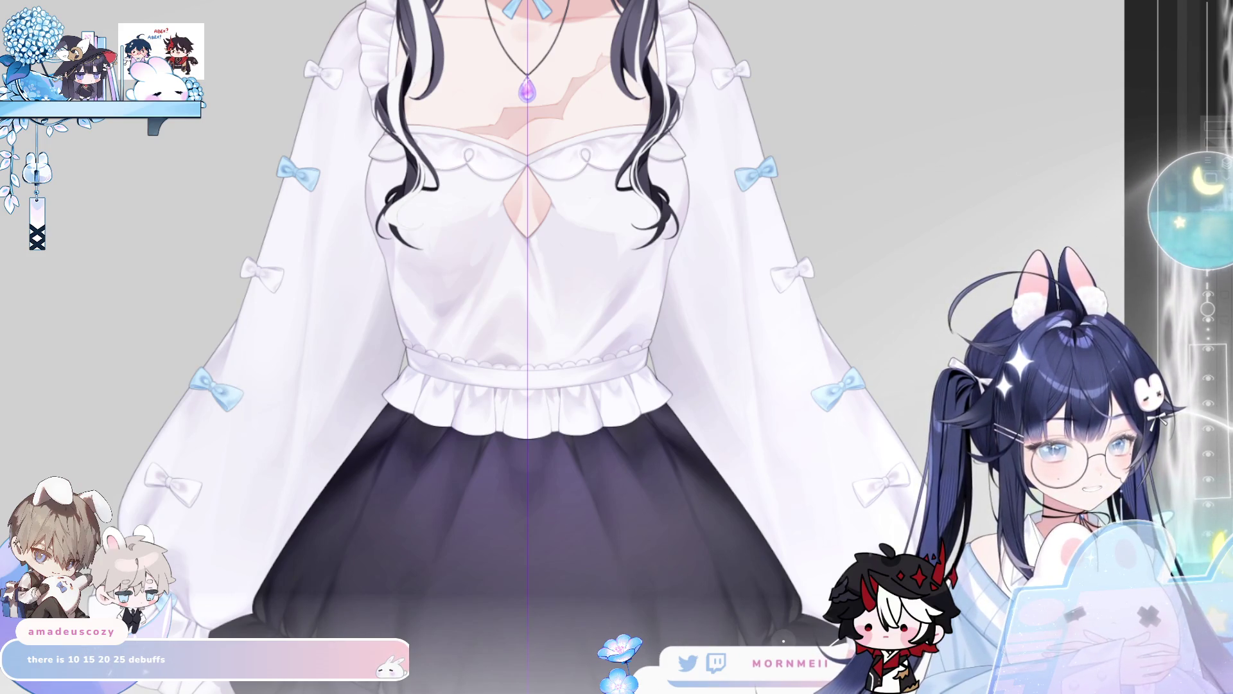
pyautogui.hotkey('ctrl', '-')
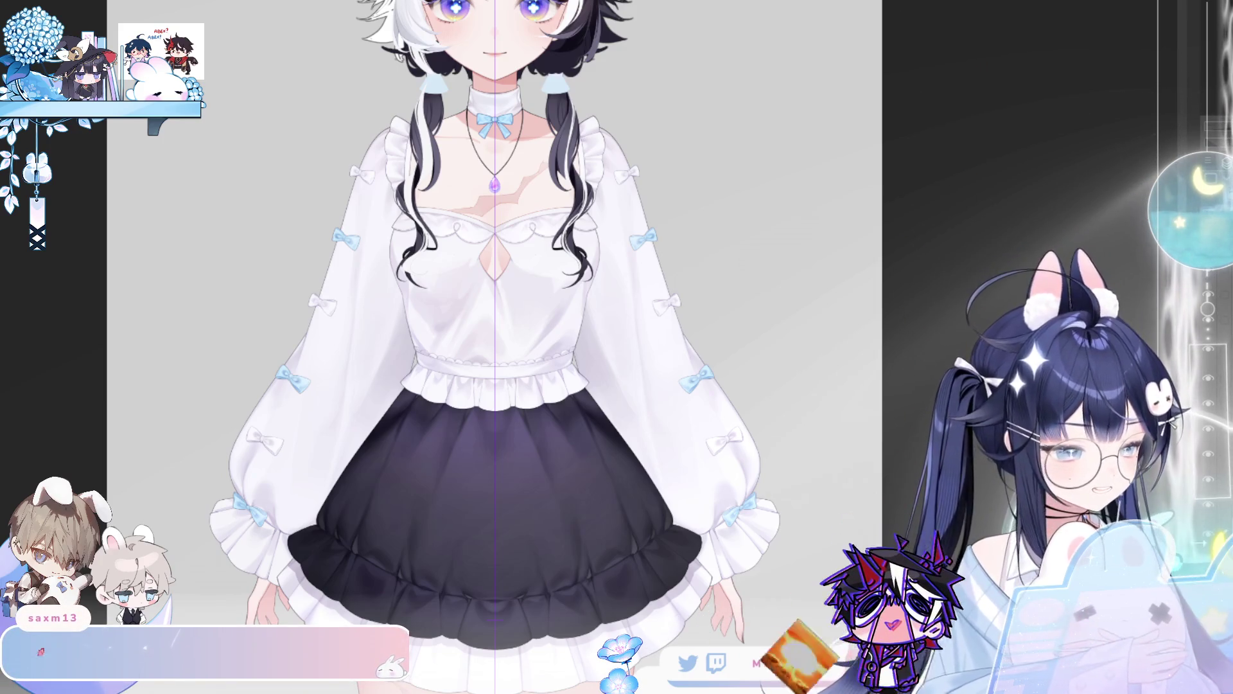
pyautogui.press('h')
pyautogui.press('h')
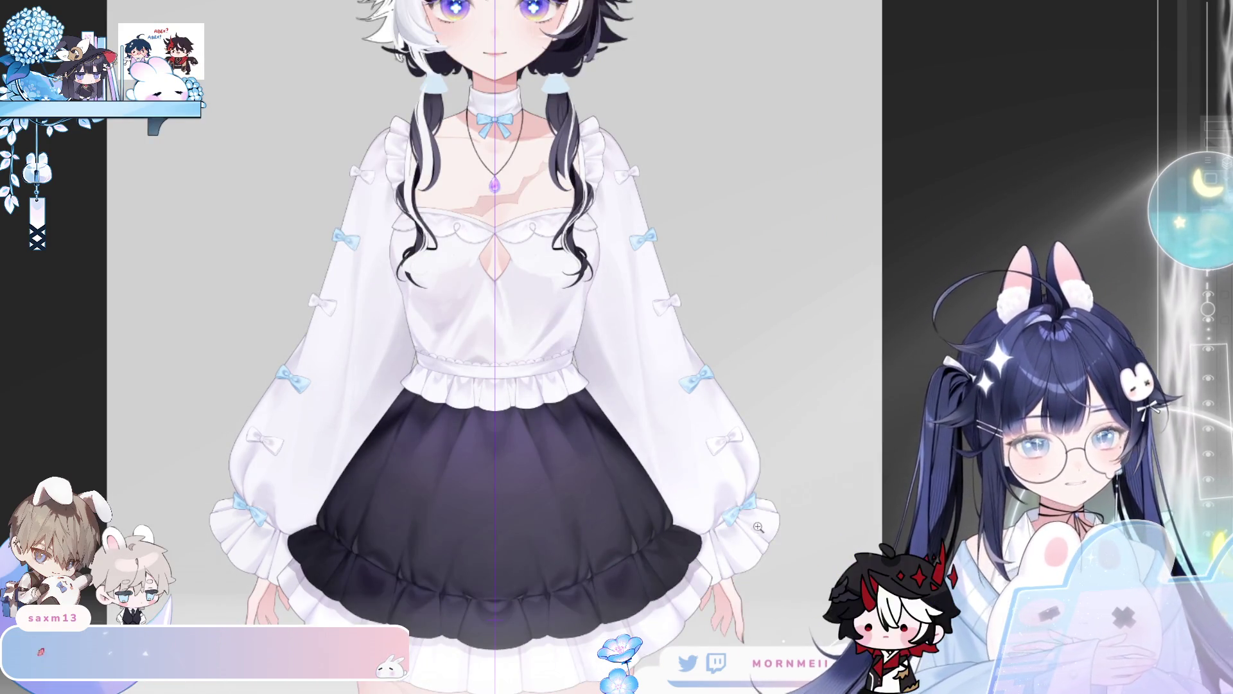
# - Magnify the left sleeve and chest and pan the view over them
pyautogui.moveTo(298, 210)
pyautogui.mouseDown()
pyautogui.moveTo(360, 193)
pyautogui.moveTo(539, 308)
pyautogui.moveTo(443, 312)
pyautogui.mouseUp()
pyautogui.scroll(-5, 443, 311)
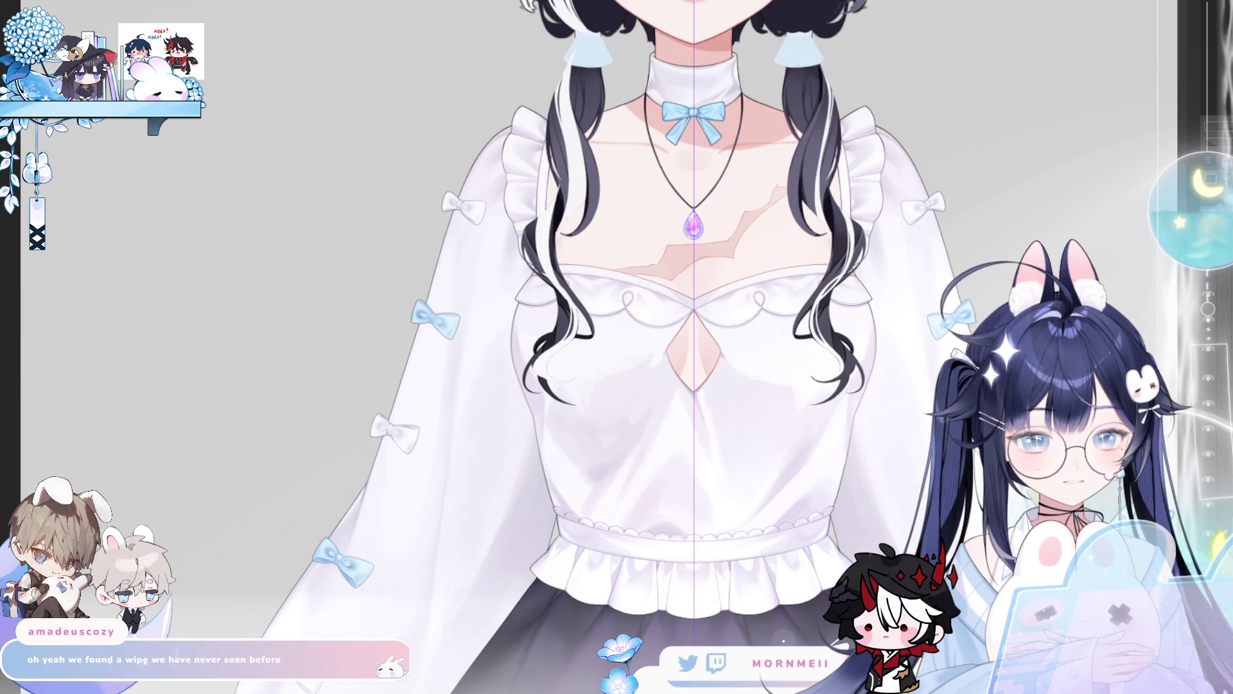
pyautogui.scroll(4, 463, 308)
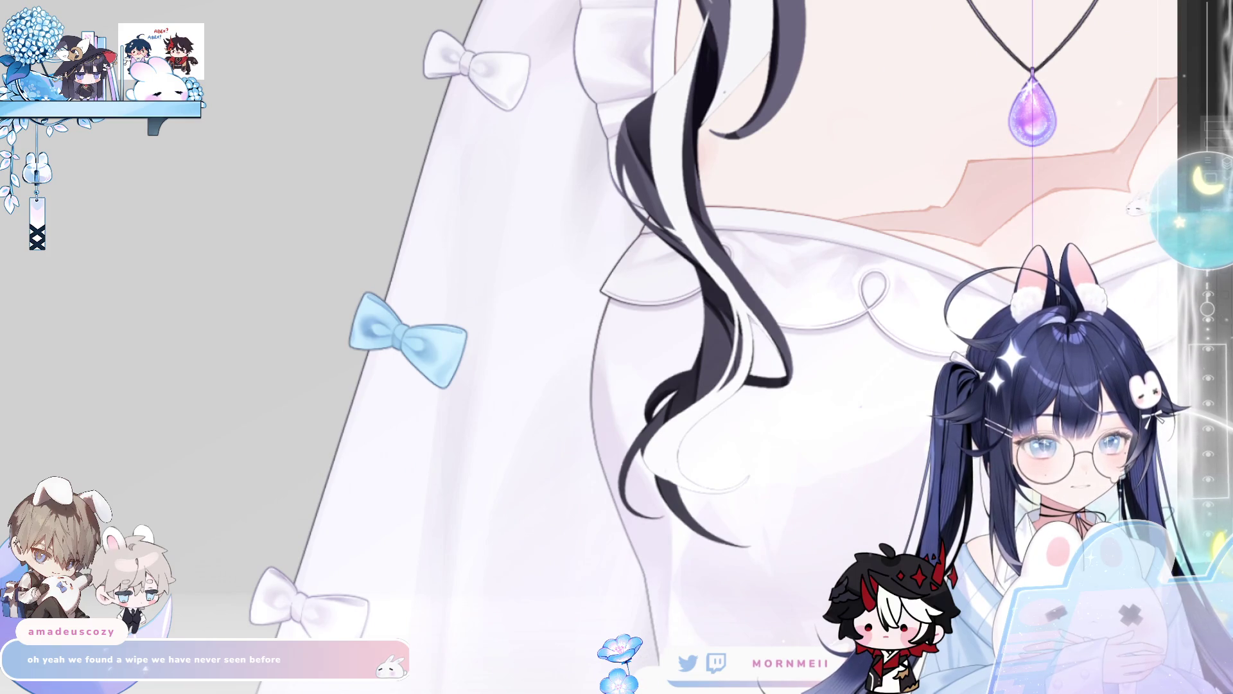
pyautogui.scroll(-4, 470, 295)
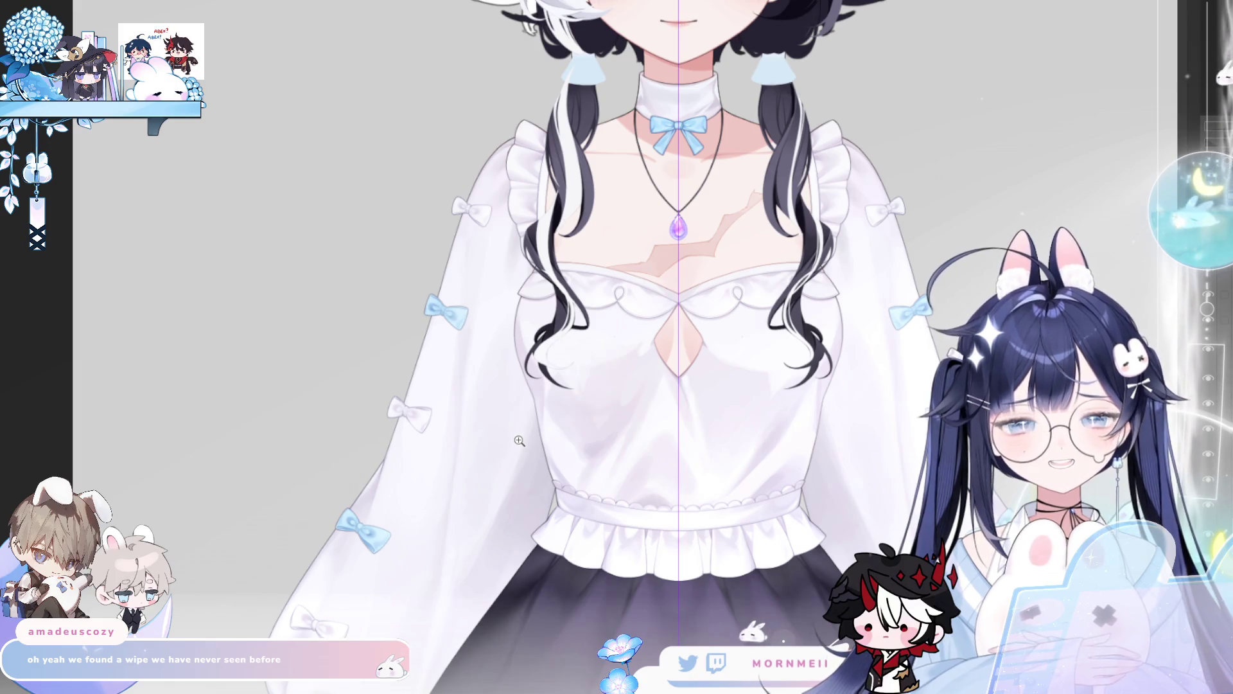
pyautogui.scroll(-2, 519, 441)
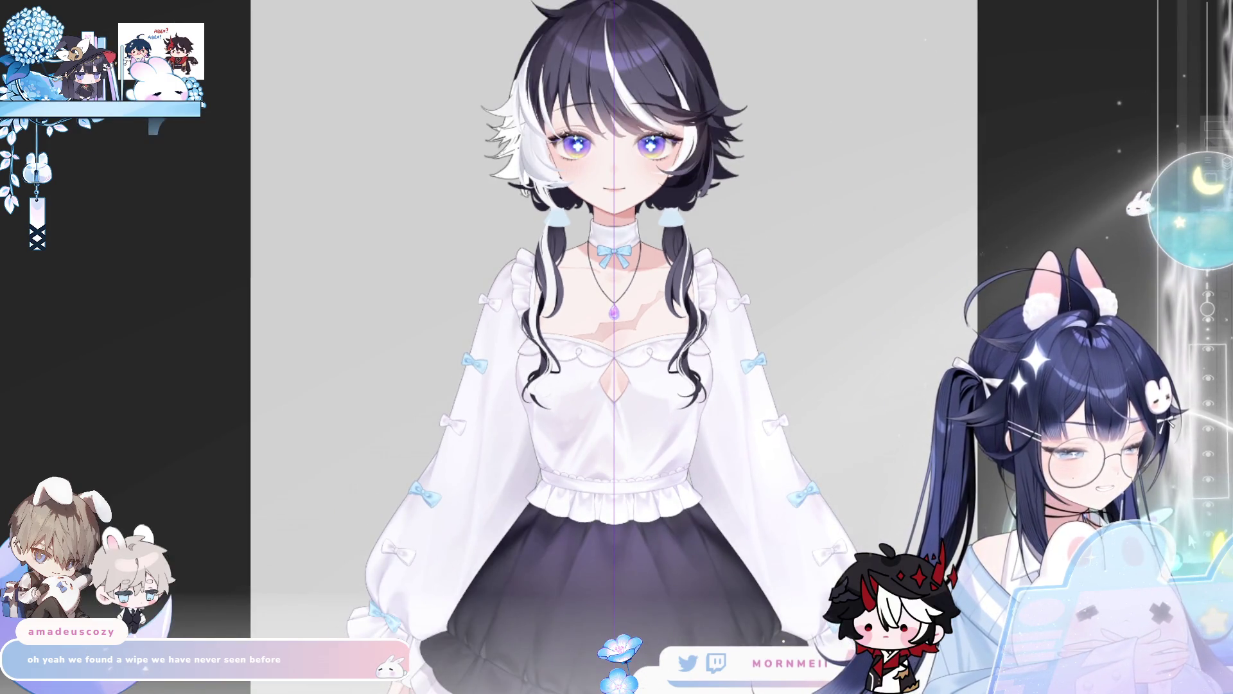
pyautogui.moveTo(616, 347)
pyautogui.mouseDown()
pyautogui.moveTo(582, 255)
pyautogui.moveTo(519, 241)
pyautogui.mouseUp()
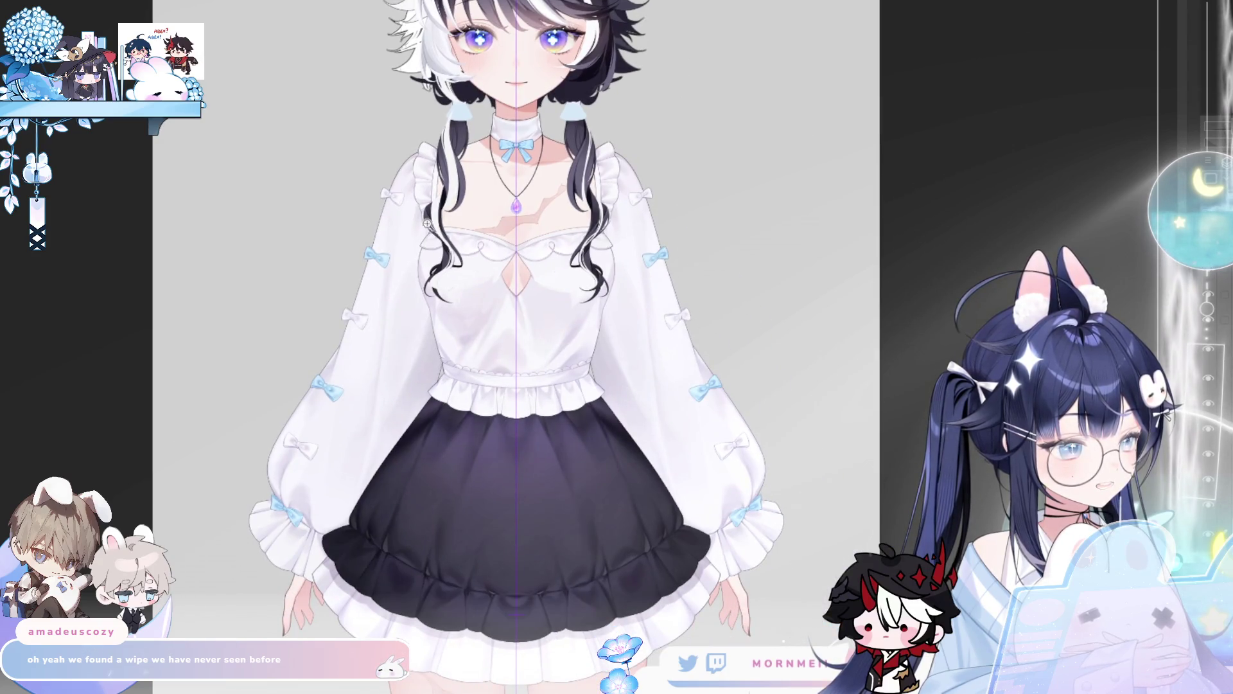
pyautogui.scroll(5, 303, 527)
pyautogui.scroll(-5, 528, 320)
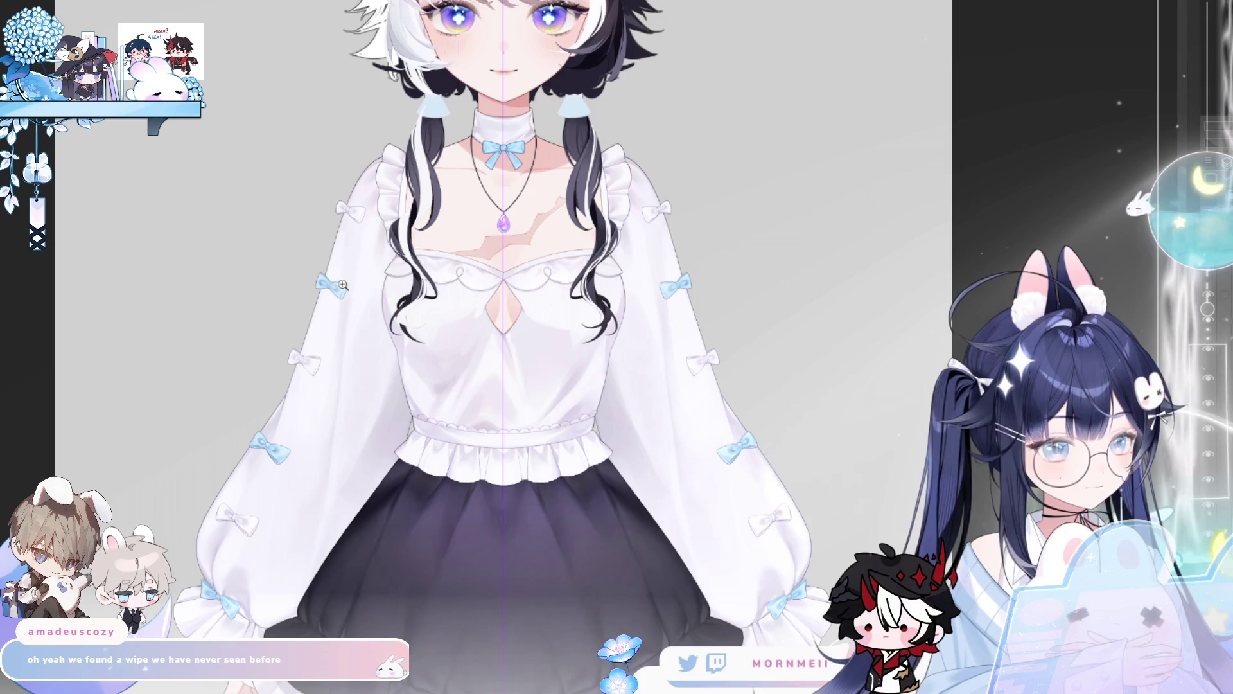
pyautogui.scroll(-2, 434, 364)
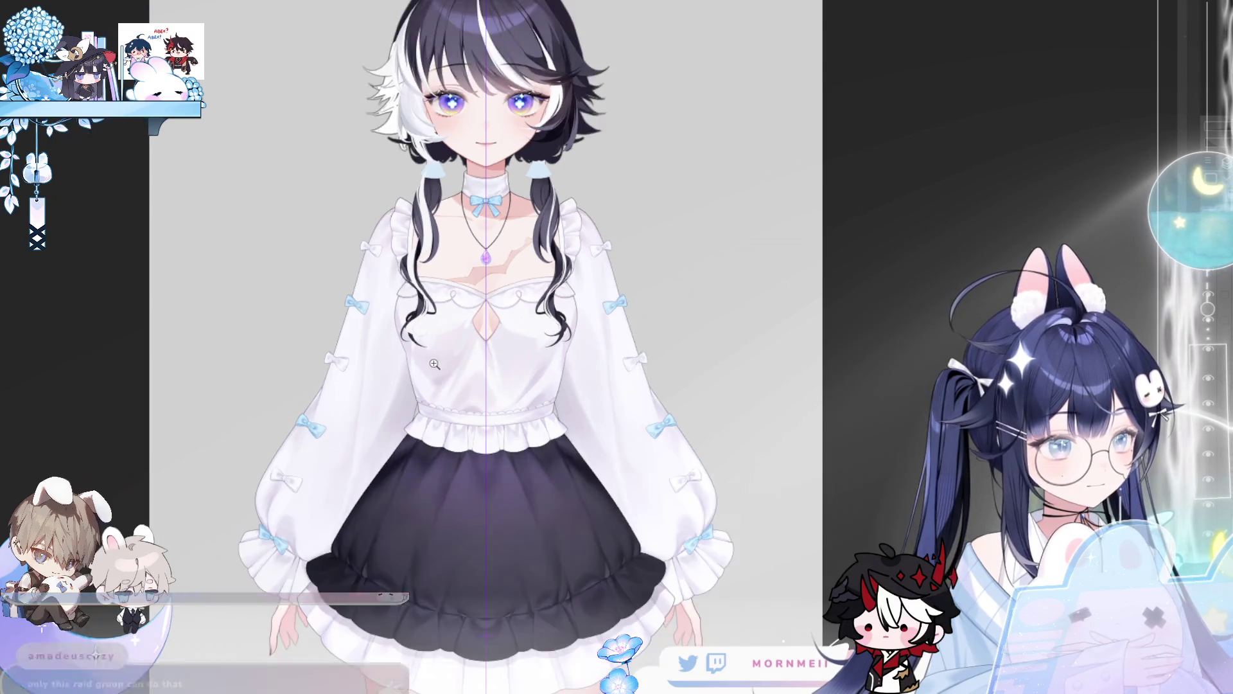
pyautogui.scroll(2, 516, 364)
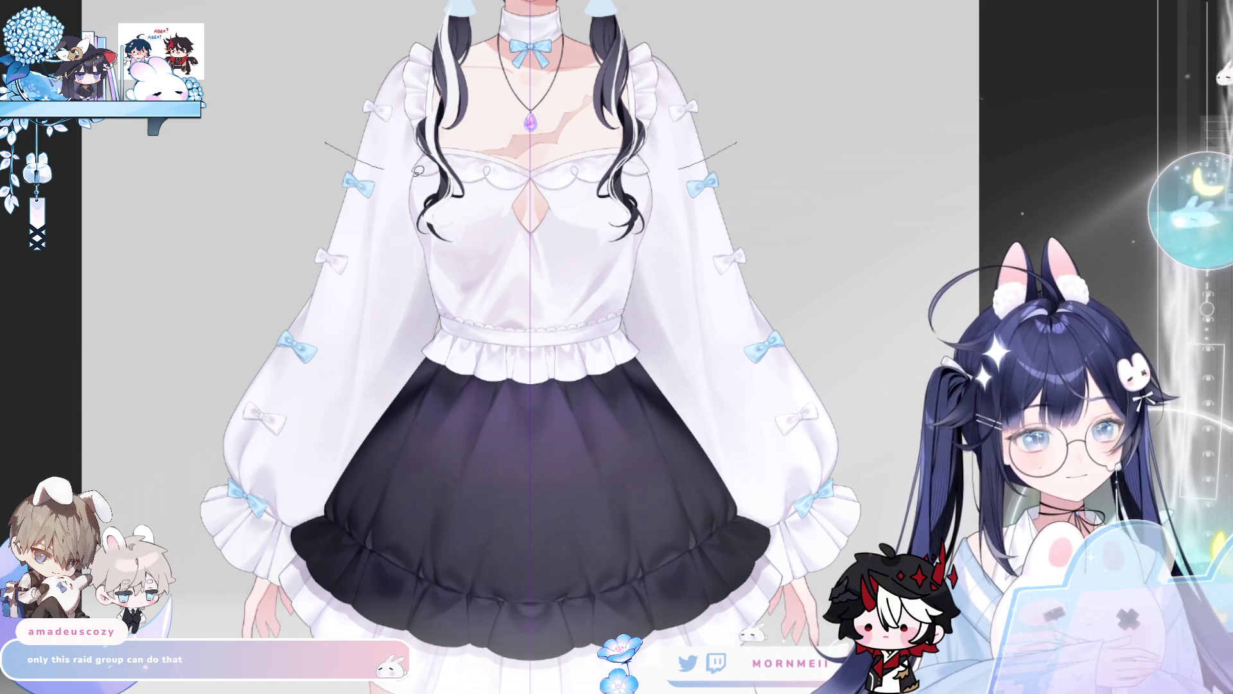
# - Circle the chest and shoulder, then restore the mirrored selection over both sleeves
pyautogui.moveTo(764, 16); pyautogui.dragTo(297, 180)
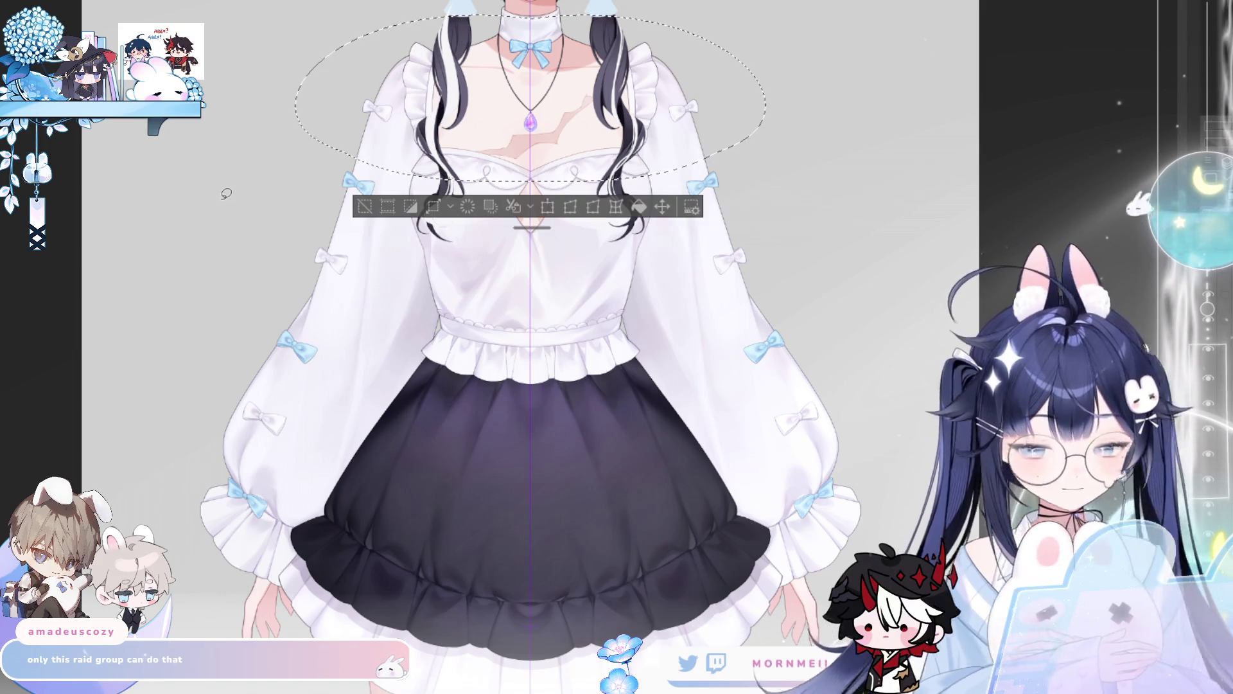
pyautogui.click(1209, 379)
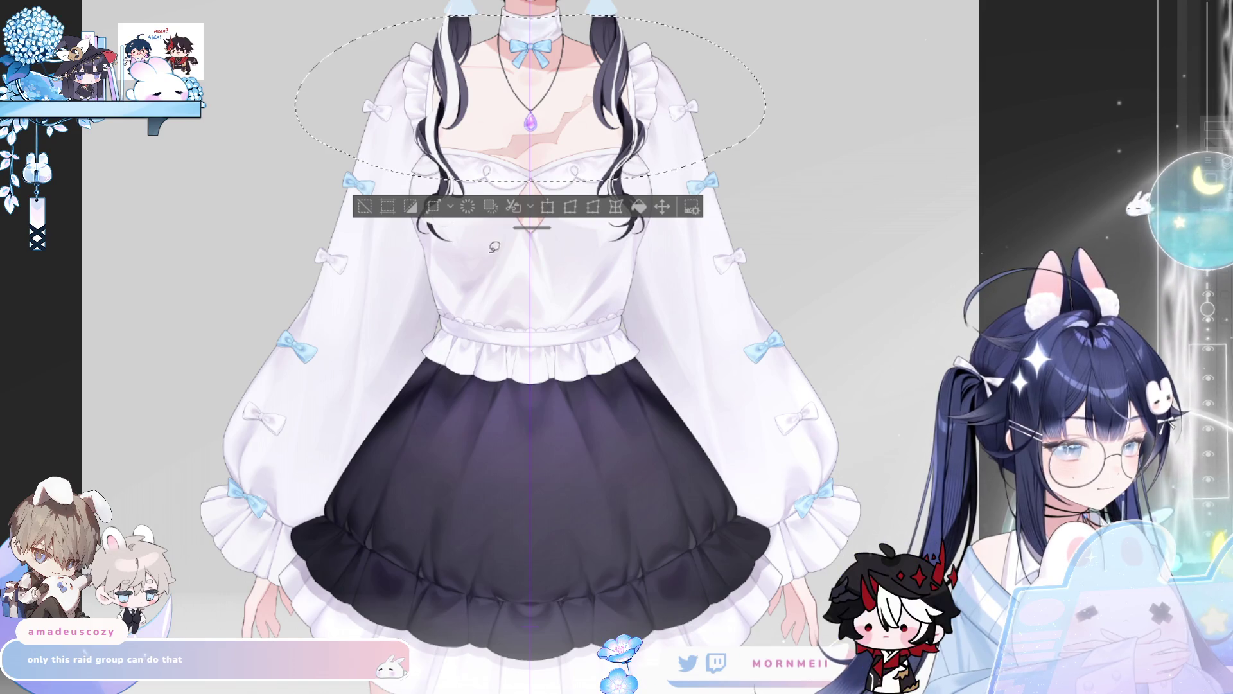
pyautogui.click(364, 207)
pyautogui.hotkey('ctrl', 'z')
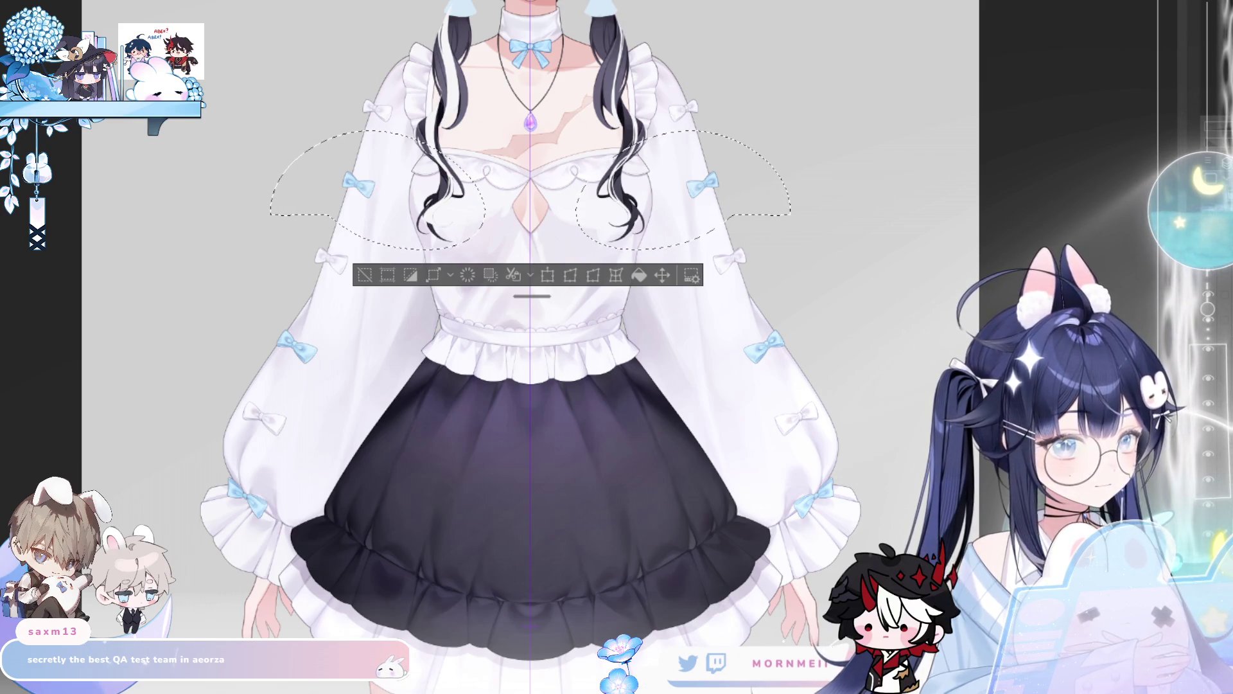
# - Circle the sleeve bows, moving the loops onto the blue and lower white bows, then clear them
pyautogui.click(363, 276)
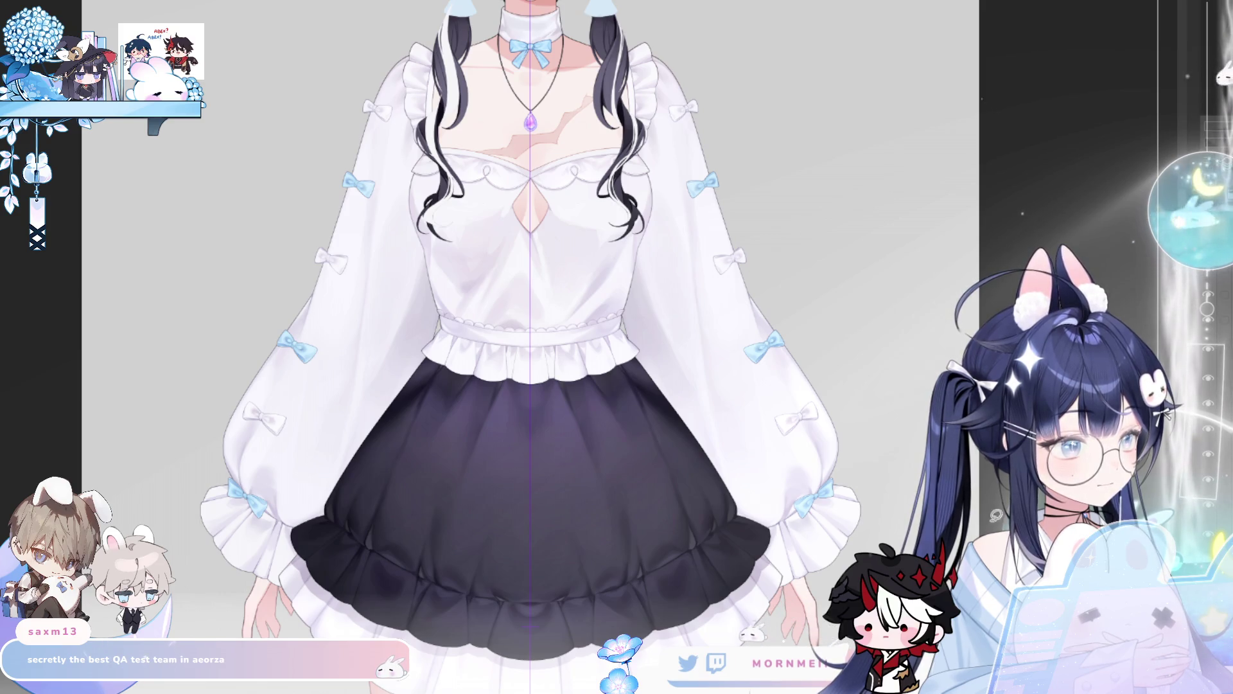
pyautogui.moveTo(329, 302); pyautogui.dragTo(396, 221)
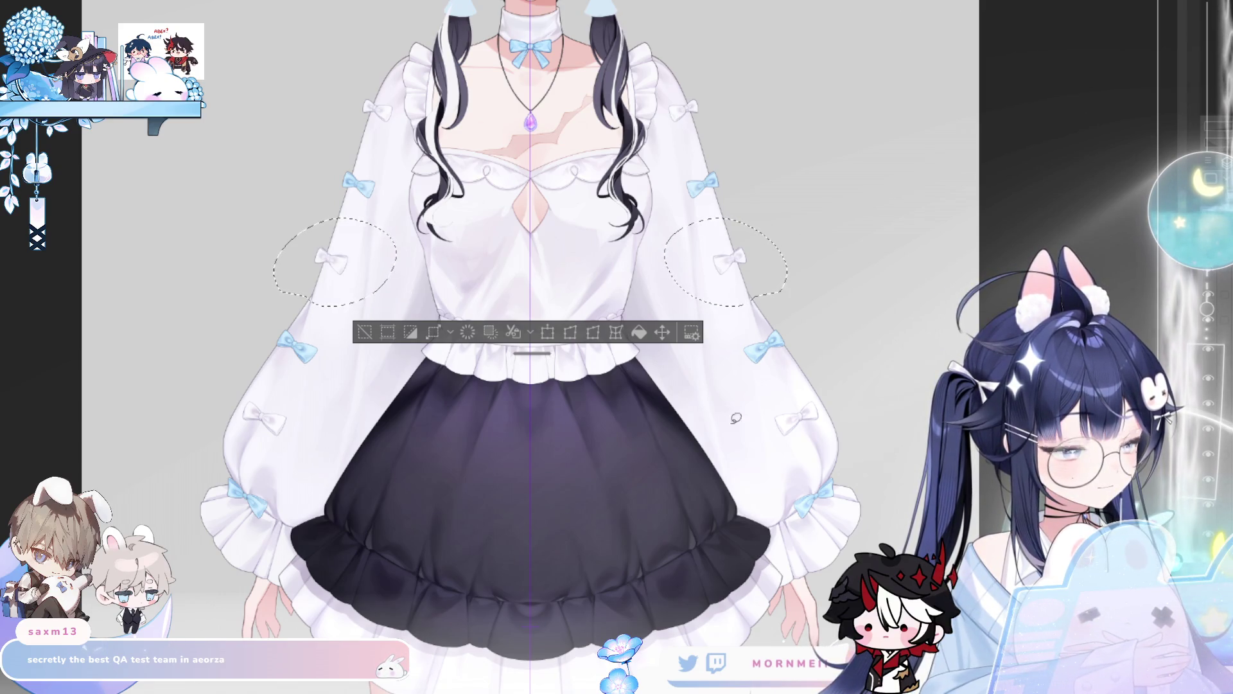
pyautogui.moveTo(298, 357); pyautogui.dragTo(344, 391)
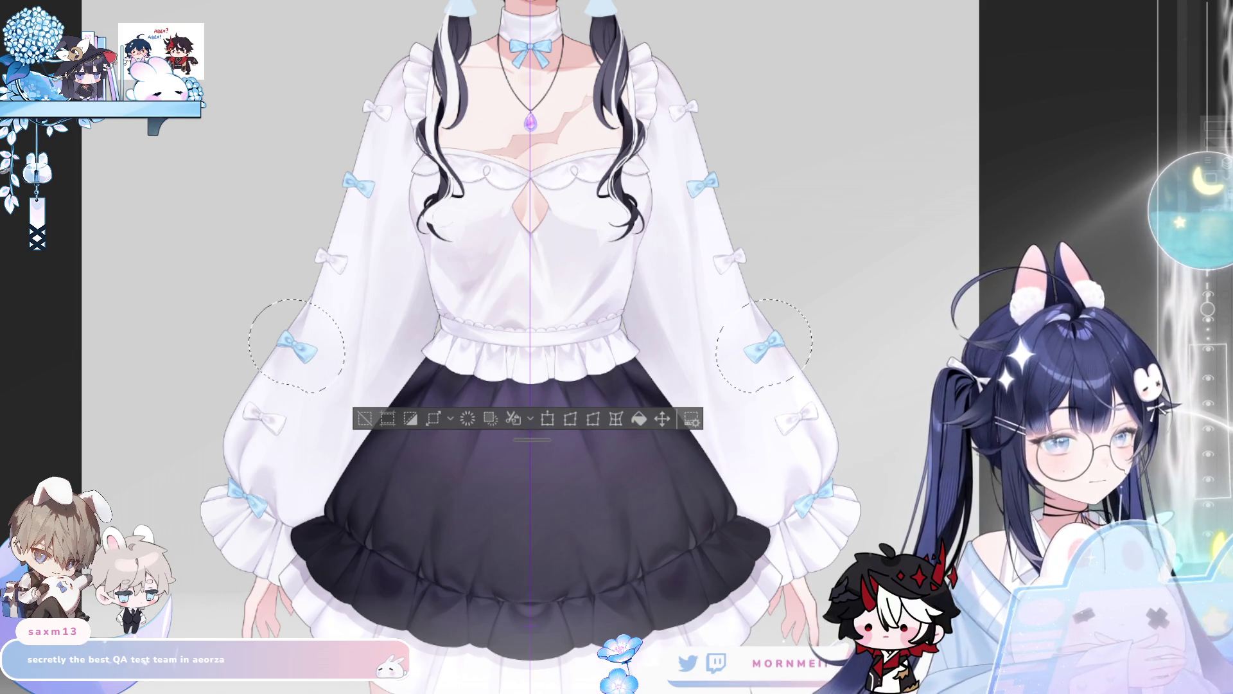
pyautogui.moveTo(294, 435)
pyautogui.mouseDown()
pyautogui.moveTo(258, 460)
pyautogui.moveTo(302, 415)
pyautogui.mouseUp()
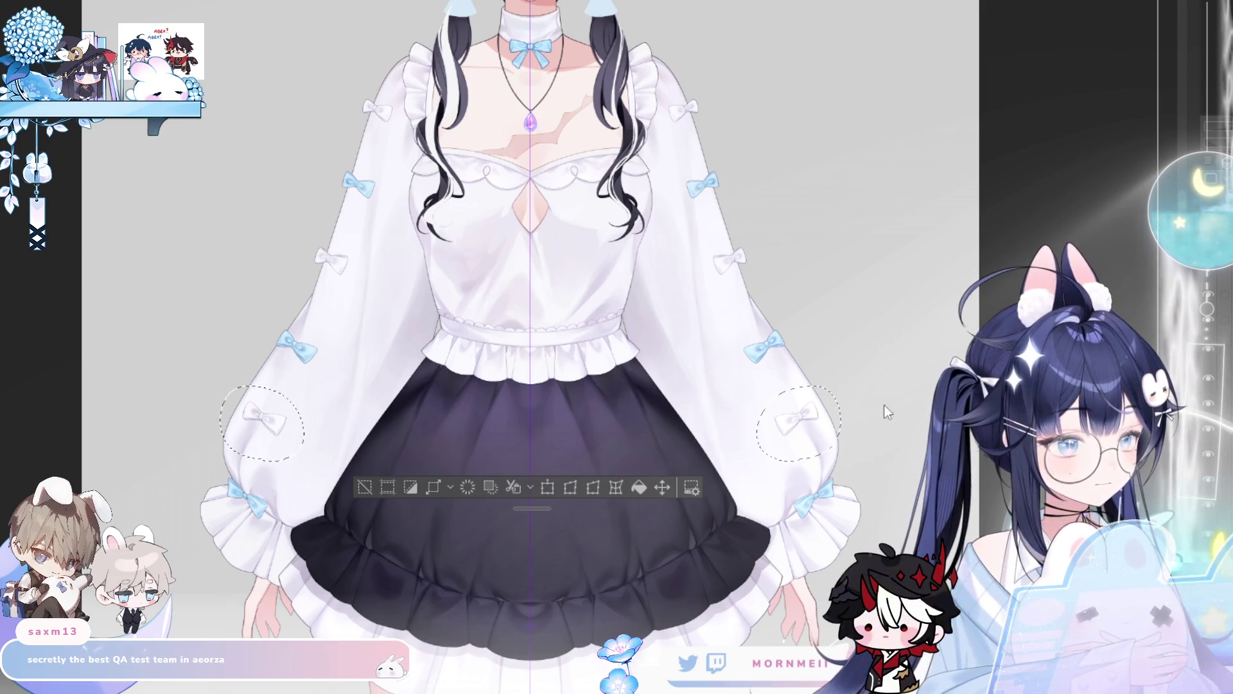
pyautogui.click(364, 486)
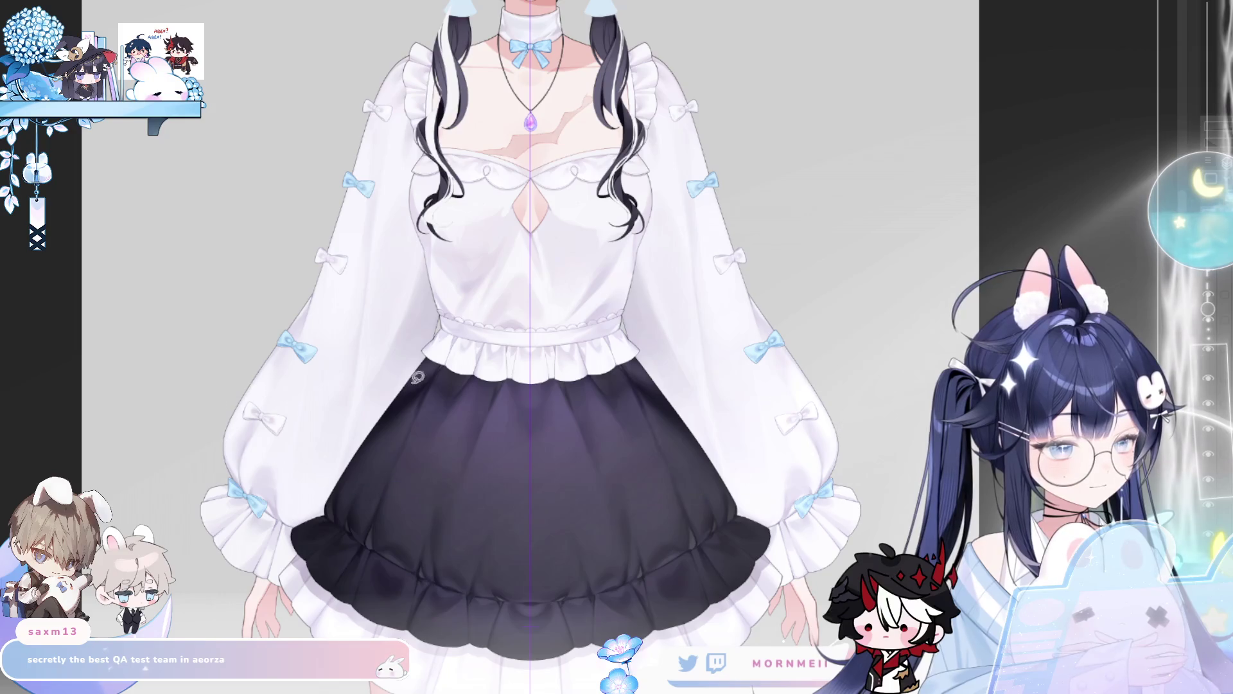
# - Fit the figure in view, mirror the canvas horizontally, and hide the dark skirt layer
pyautogui.hotkey('ctrl', '0')
pyautogui.moveTo(547, 287)
pyautogui.mouseDown()
pyautogui.moveTo(653, 287)
pyautogui.moveTo(652, 257)
pyautogui.moveTo(631, 284)
pyautogui.mouseUp()
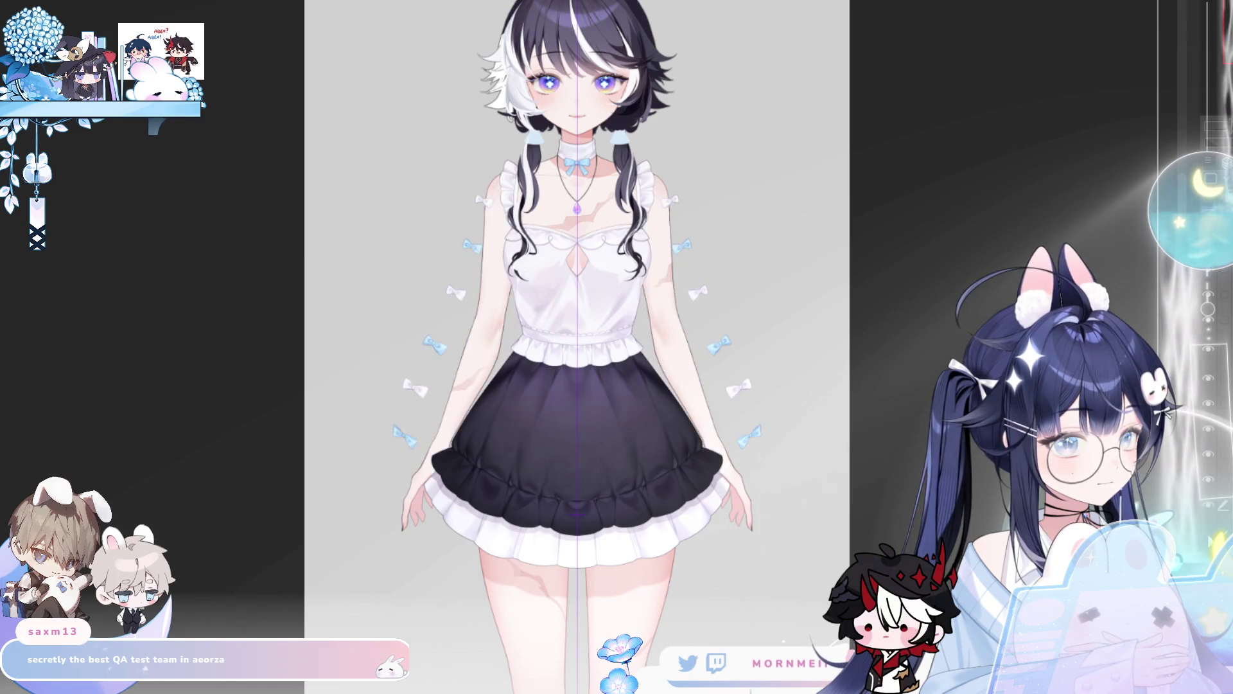
pyautogui.scroll(1, 560, 351)
pyautogui.scroll(2, 561, 352)
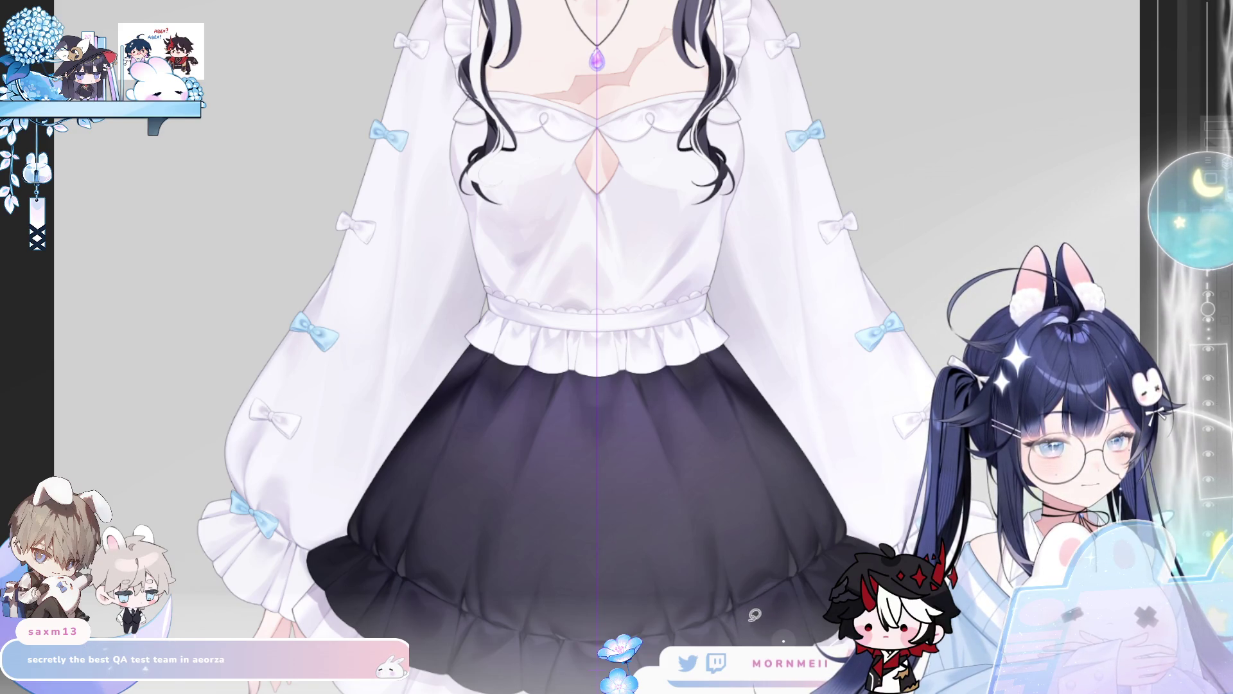
pyautogui.scroll(5, 440, 581)
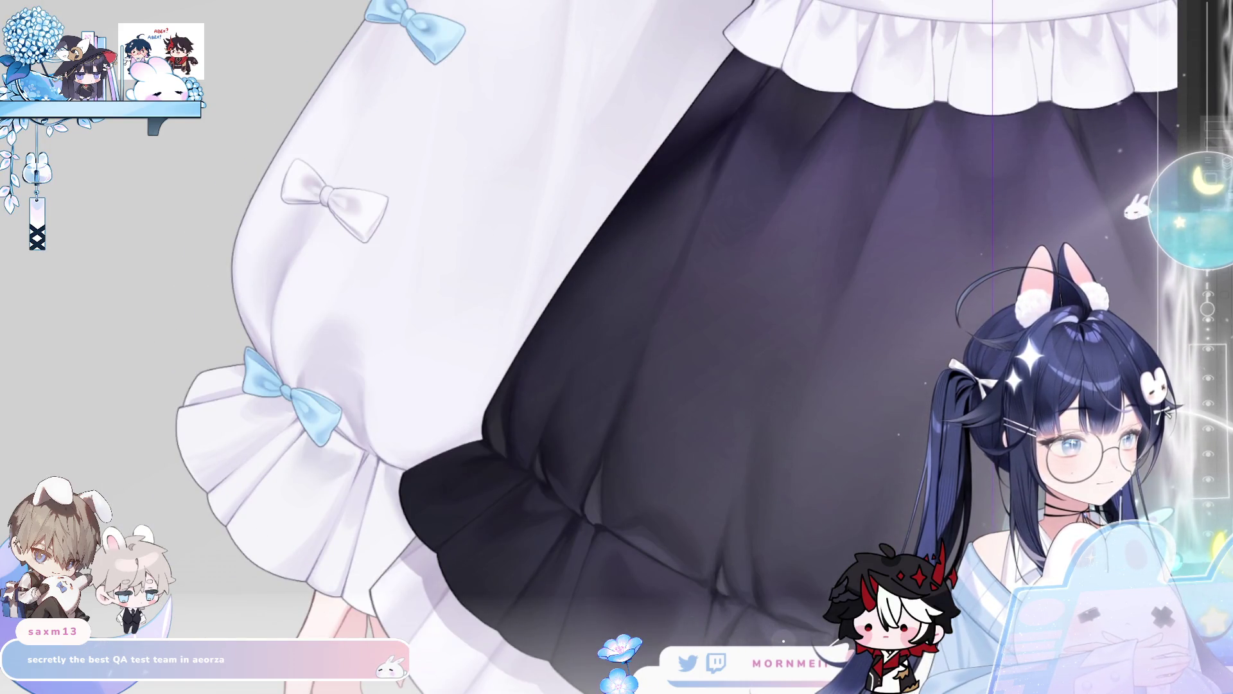
pyautogui.hscroll(-3, 817, 539)
pyautogui.scroll(-2, 817, 539)
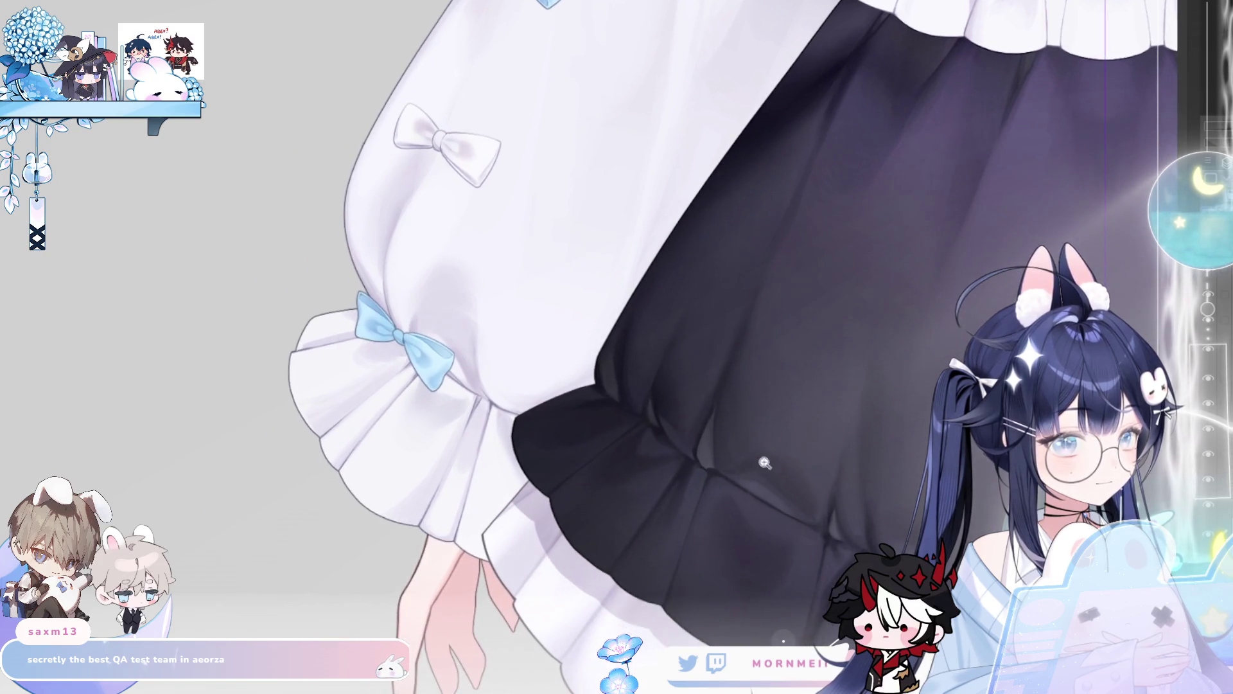
pyautogui.press('h')
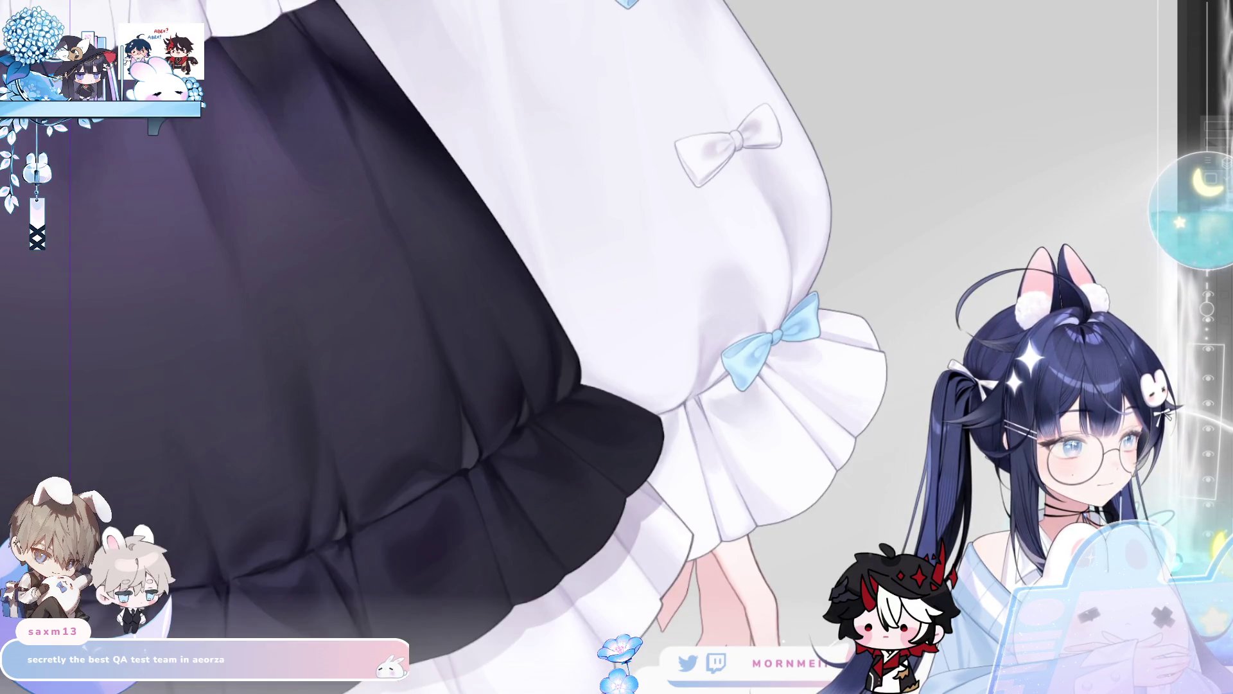
pyautogui.hscroll(4, 910, 541)
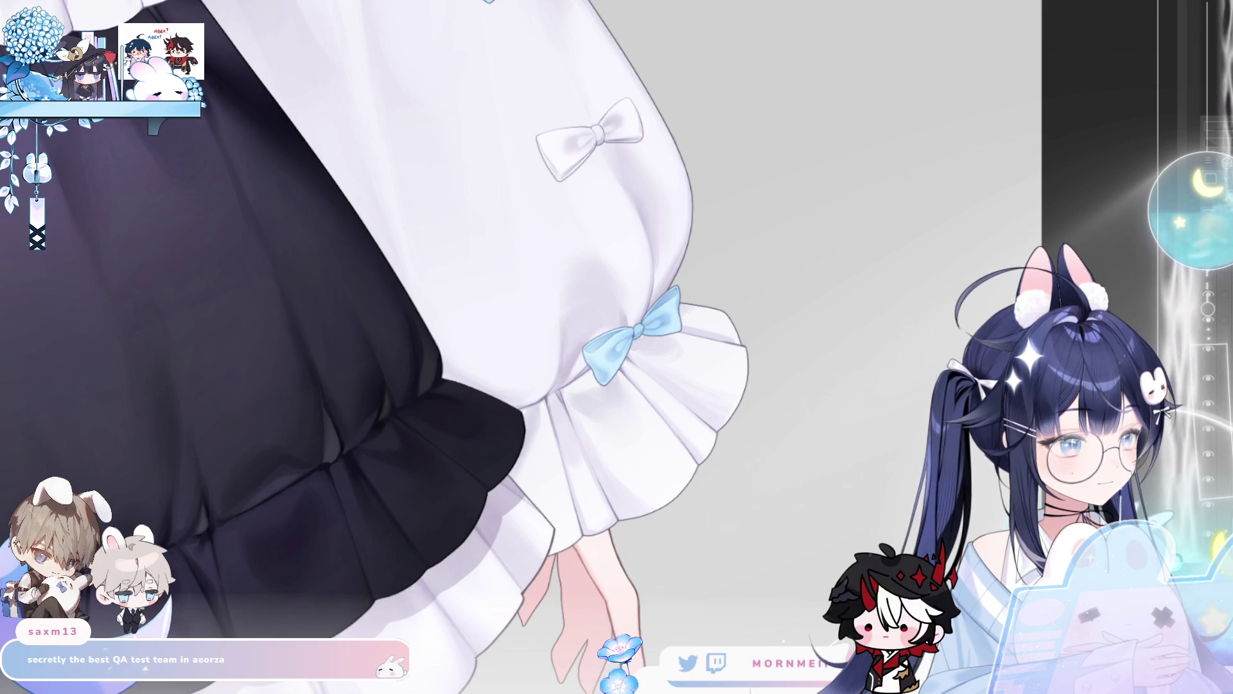
pyautogui.hotkey('ctrl', ',')
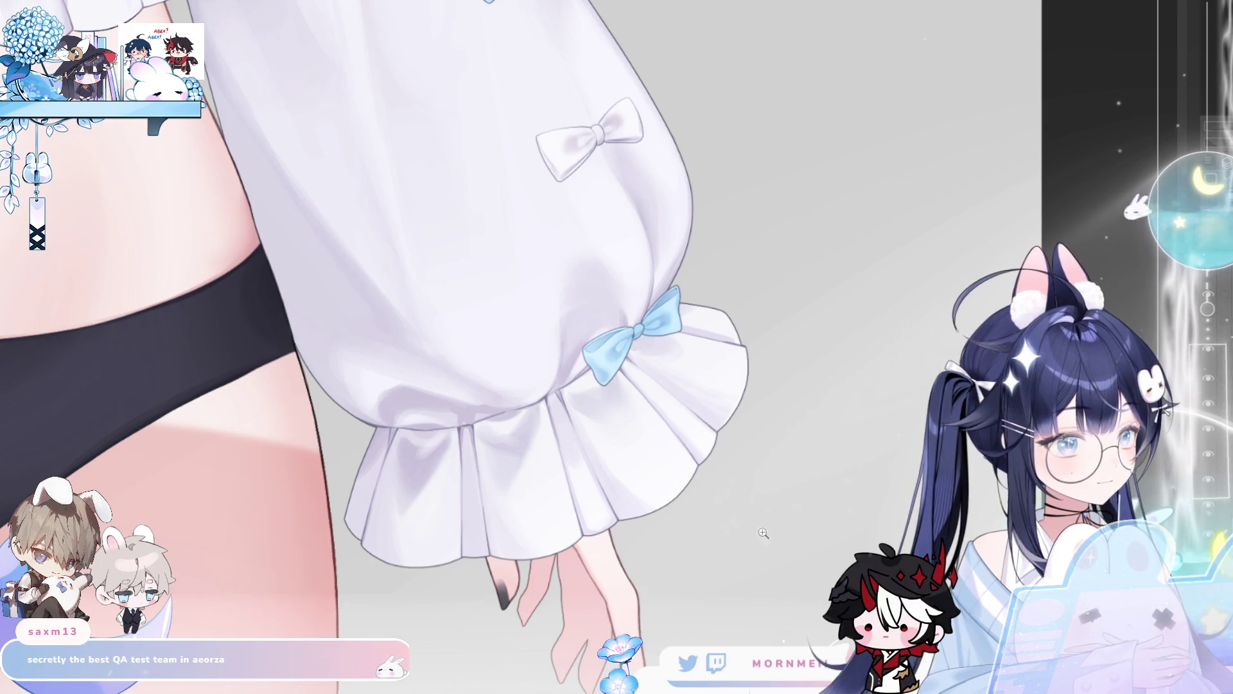
# - Zoom in on the cuff, hide the light-blue bow, and start lassoing the lower ruffle
pyautogui.click(410, 484)
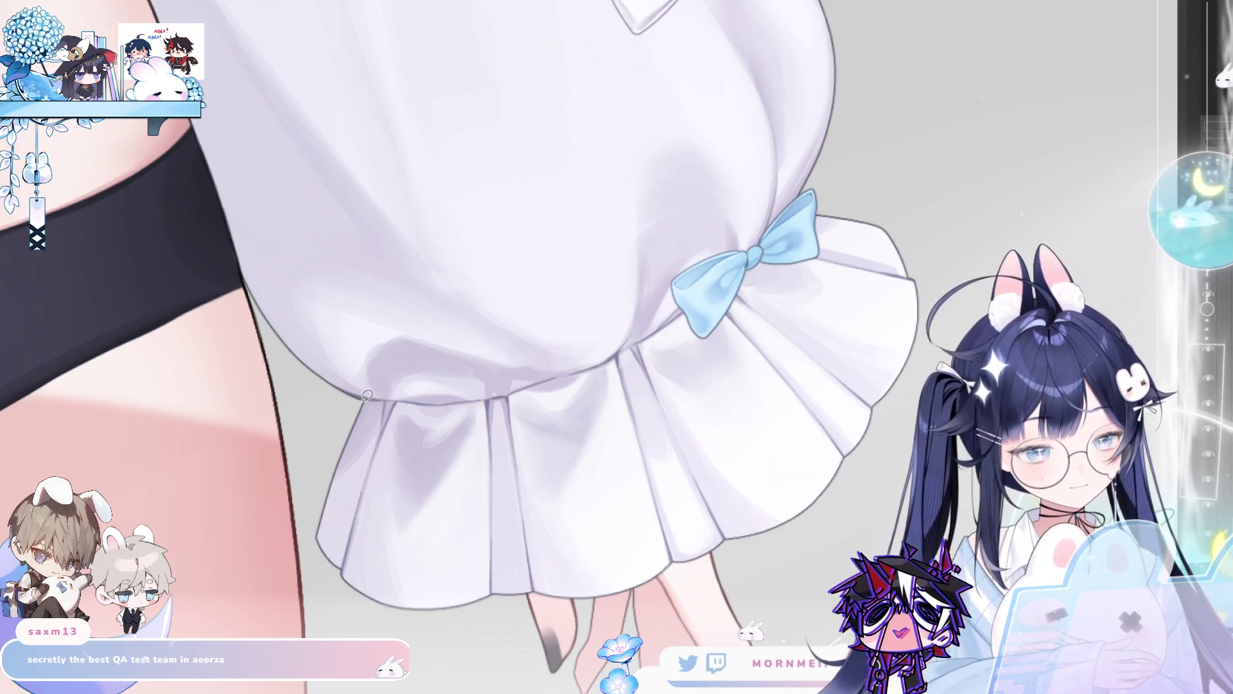
pyautogui.moveTo(359, 402)
pyautogui.mouseDown()
pyautogui.moveTo(456, 402)
pyautogui.moveTo(617, 358)
pyautogui.mouseUp()
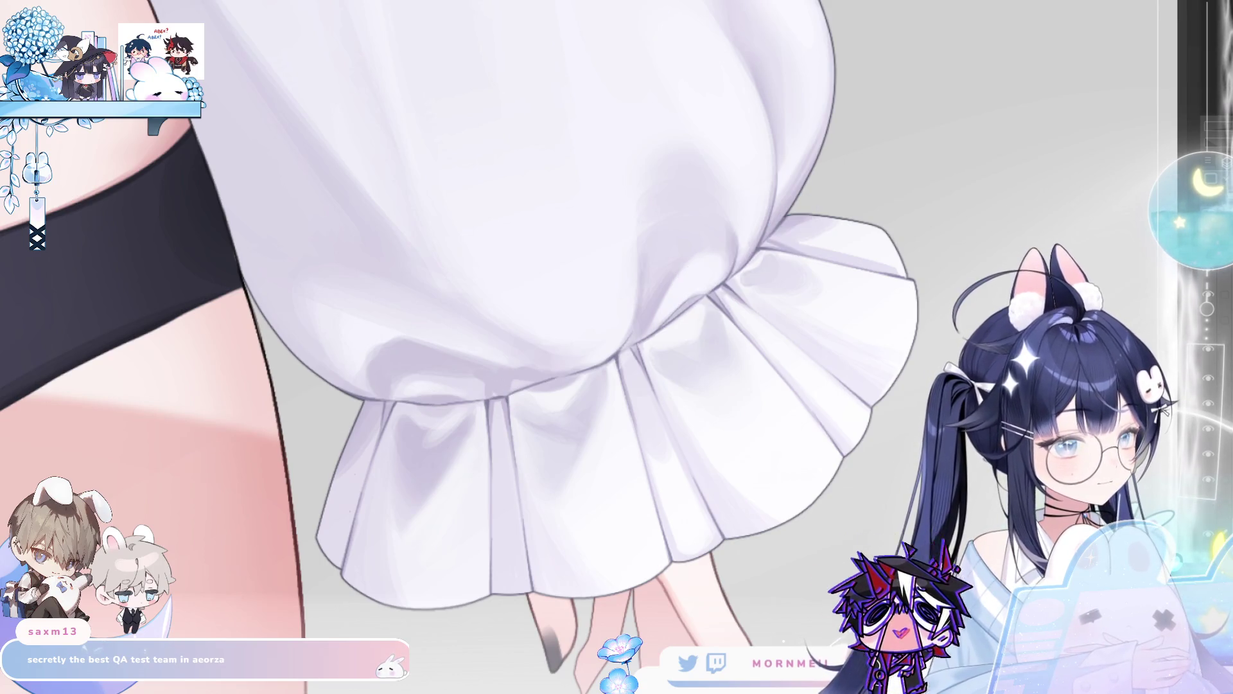
pyautogui.scroll(1, 796, 207)
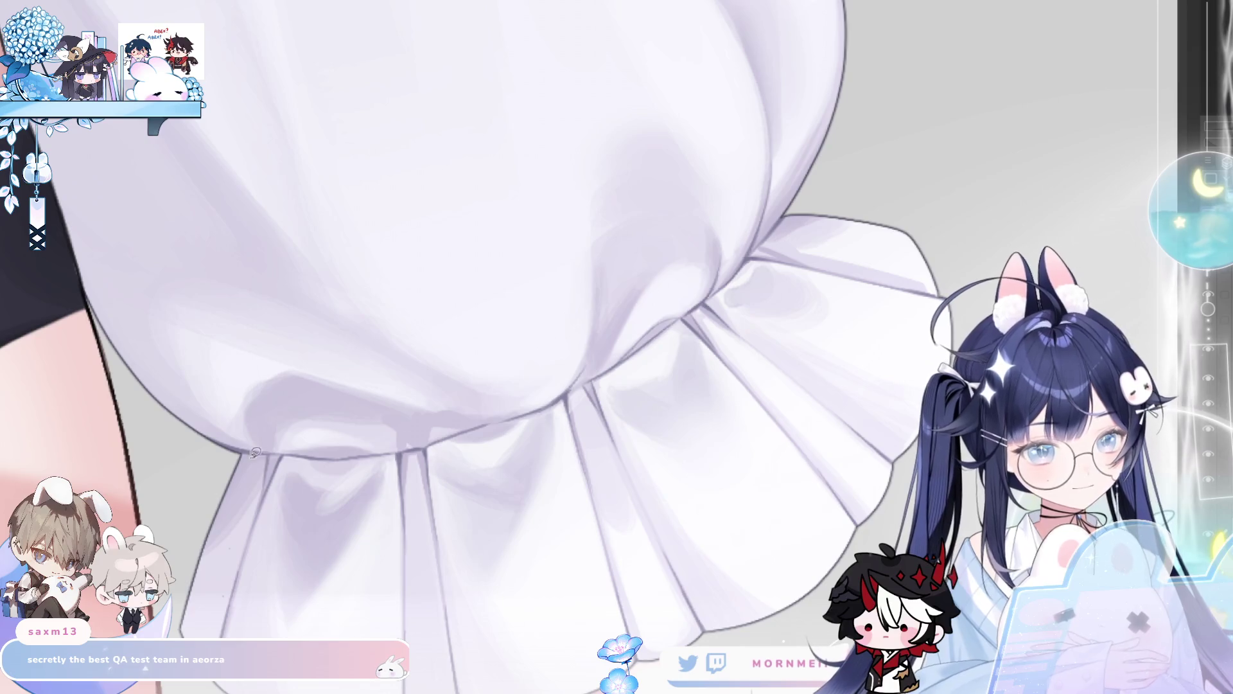
pyautogui.moveTo(283, 447)
pyautogui.mouseDown()
pyautogui.moveTo(318, 458)
pyautogui.moveTo(427, 537)
pyautogui.moveTo(167, 688)
pyautogui.moveTo(269, 443)
pyautogui.moveTo(420, 464)
pyautogui.mouseUp()
# - Close the lasso around the lower ruffle and pan to its right and top edges
pyautogui.moveTo(559, 389)
pyautogui.mouseDown()
pyautogui.moveTo(524, 283)
pyautogui.moveTo(462, 292)
pyautogui.mouseUp()
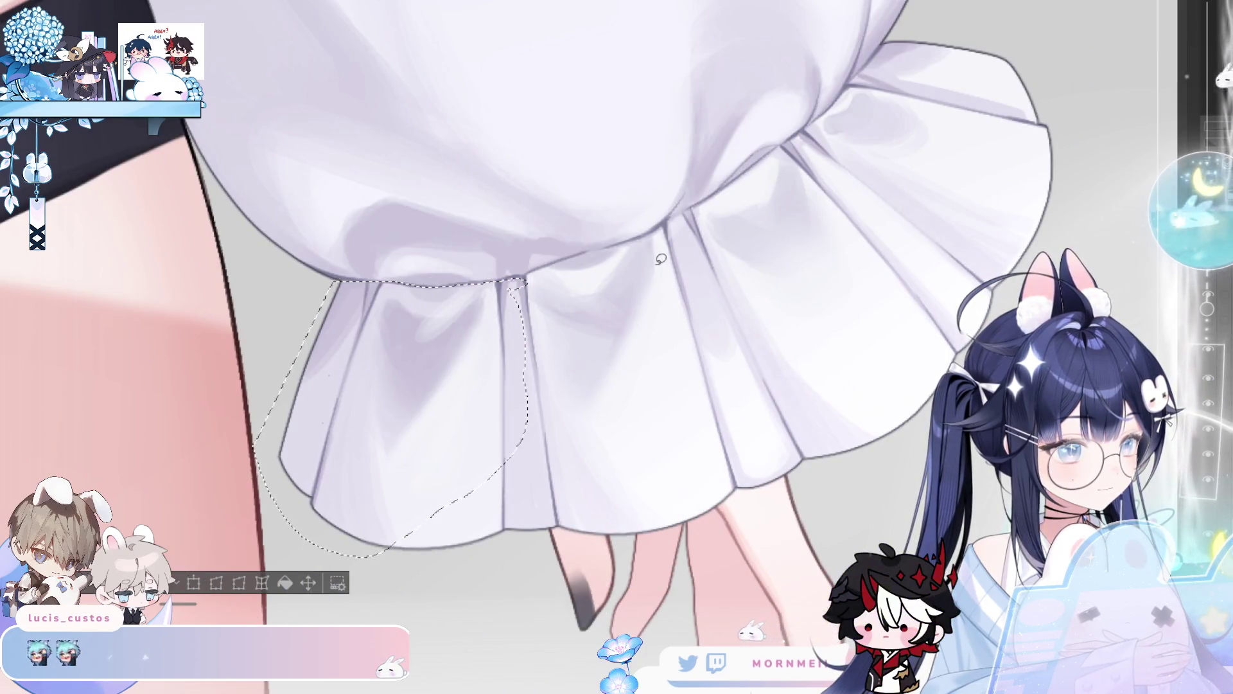
pyautogui.moveTo(552, 273)
pyautogui.mouseDown()
pyautogui.moveTo(390, 314)
pyautogui.moveTo(581, 273)
pyautogui.moveTo(386, 491)
pyautogui.mouseUp()
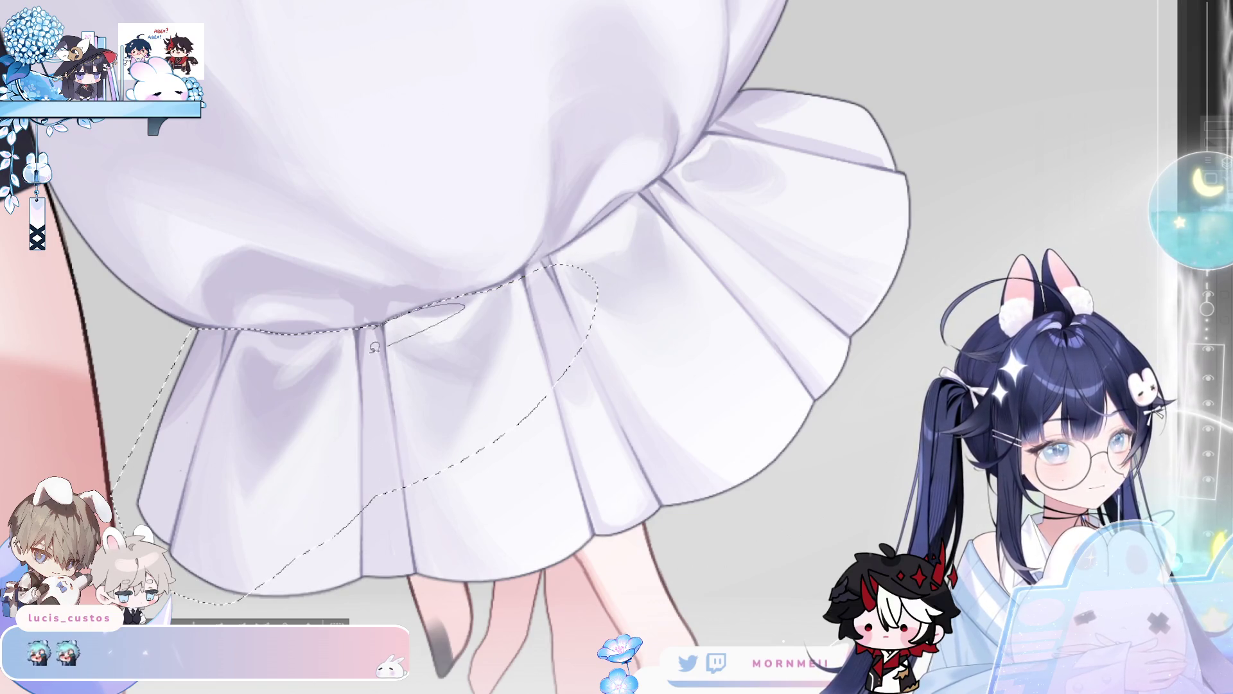
pyautogui.moveTo(616, 273); pyautogui.dragTo(526, 316)
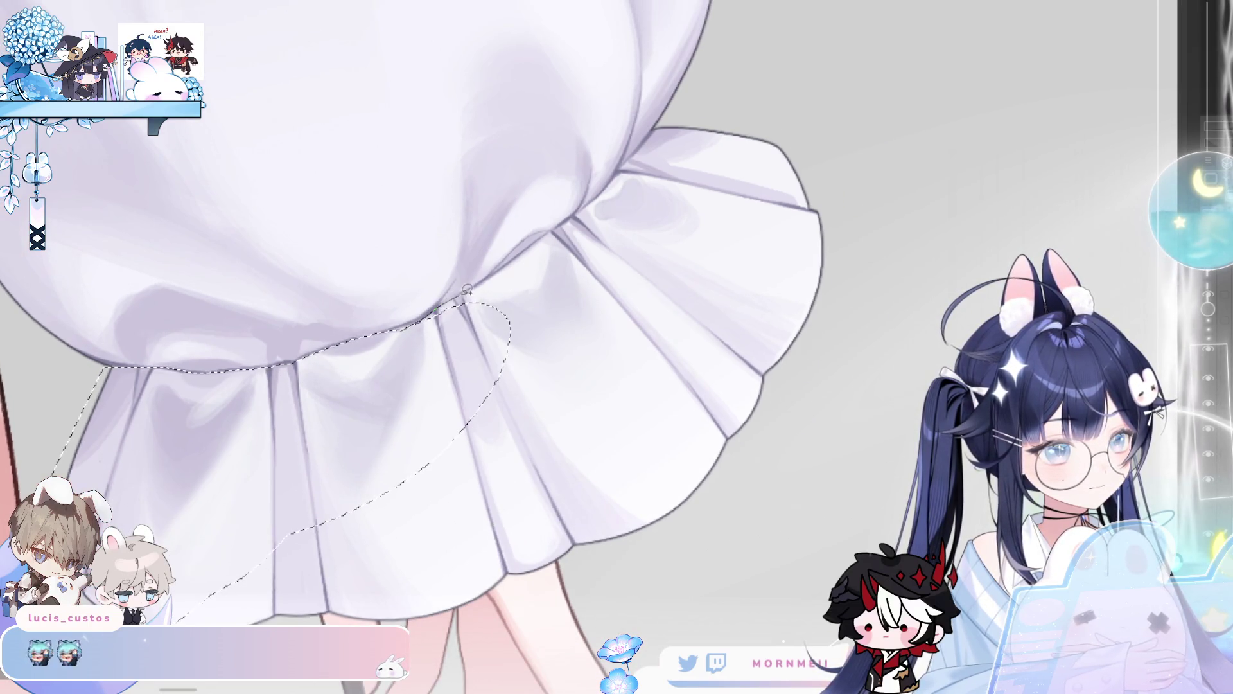
pyautogui.moveTo(464, 290); pyautogui.dragTo(379, 331)
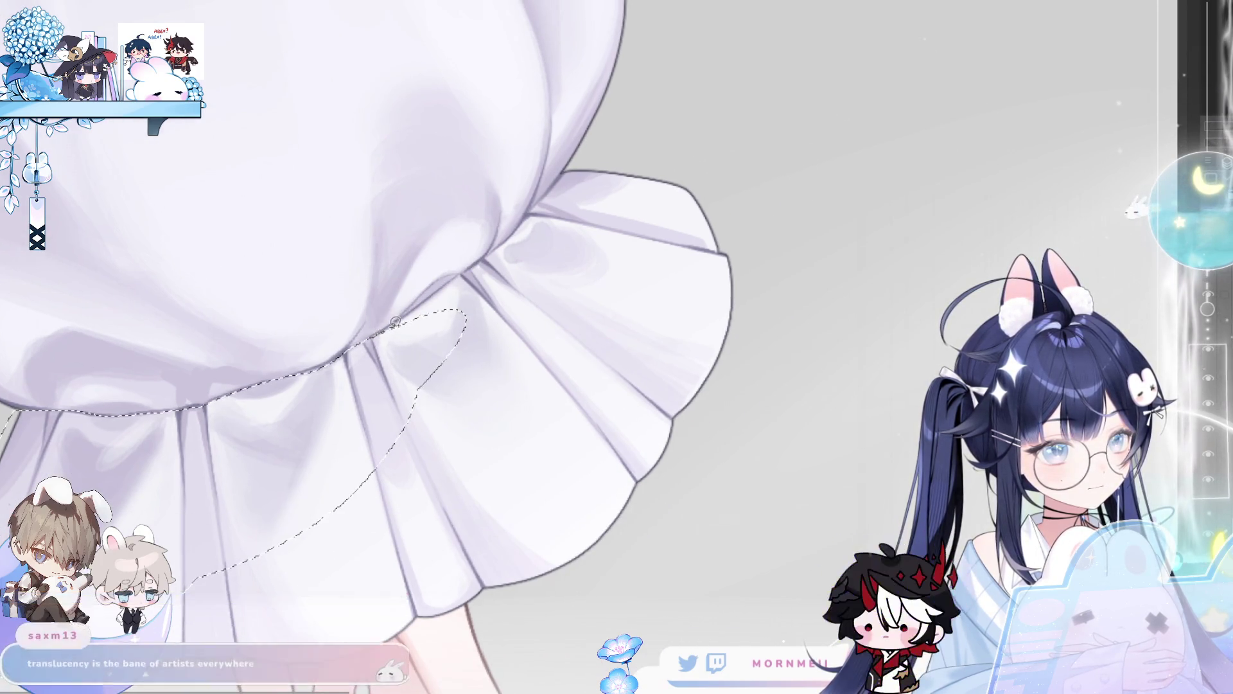
# - Add a lasso loop along the ruffle's right side over the cuff
pyautogui.moveTo(464, 275); pyautogui.dragTo(361, 437)
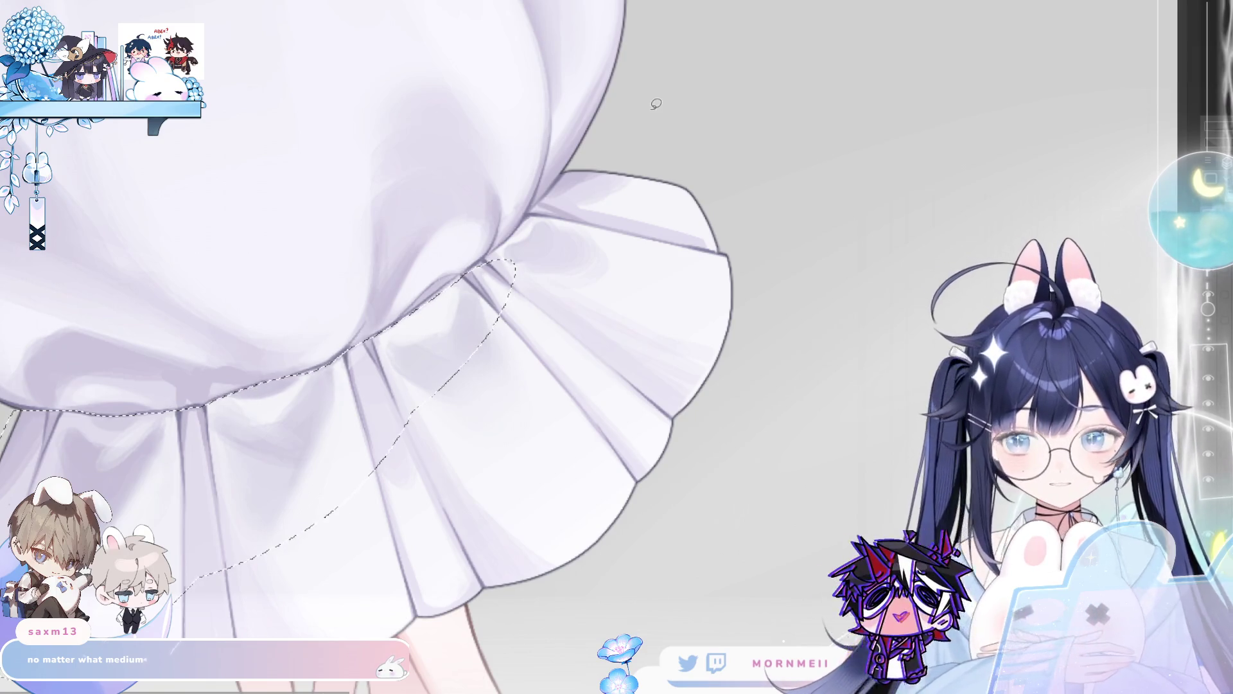
pyautogui.press('b')
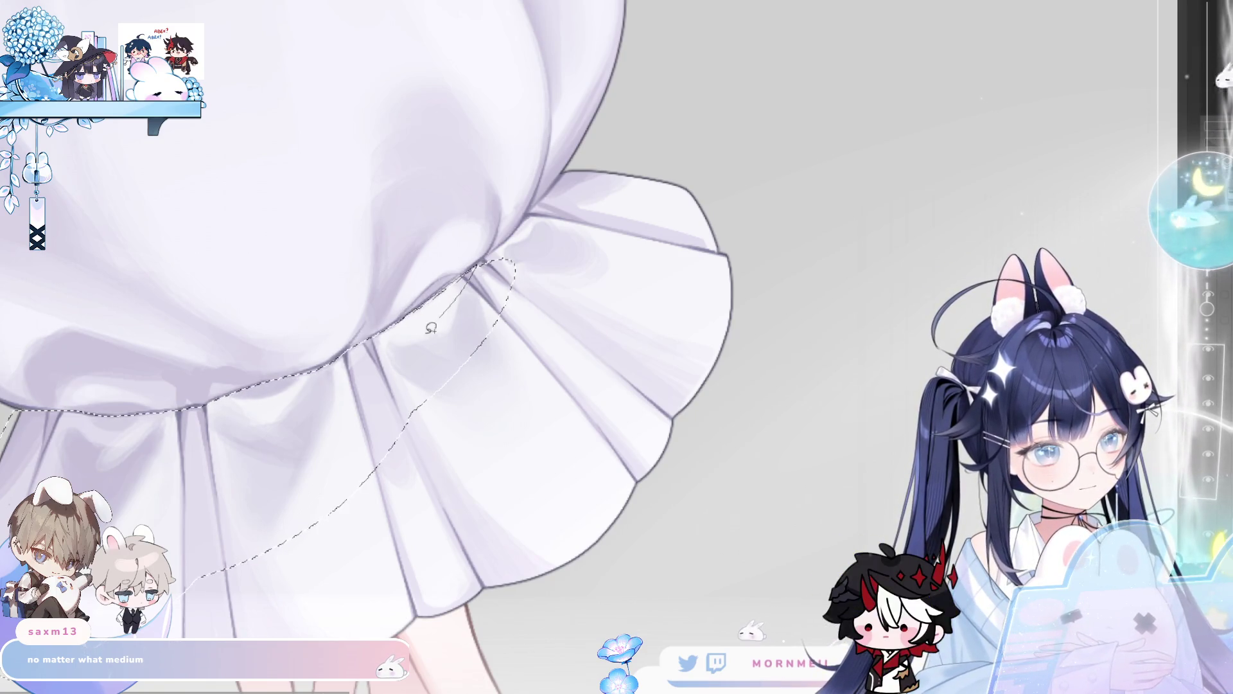
pyautogui.scroll(-1, 398, 334)
pyautogui.moveTo(385, 350); pyautogui.dragTo(419, 336)
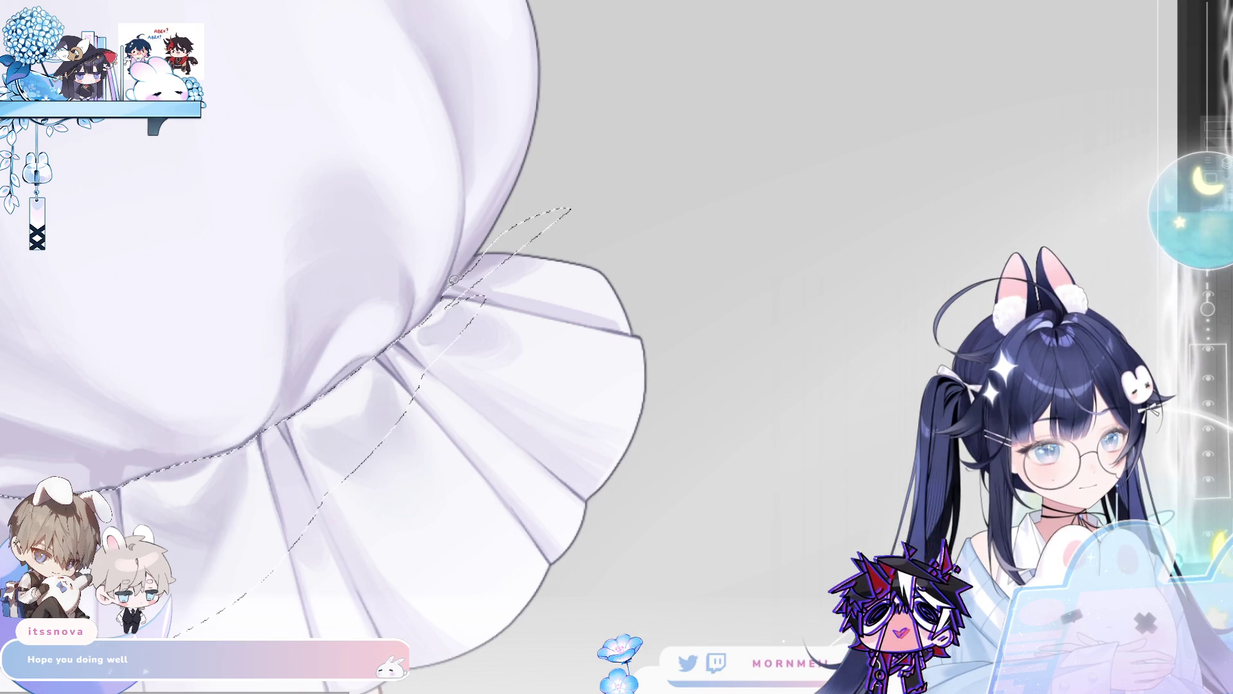
# - Add a Shift-lasso loop reaching up-right above the cuff to the ruffle selection
pyautogui.moveTo(447, 291)
pyautogui.mouseDown()
pyautogui.moveTo(553, 212)
pyautogui.moveTo(567, 224)
pyautogui.mouseUp()
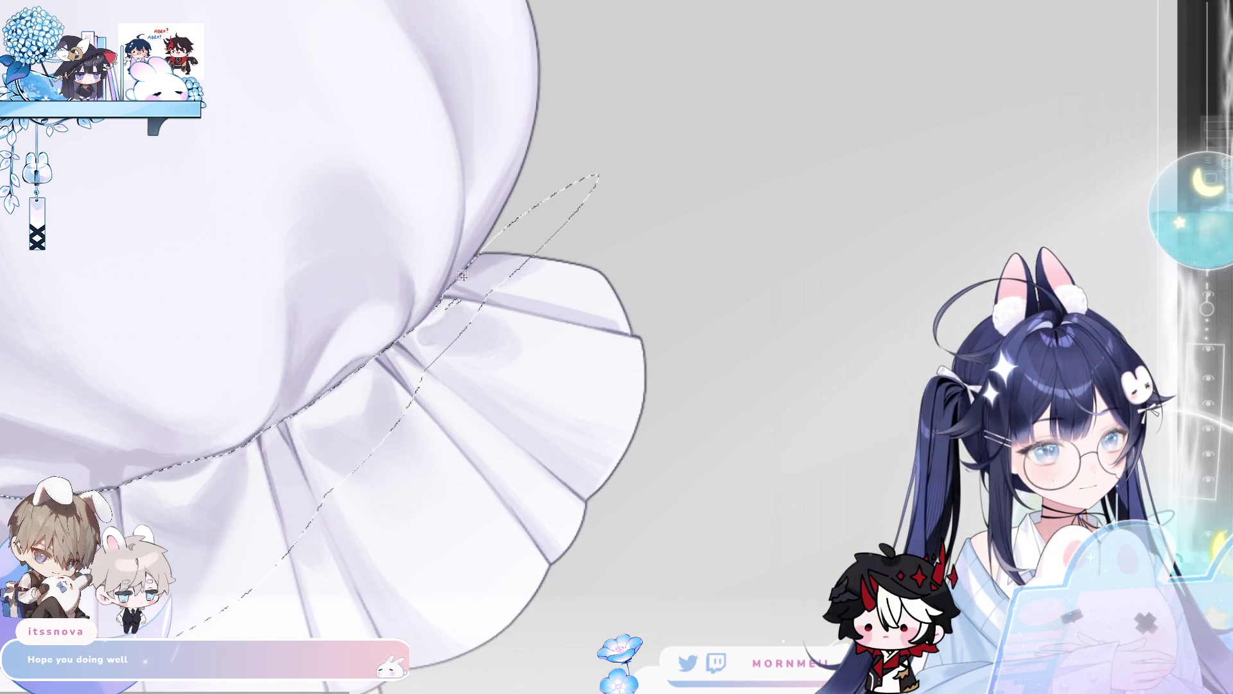
pyautogui.moveTo(449, 289)
pyautogui.mouseDown()
pyautogui.moveTo(514, 218)
pyautogui.moveTo(597, 186)
pyautogui.moveTo(447, 290)
pyautogui.moveTo(457, 285)
pyautogui.mouseUp()
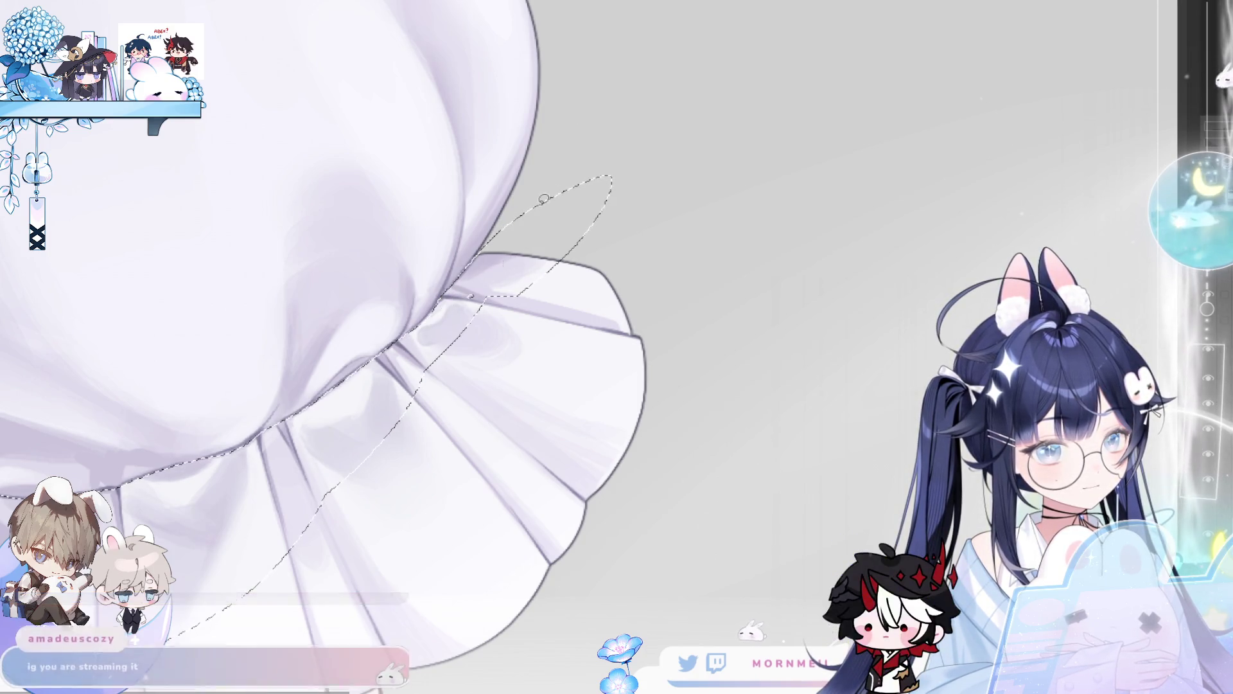
pyautogui.moveTo(363, 589); pyautogui.dragTo(556, 321)
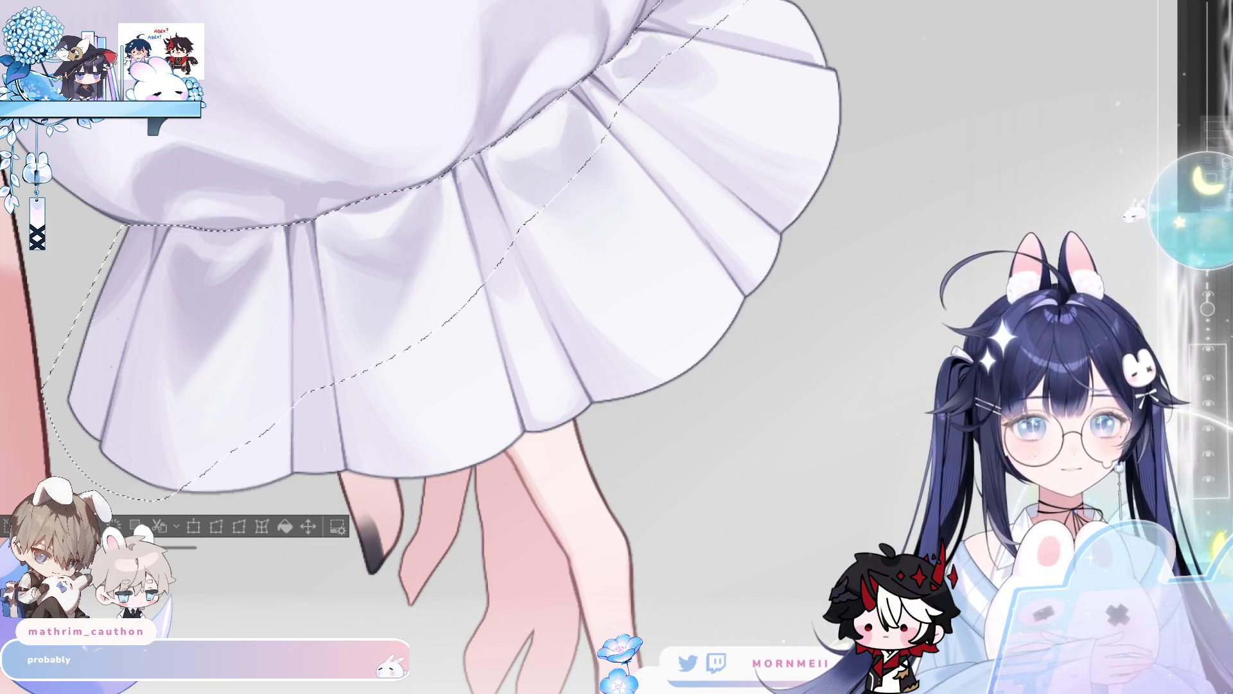
pyautogui.hotkey('ctrl', '-')
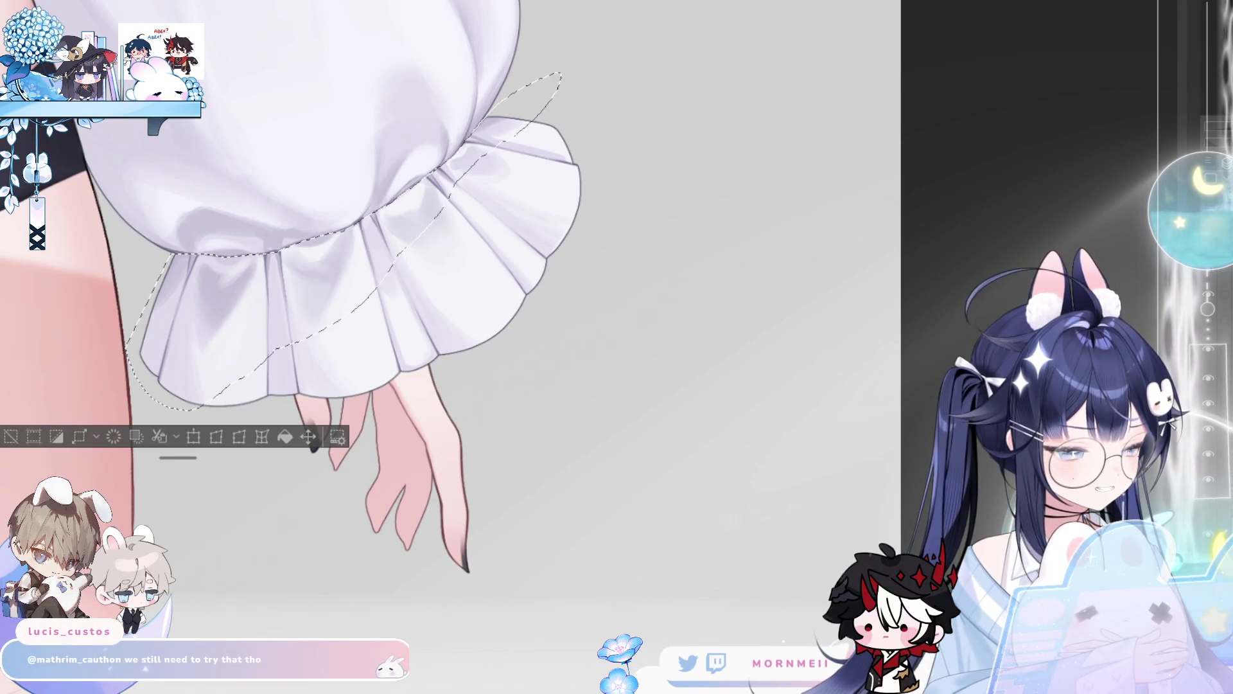
pyautogui.click(1206, 507)
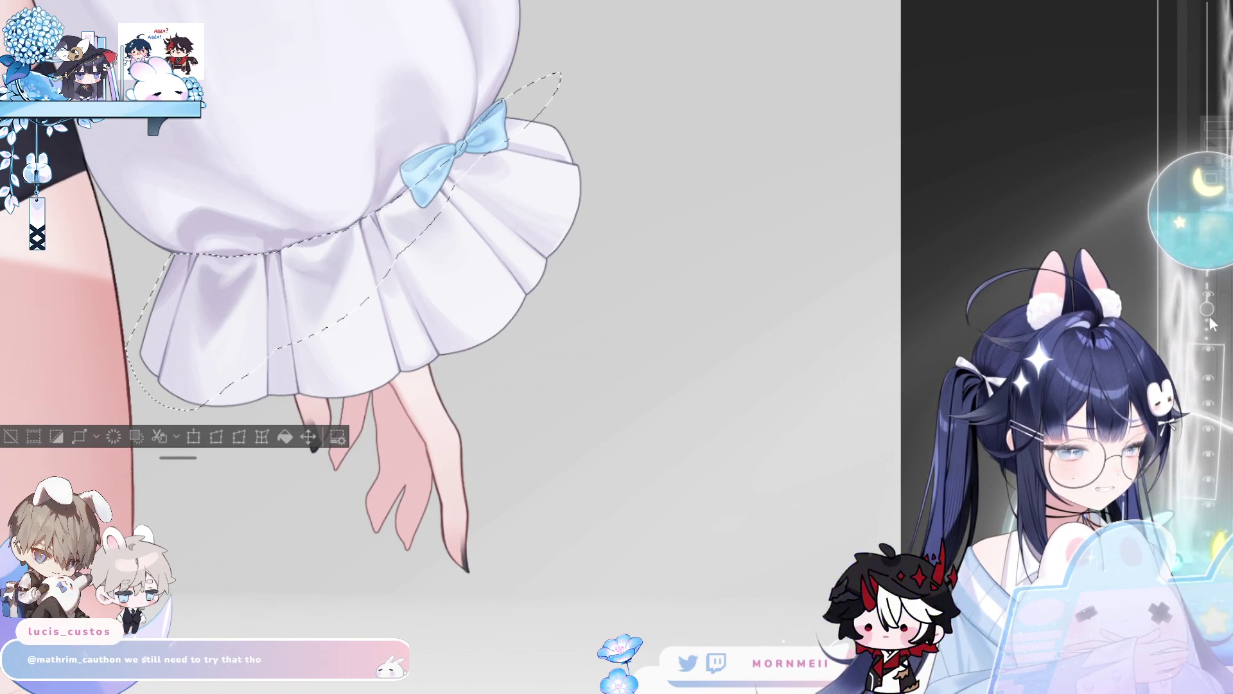
pyautogui.click(1209, 351)
pyautogui.hotkey('ctrl', '0')
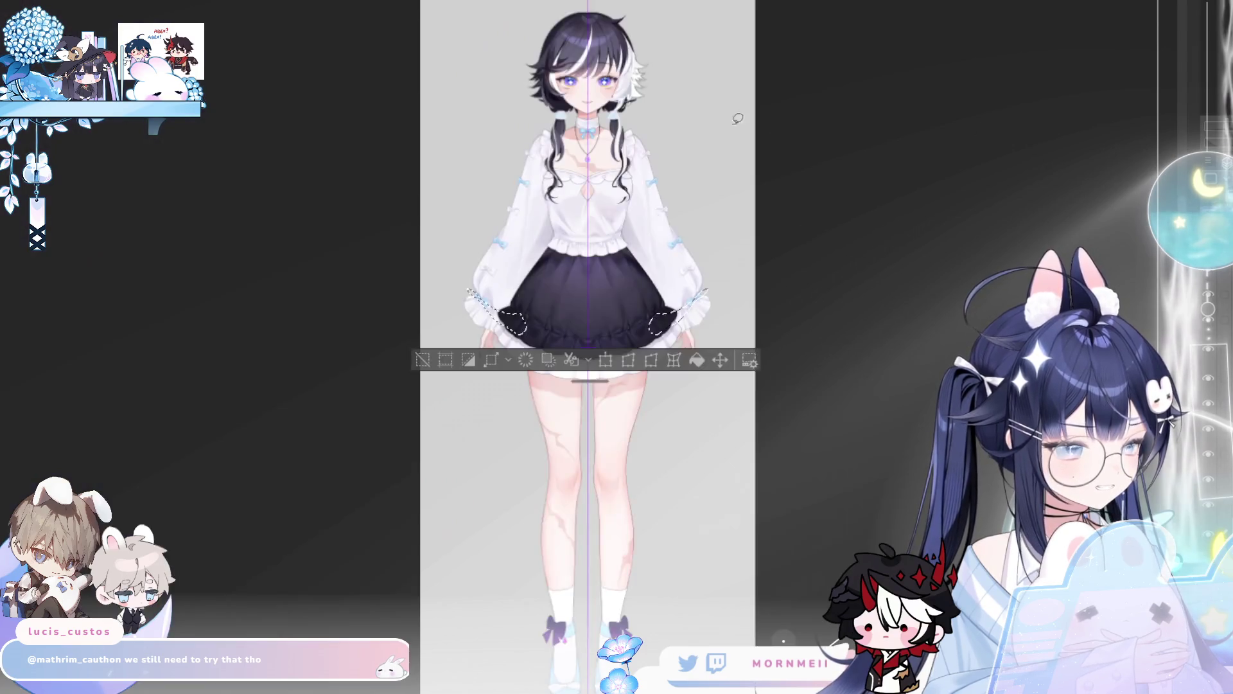
pyautogui.scroll(5, 795, 124)
pyautogui.scroll(-2, 578, 347)
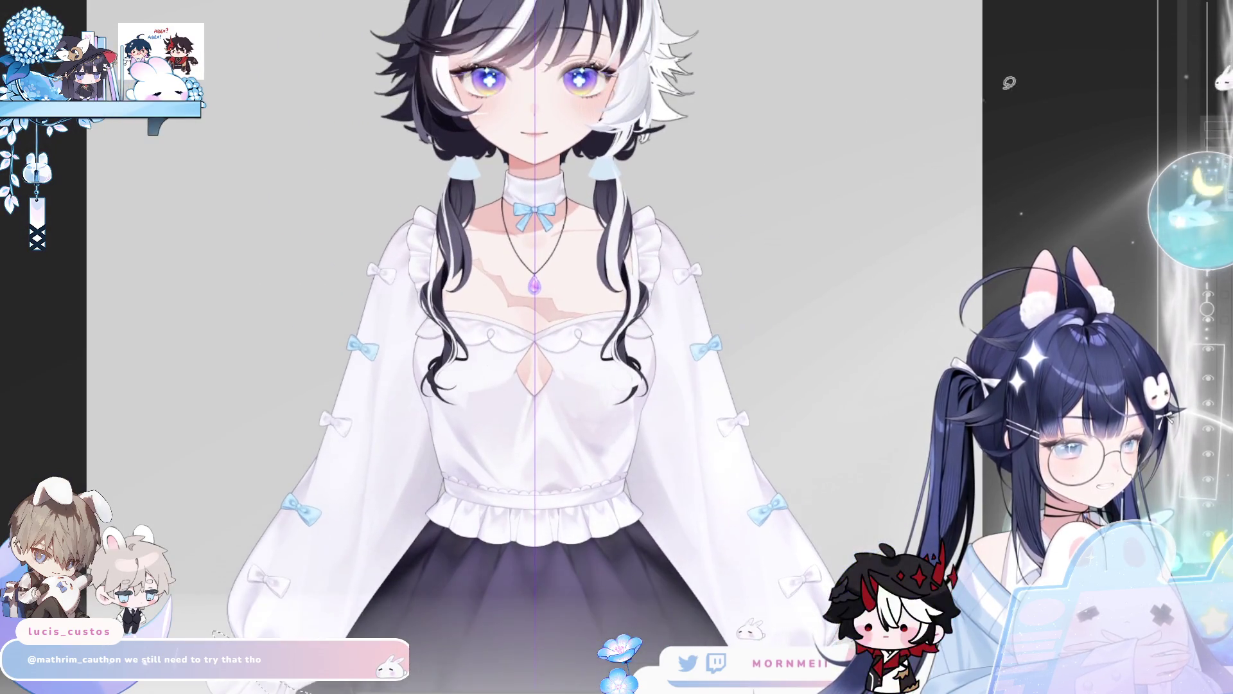
pyautogui.scroll(1, 578, 347)
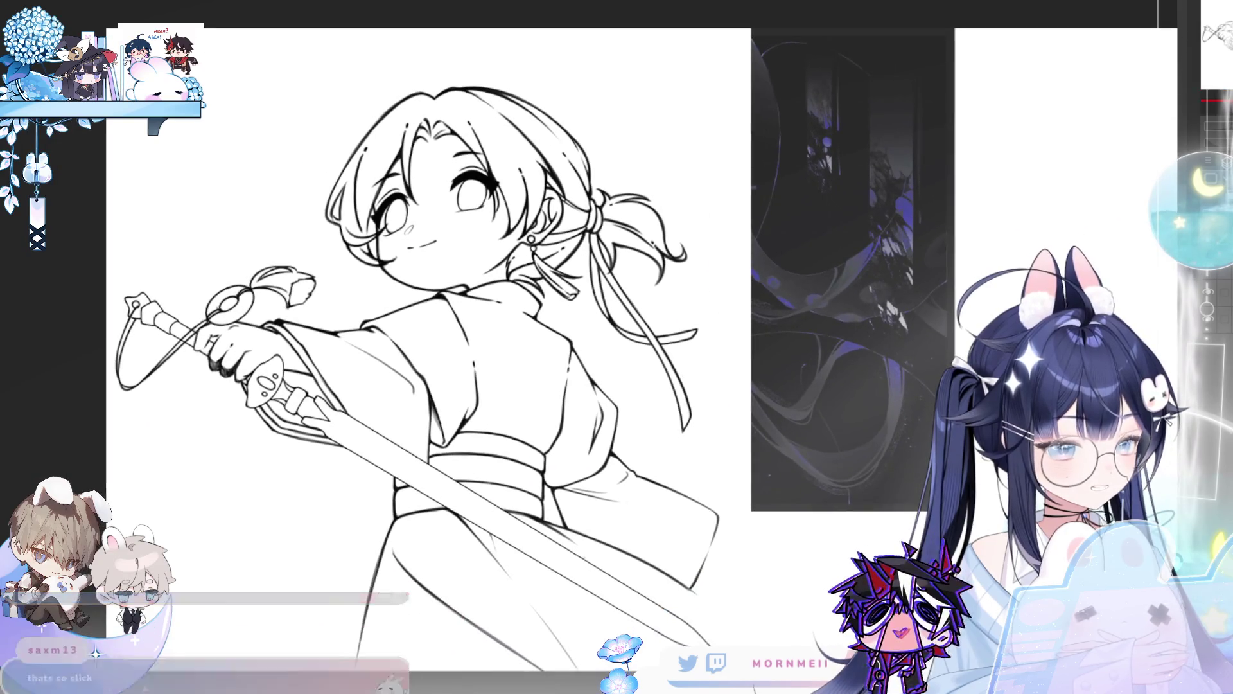
# - Drag the kimono sword-wielder line art upward with the Move Layer tool
pyautogui.moveTo(397, 313); pyautogui.dragTo(391, 250)
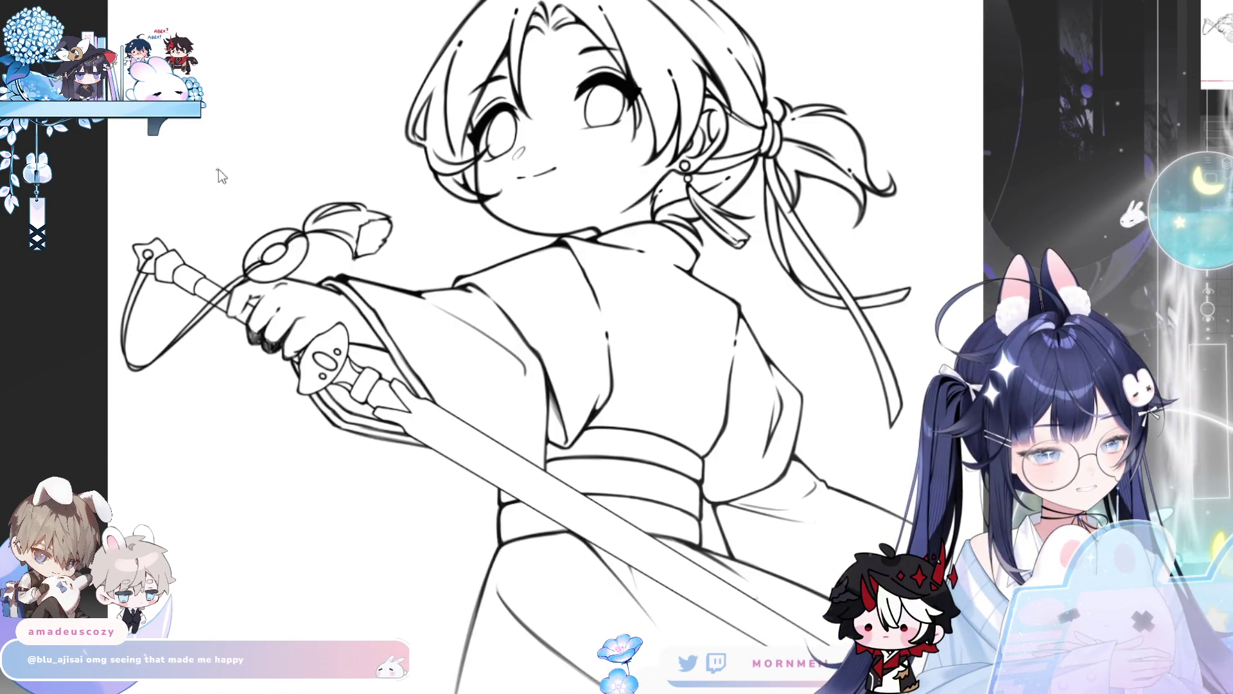
pyautogui.moveTo(222, 163); pyautogui.dragTo(225, 175)
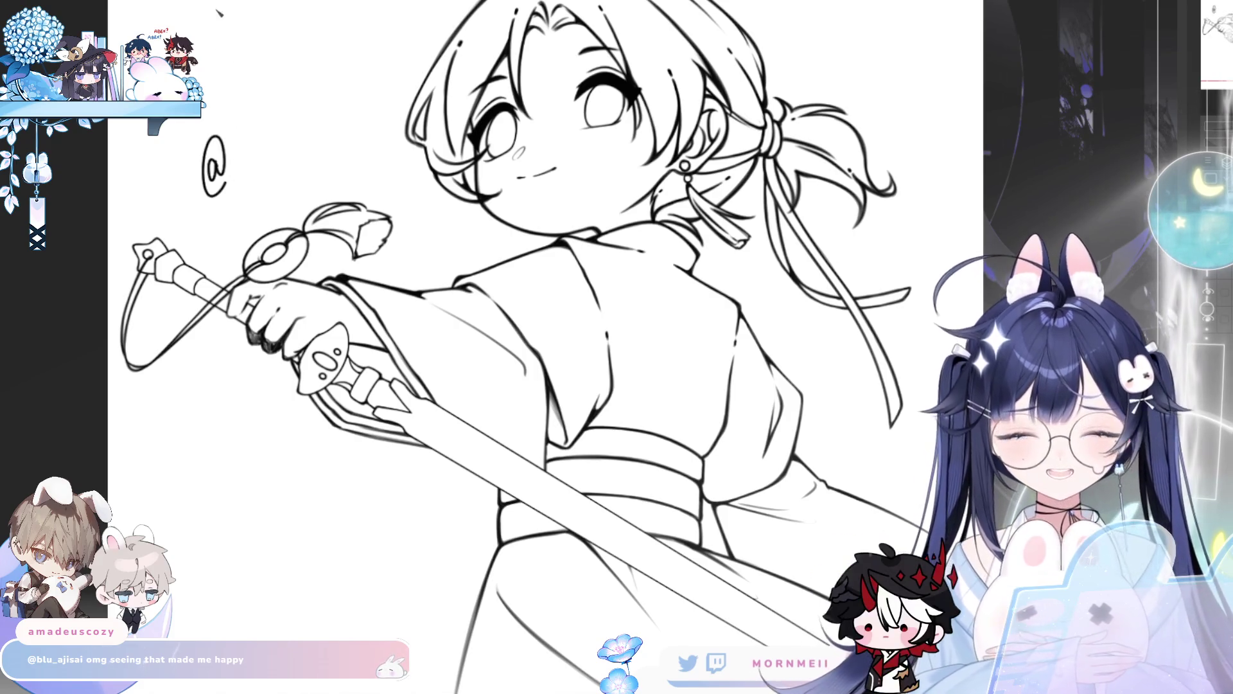
pyautogui.moveTo(234, 150); pyautogui.dragTo(243, 175)
pyautogui.moveTo(256, 171); pyautogui.dragTo(278, 163)
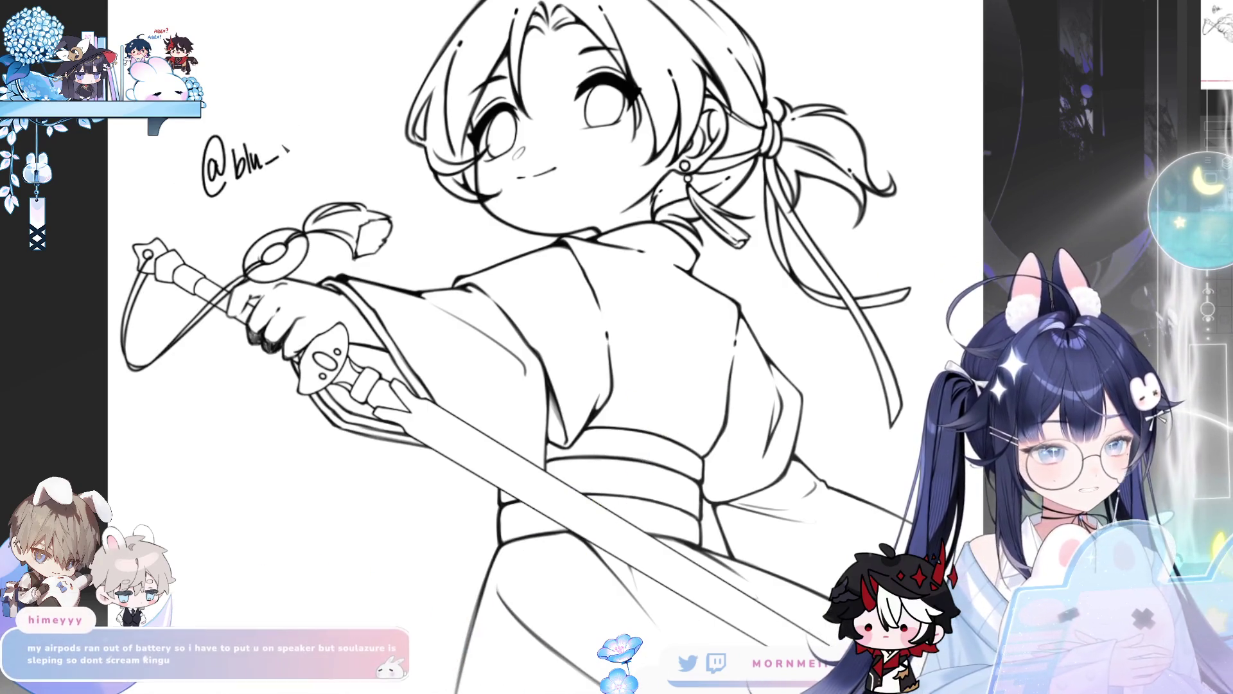
pyautogui.moveTo(288, 147)
pyautogui.mouseDown()
pyautogui.moveTo(294, 166)
pyautogui.moveTo(291, 155)
pyautogui.mouseUp()
pyautogui.hotkey('ctrl', 'z')
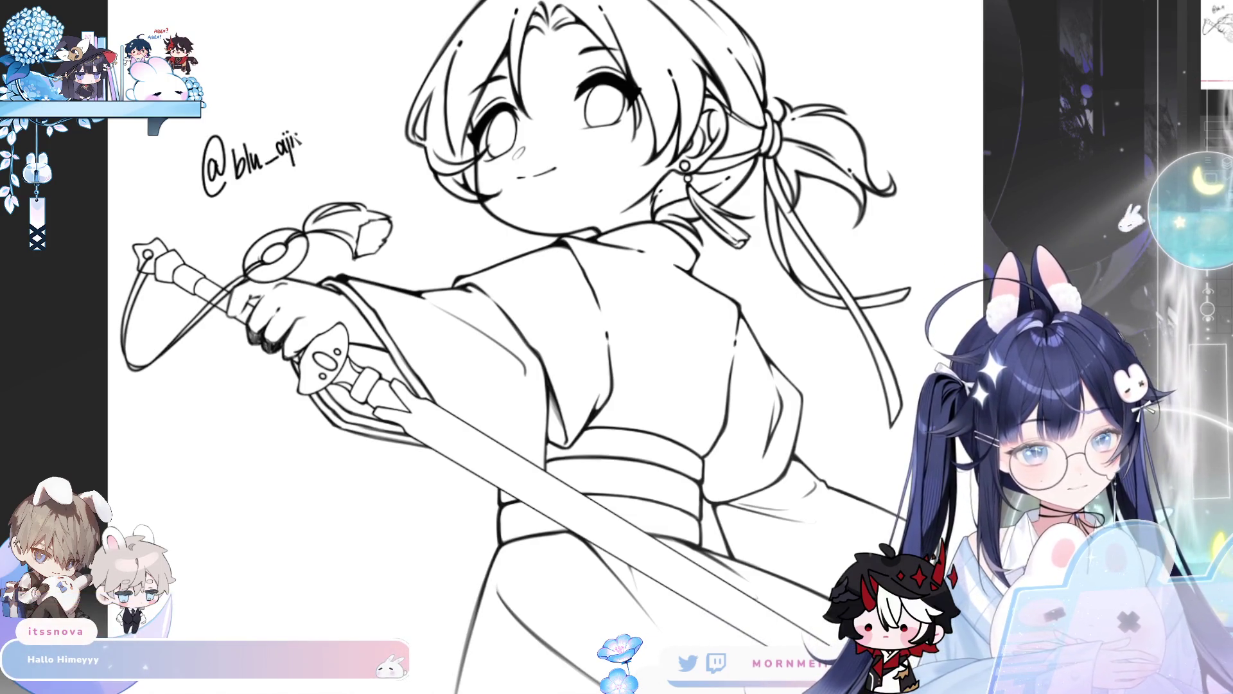
pyautogui.moveTo(304, 132)
pyautogui.mouseDown()
pyautogui.moveTo(296, 149)
pyautogui.moveTo(317, 131)
pyautogui.mouseUp()
pyautogui.moveTo(324, 124)
pyautogui.mouseDown()
pyautogui.moveTo(315, 140)
pyautogui.moveTo(317, 125)
pyautogui.mouseUp()
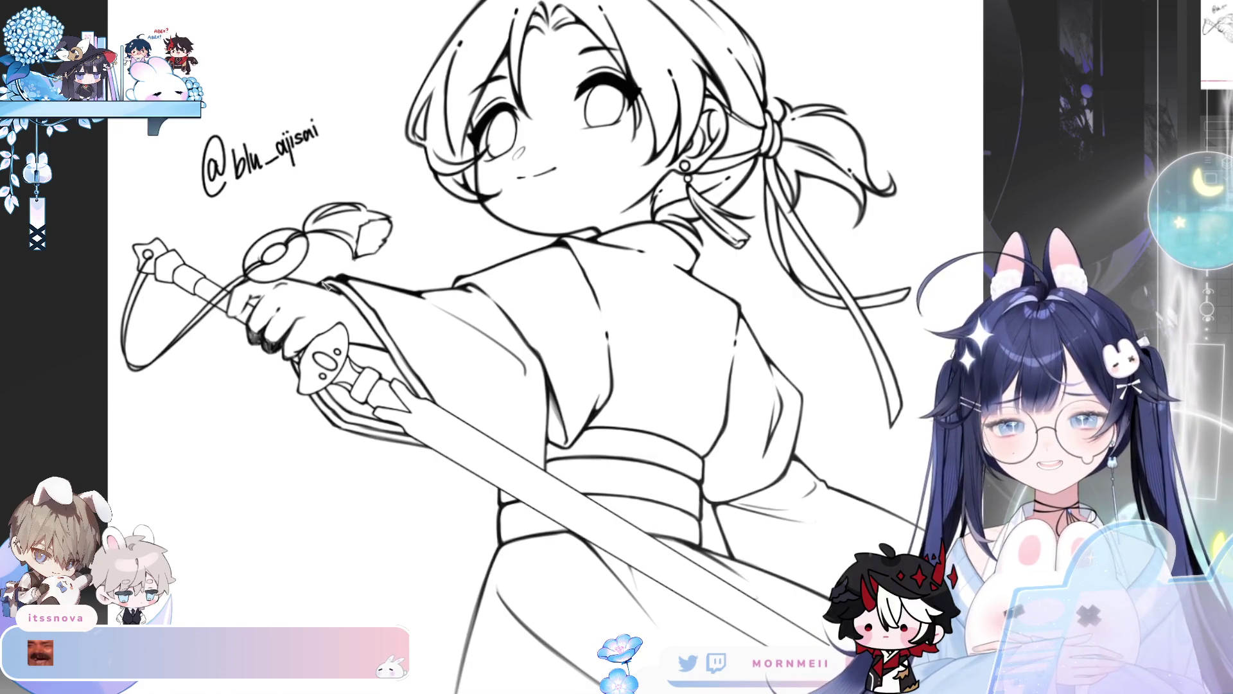
pyautogui.scroll(1, 280, 38)
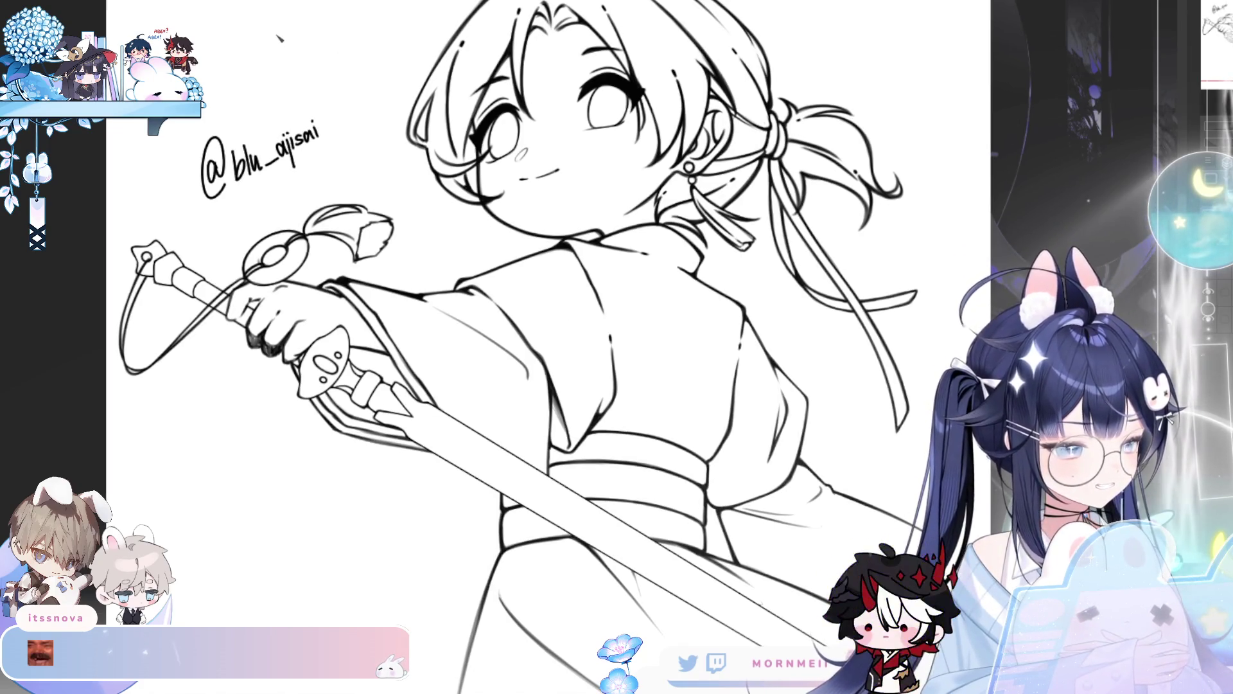
# - Pan around the signed drawing, then zoom out to show it whole beside the references
pyautogui.scroll(2, 280, 39)
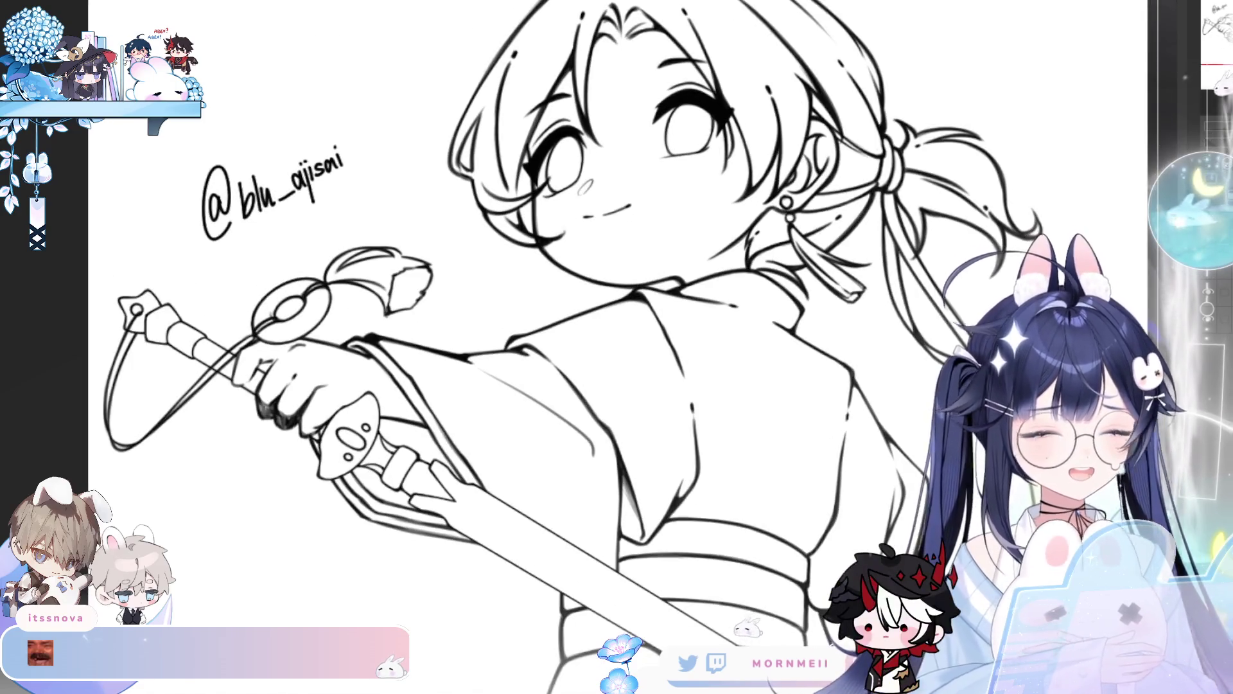
pyautogui.moveTo(616, 347); pyautogui.dragTo(591, 372)
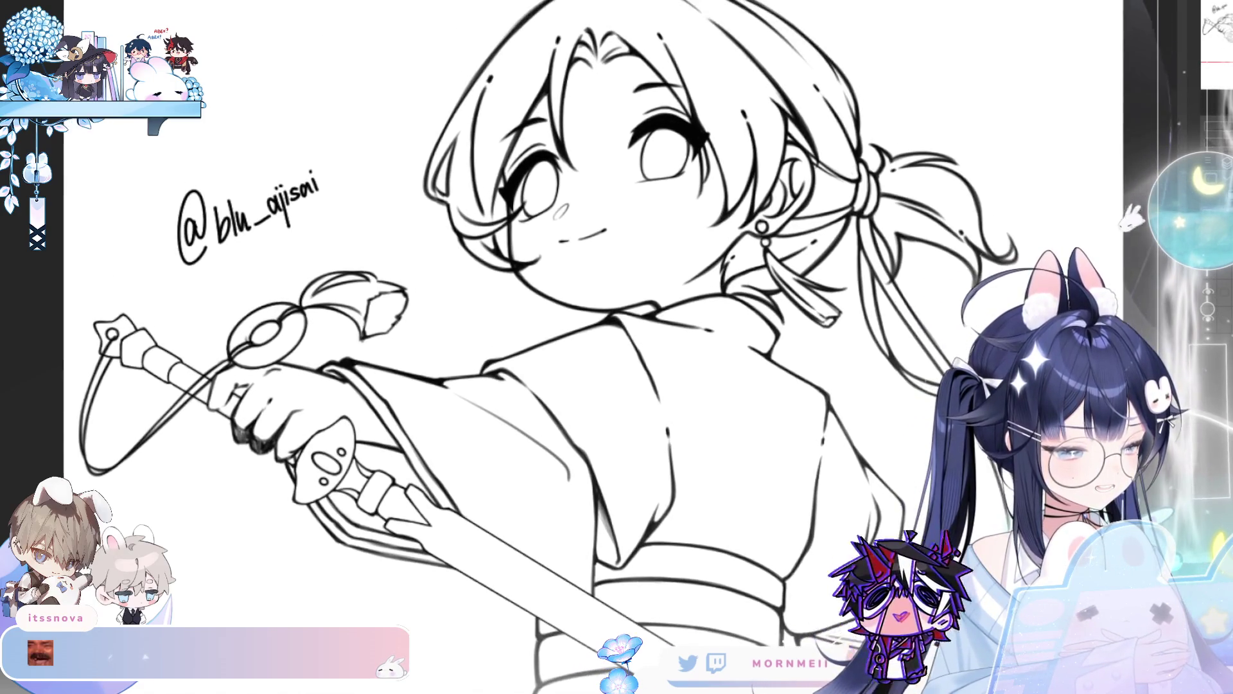
pyautogui.scroll(-2, 364, 142)
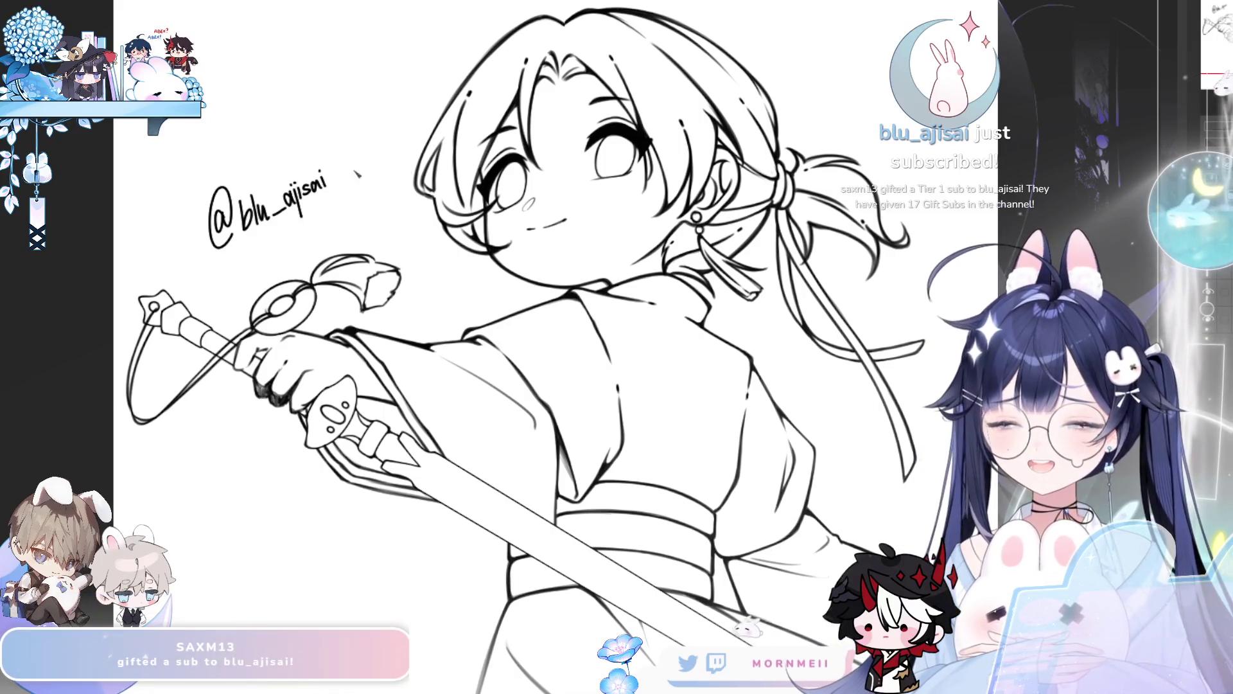
pyautogui.scroll(-2, 567, 278)
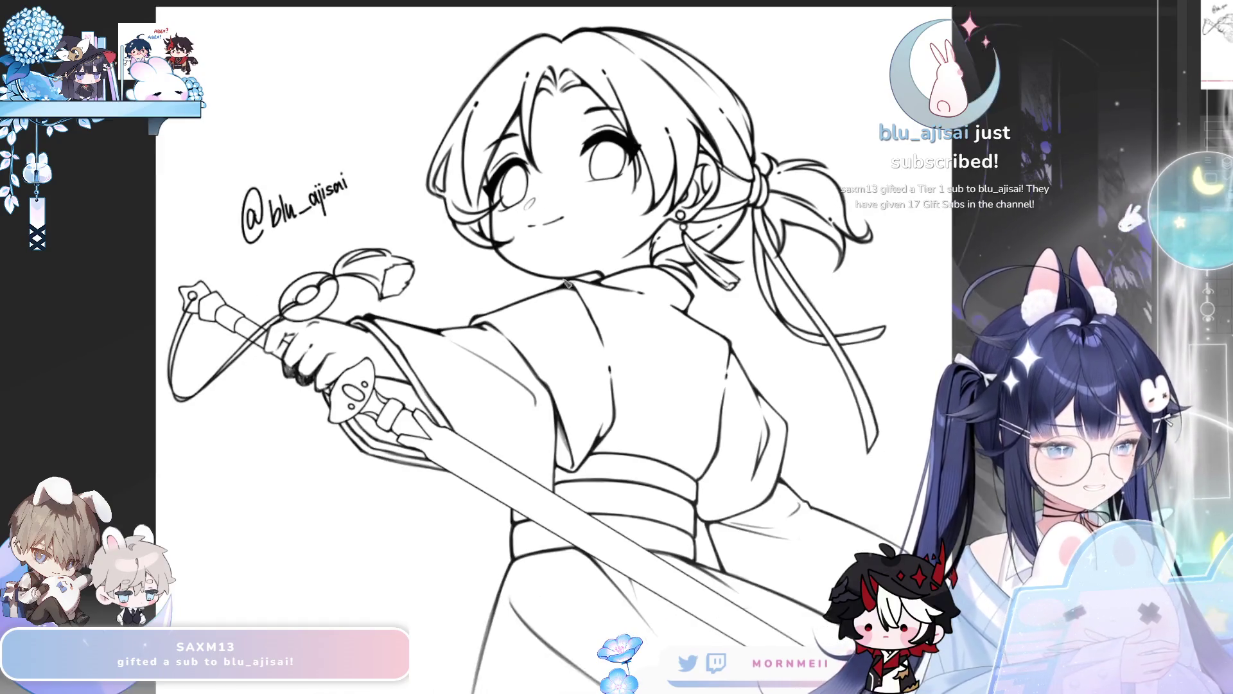
pyautogui.moveTo(572, 343); pyautogui.dragTo(514, 298)
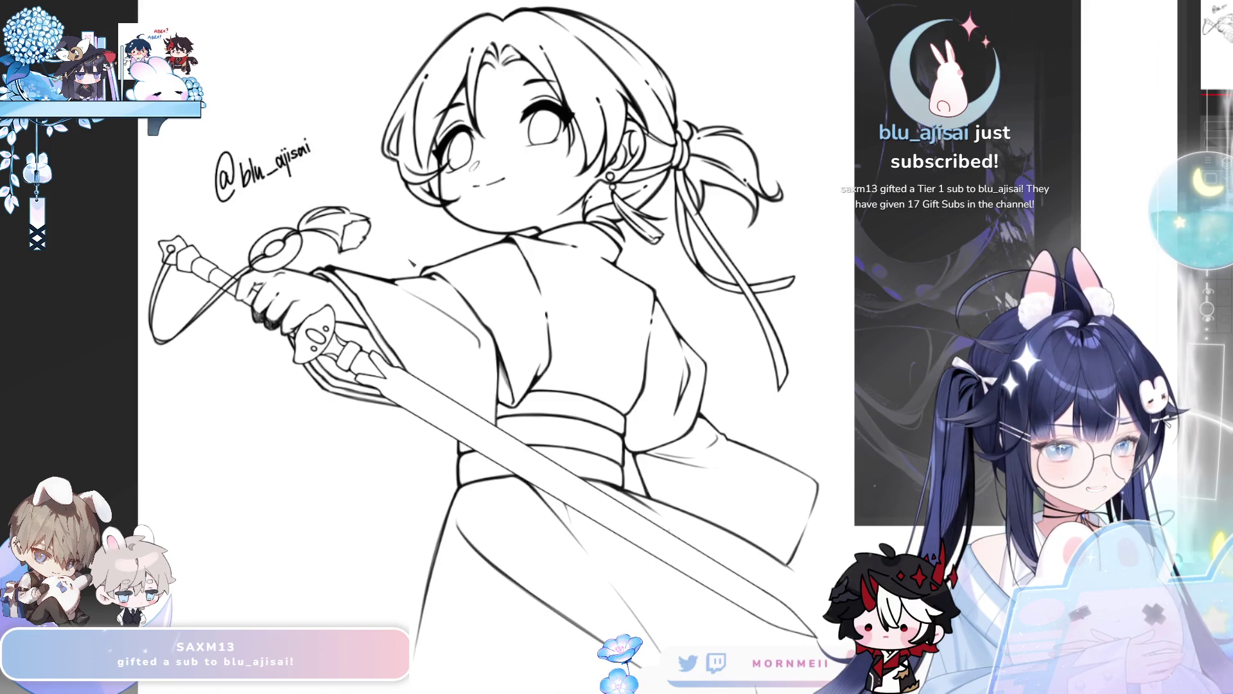
pyautogui.scroll(3, 412, 264)
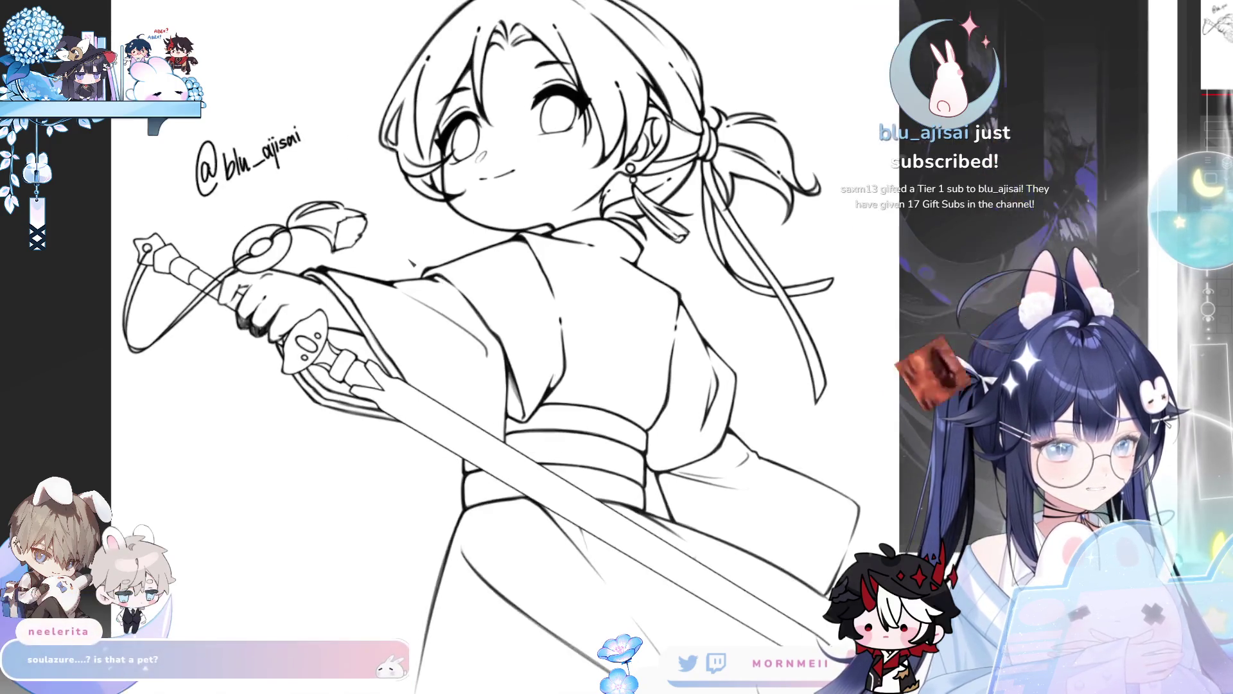
pyautogui.moveTo(526, 235); pyautogui.dragTo(508, 218)
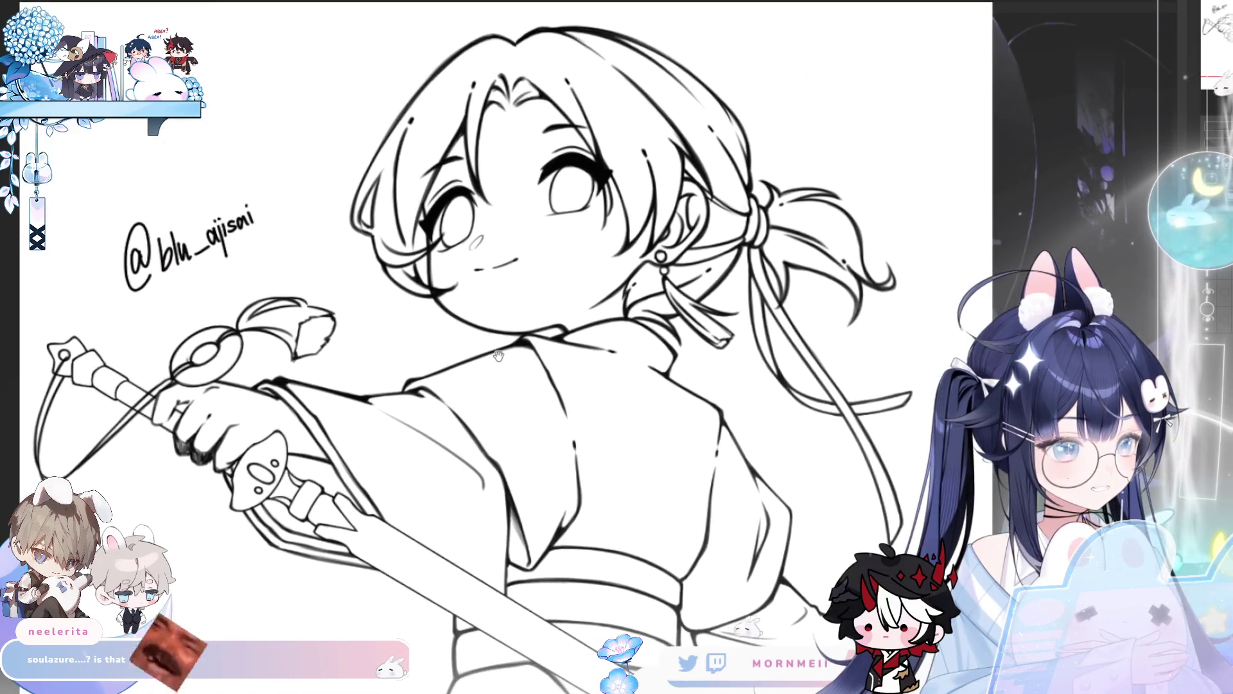
pyautogui.moveTo(579, 387)
pyautogui.mouseDown()
pyautogui.moveTo(572, 293)
pyautogui.moveTo(577, 456)
pyautogui.mouseUp()
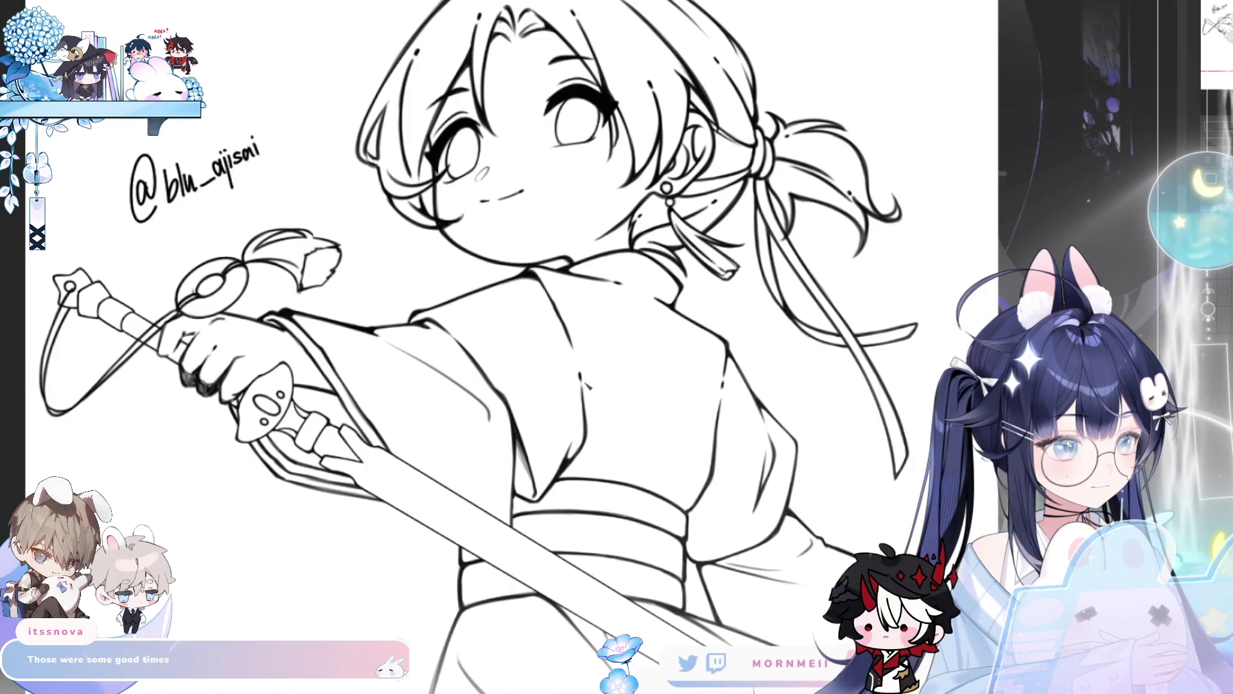
pyautogui.scroll(-2, 516, 434)
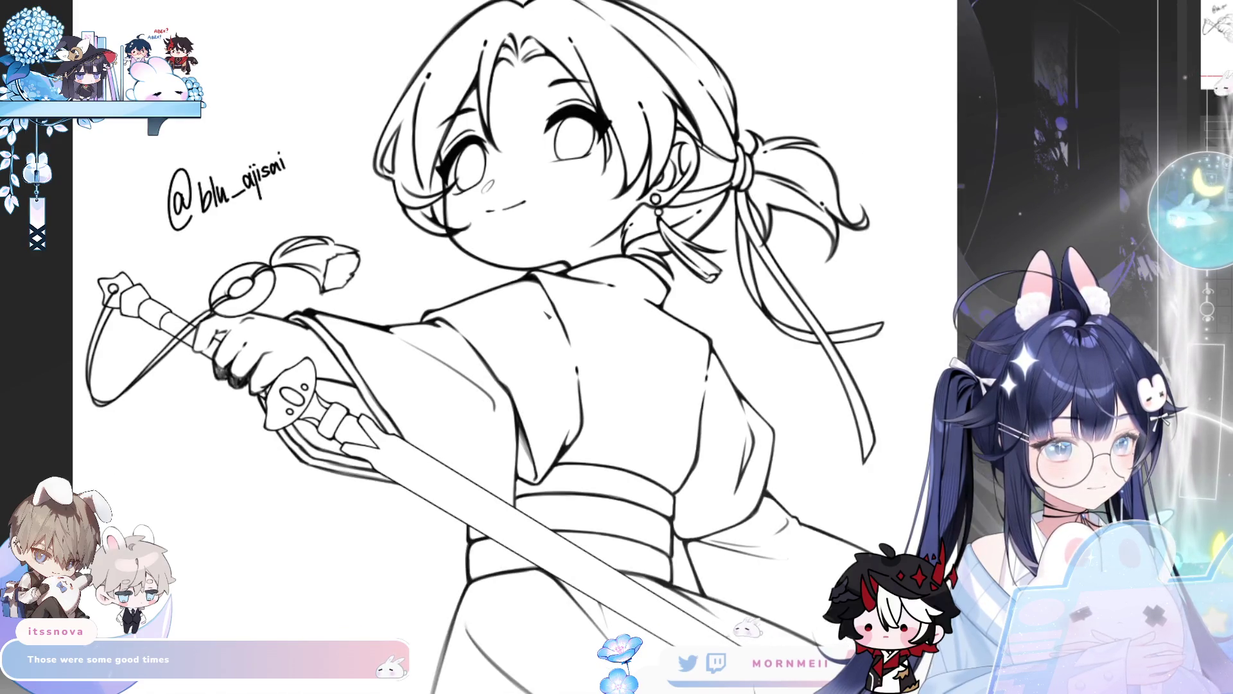
pyautogui.moveTo(522, 463); pyautogui.dragTo(513, 414)
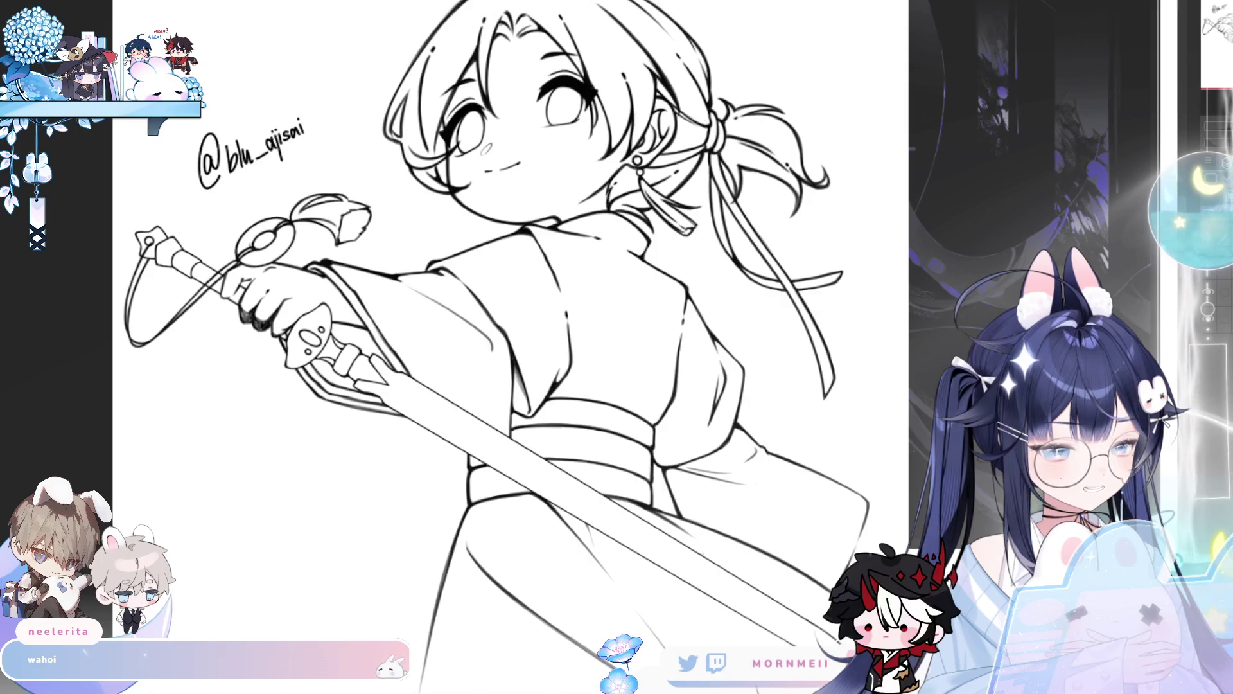
pyautogui.hotkey('ctrl', '-')
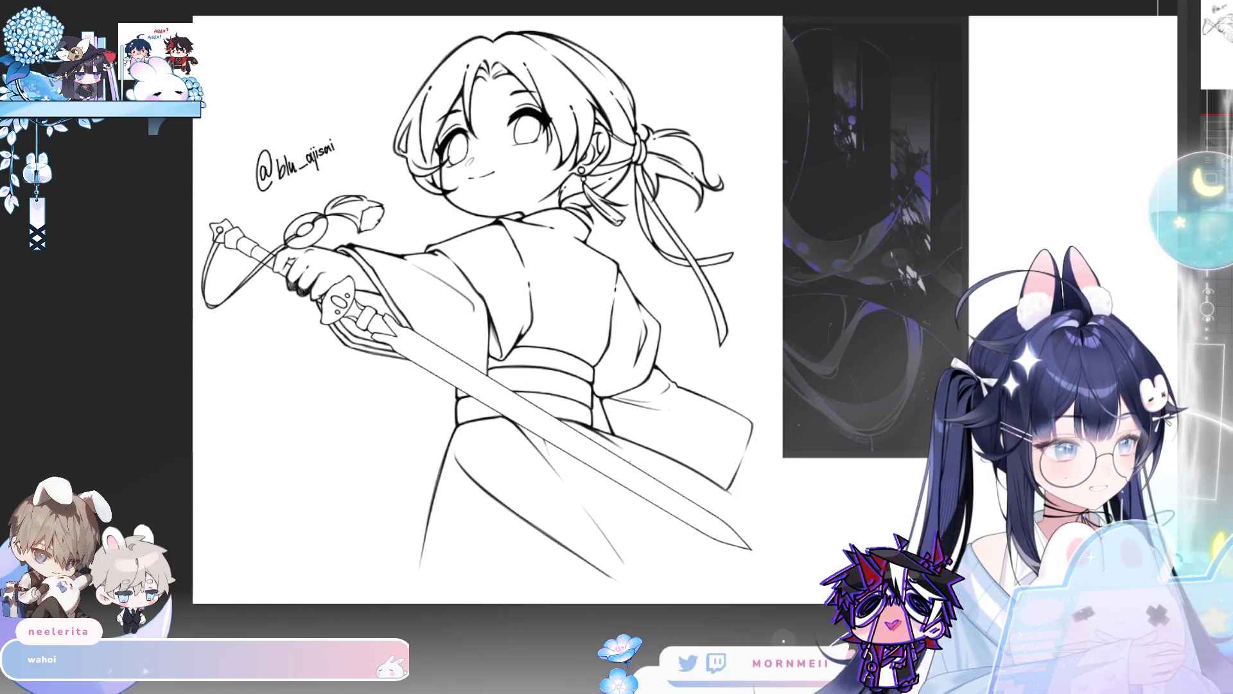